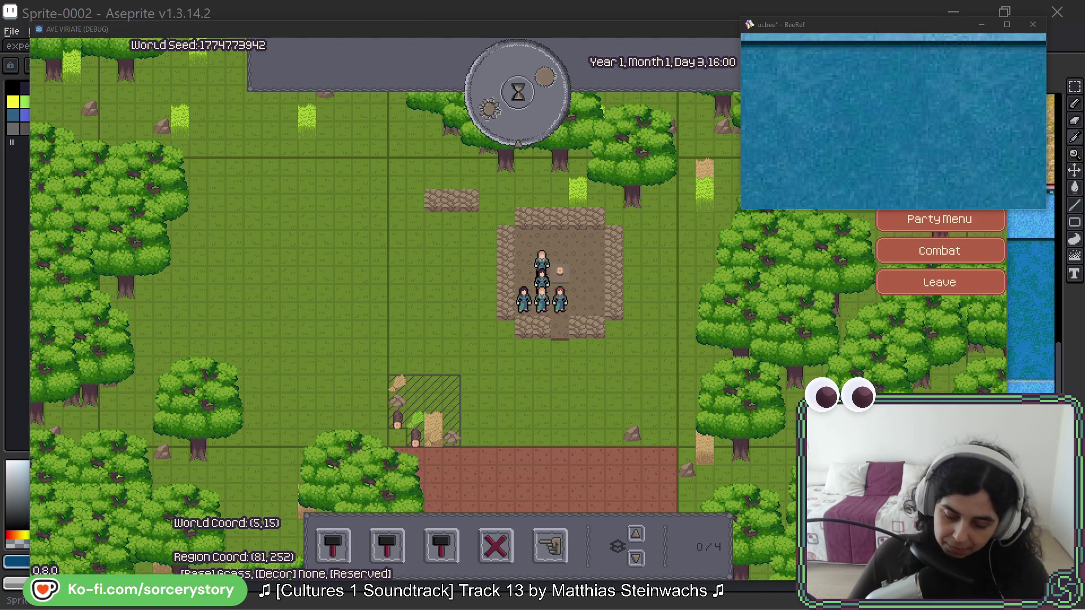
- Mark a forest patch east of the camp for extraction, then inspect an oak tree
click(550, 546)
mouse_move(567, 215)
mouse_down()
mouse_move(729, 390)
mouse_move(808, 438)
mouse_move(570, 328)
mouse_move(540, 183)
mouse_up()
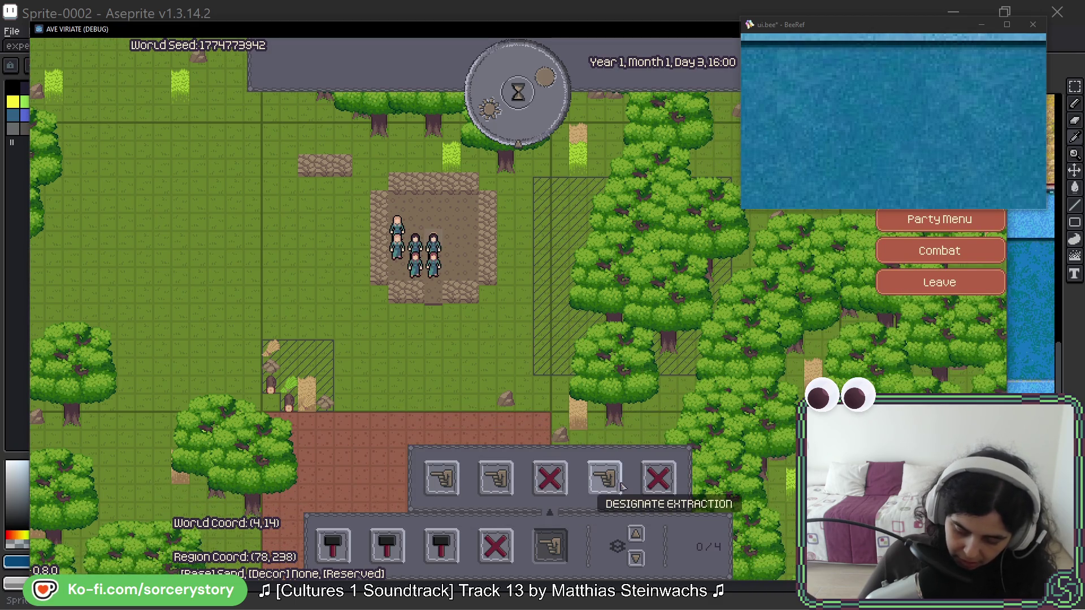
key(d)
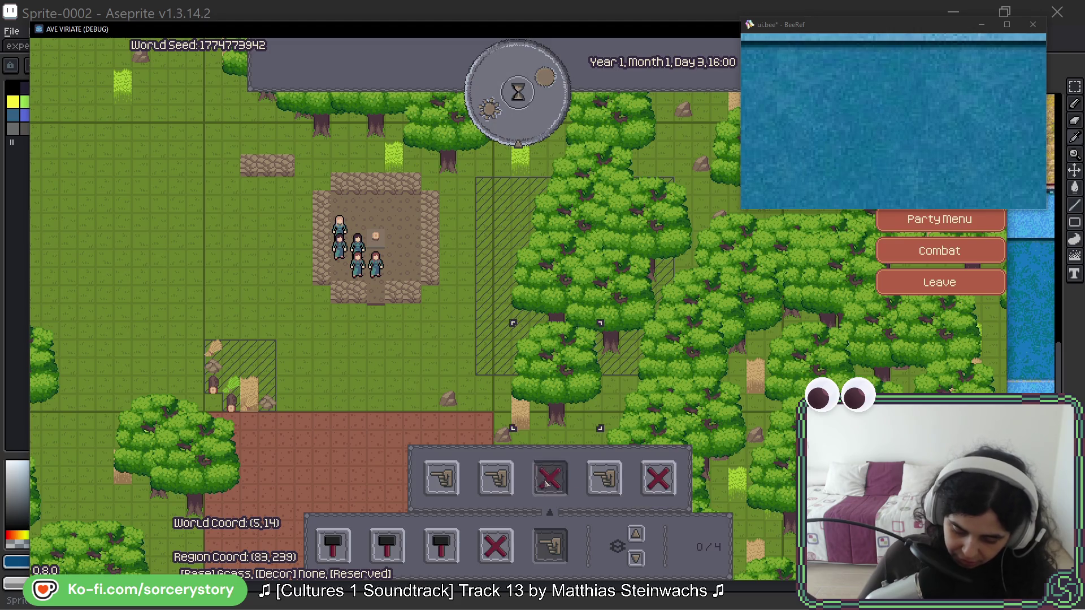
click(630, 342)
- Resume time and pass two hours while villagers chop, then bring up the house building options
key(Escape)
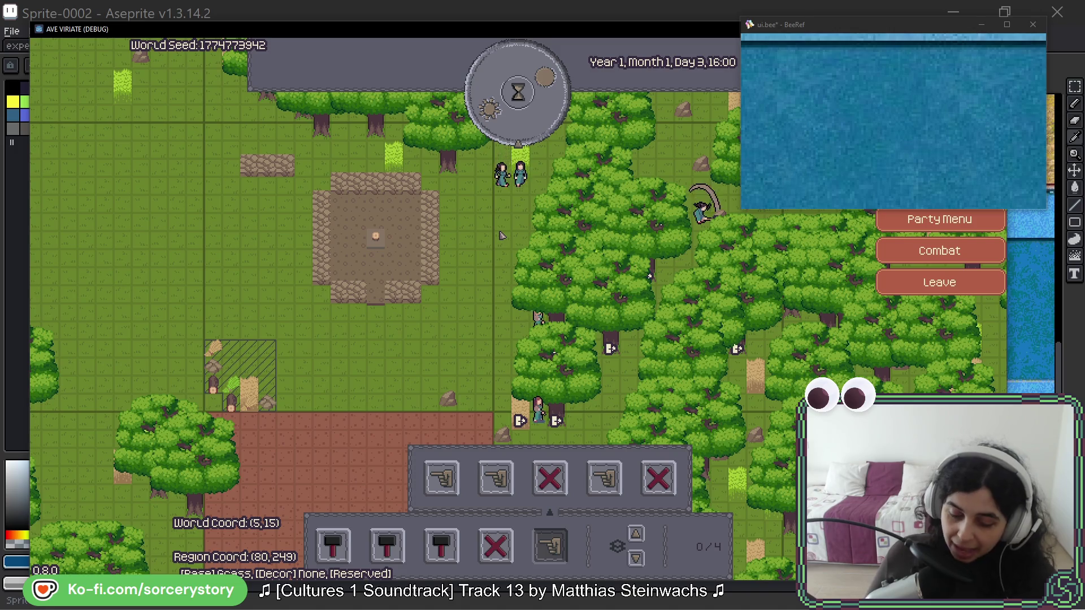
click(527, 99)
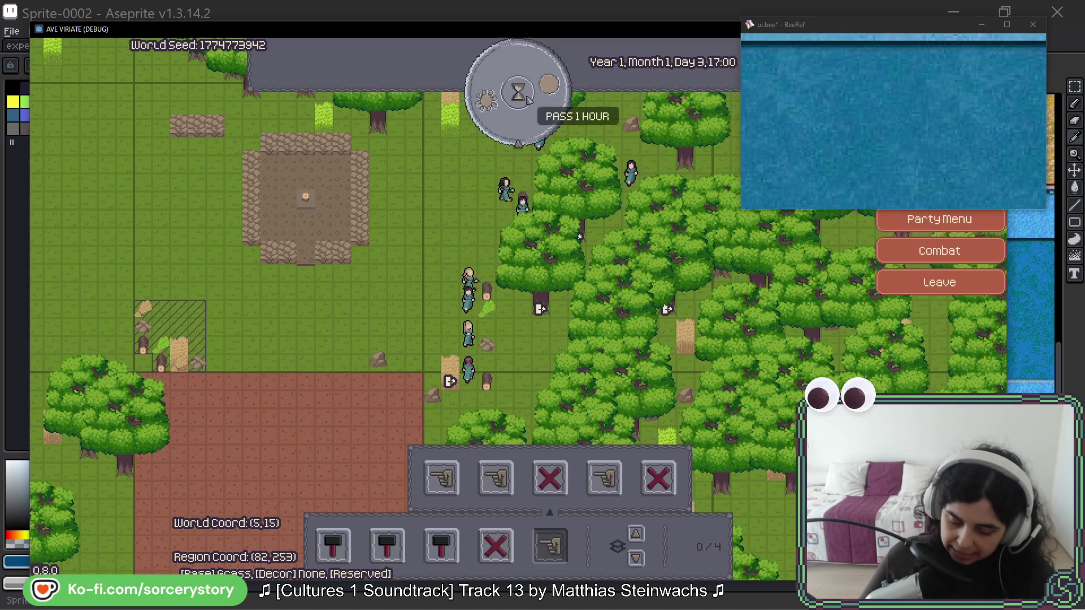
click(527, 99)
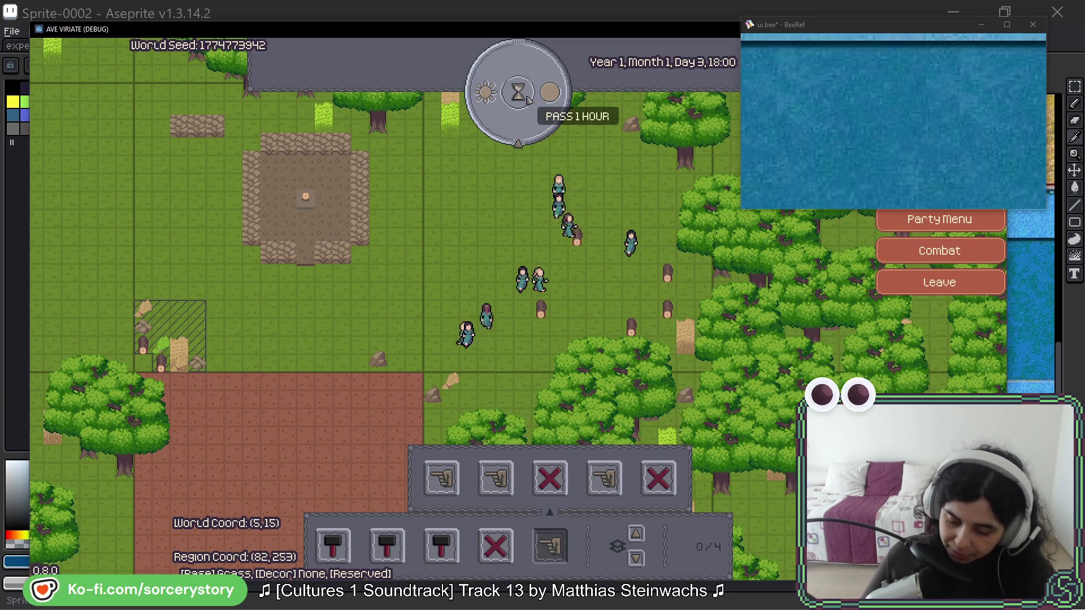
click(505, 548)
click(332, 545)
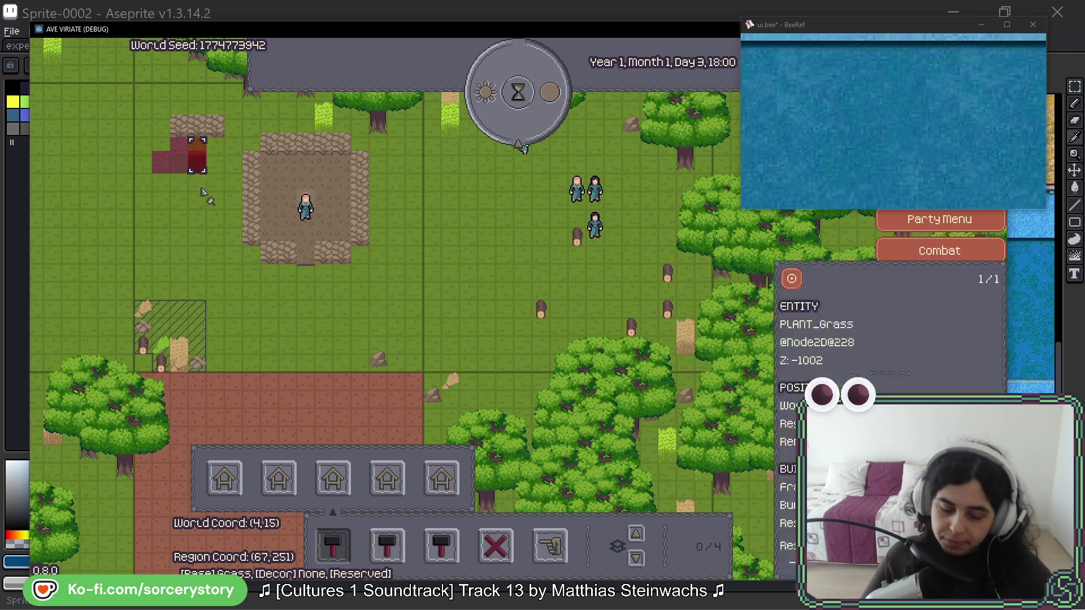
- Pan the map northwest and pass hours of game time into Day 4
key(w)
key(a)
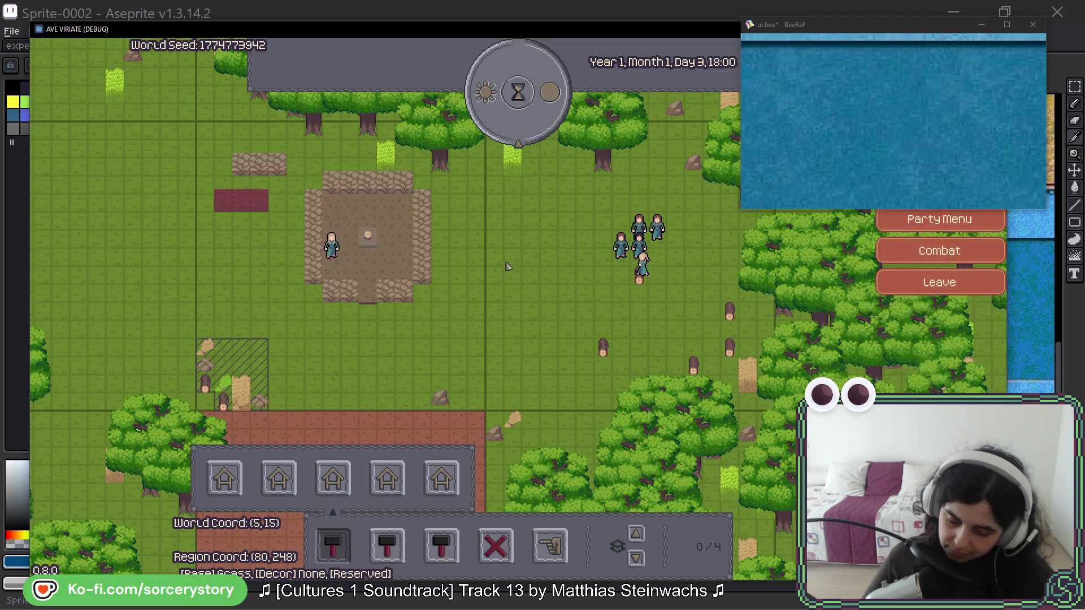
click(536, 106)
click(515, 92)
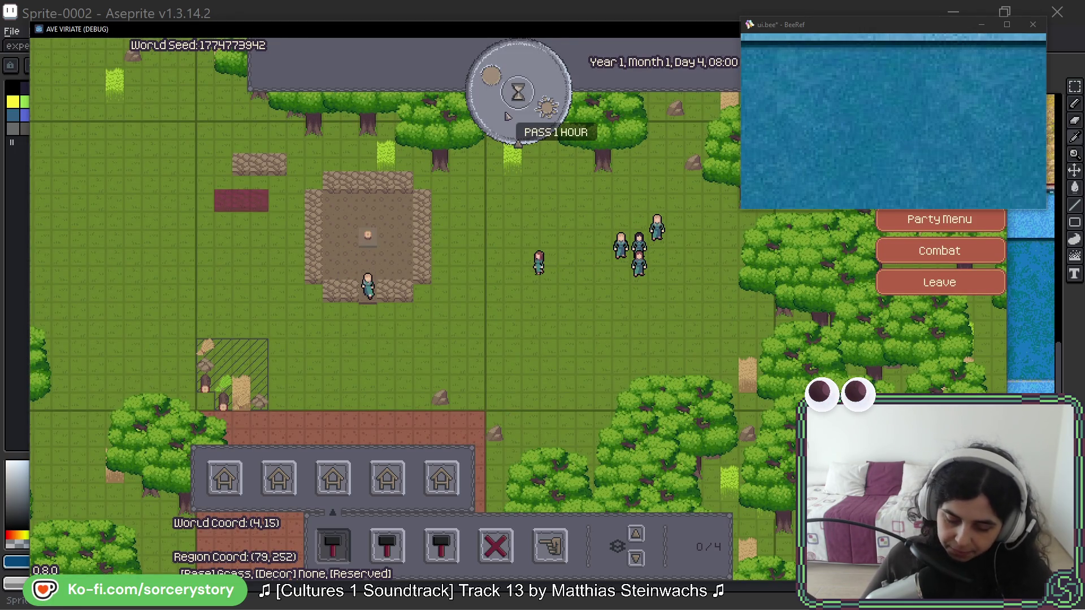
click(507, 116)
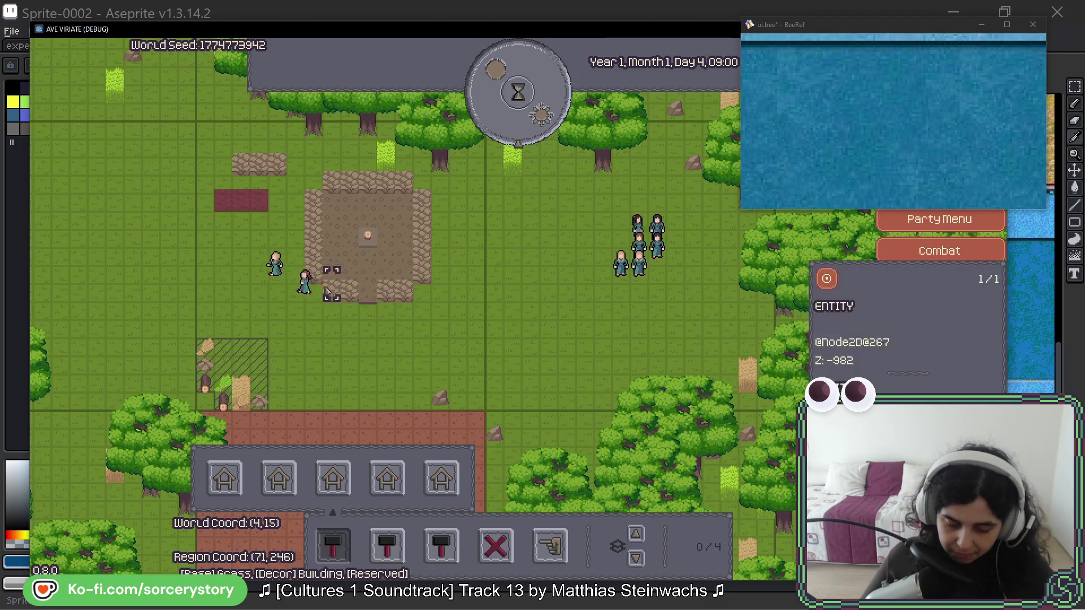
- Advance two more hours to Day 4, 11:00, close the build menu and return to Aseprite
key(a)
key(w)
mouse_move(305, 243)
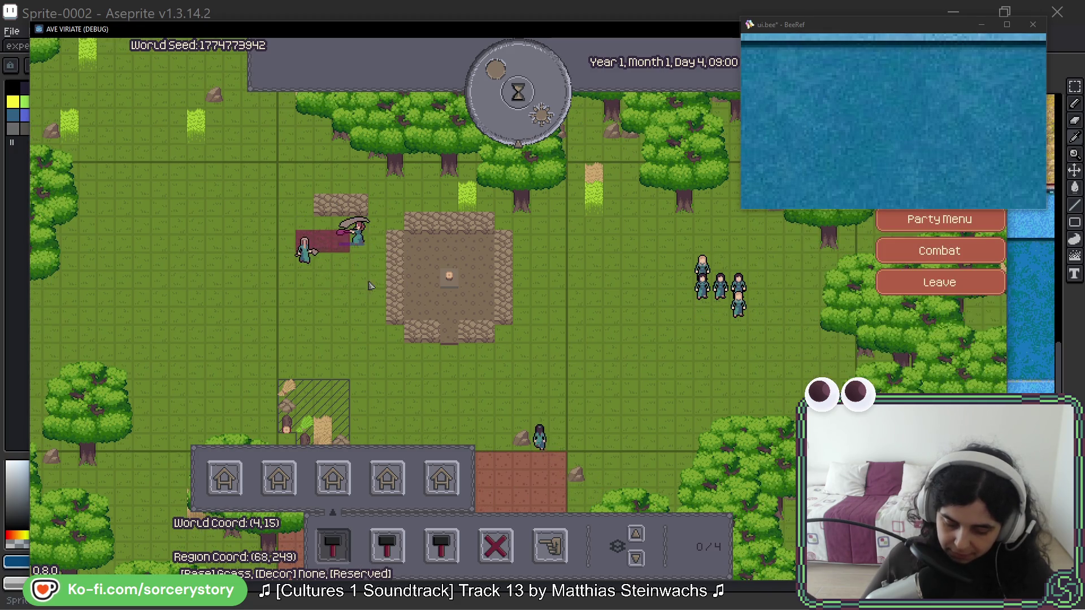
click(495, 130)
click(495, 130)
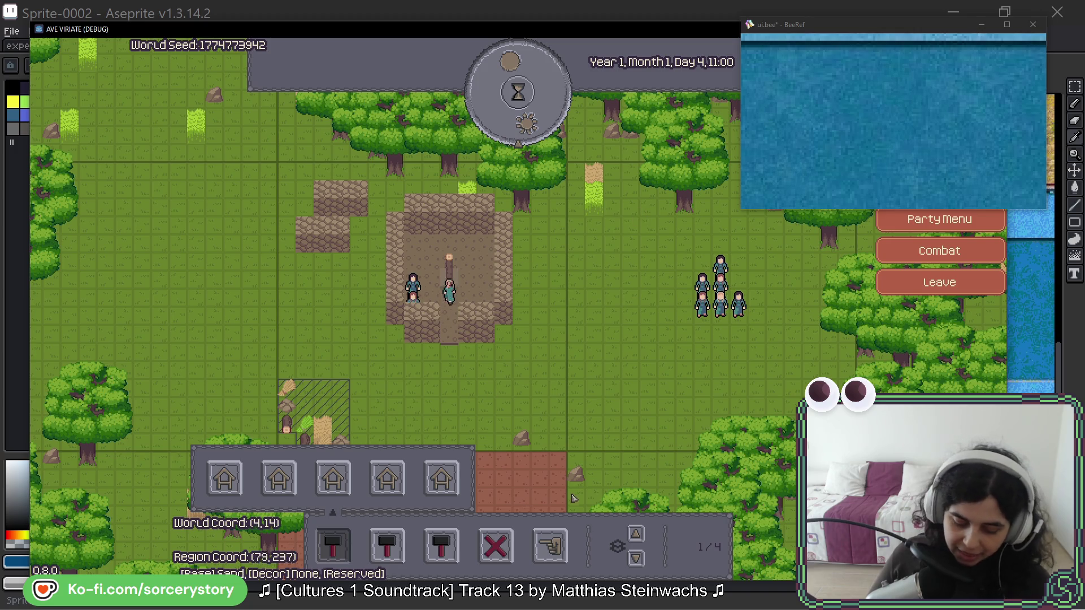
click(333, 546)
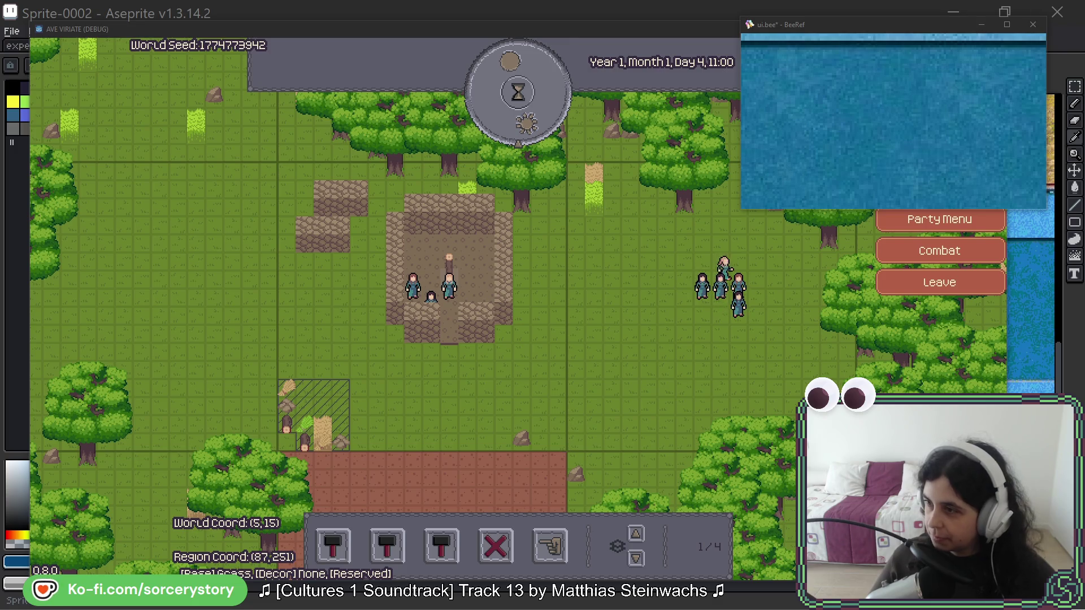
key(F8)
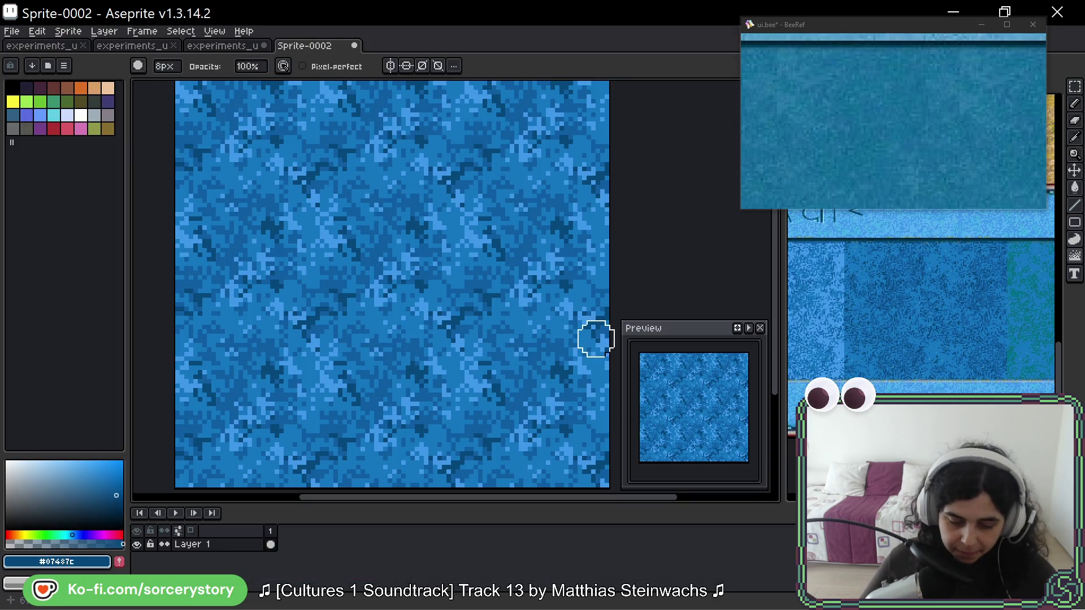
- Open experiments_ui_2026-04_02.png and sketch a Pencil circle around the grey panel tile
click(138, 53)
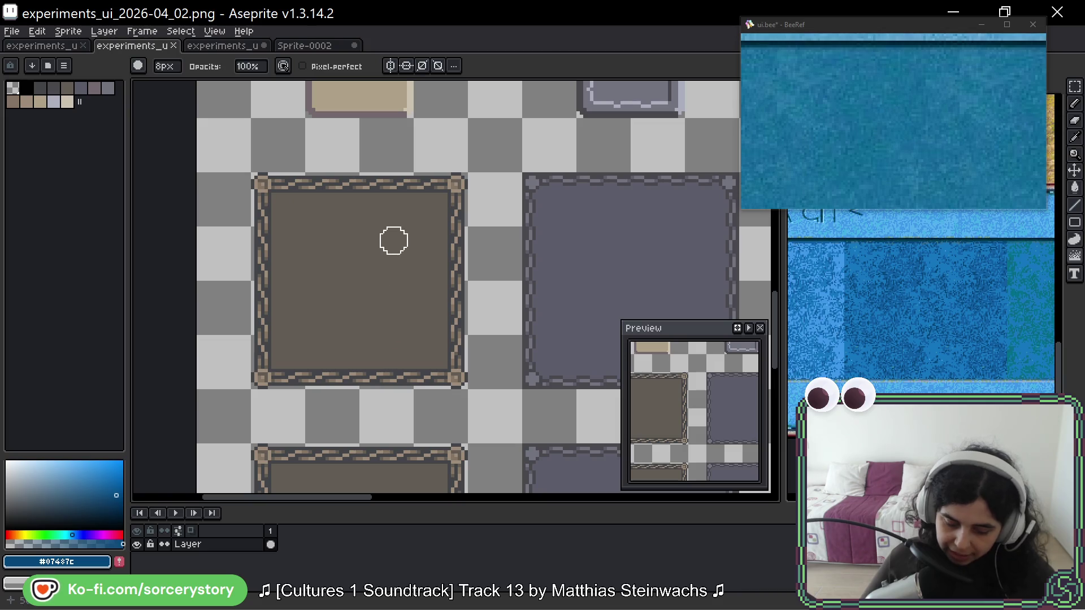
scroll(521, 243, right, 3)
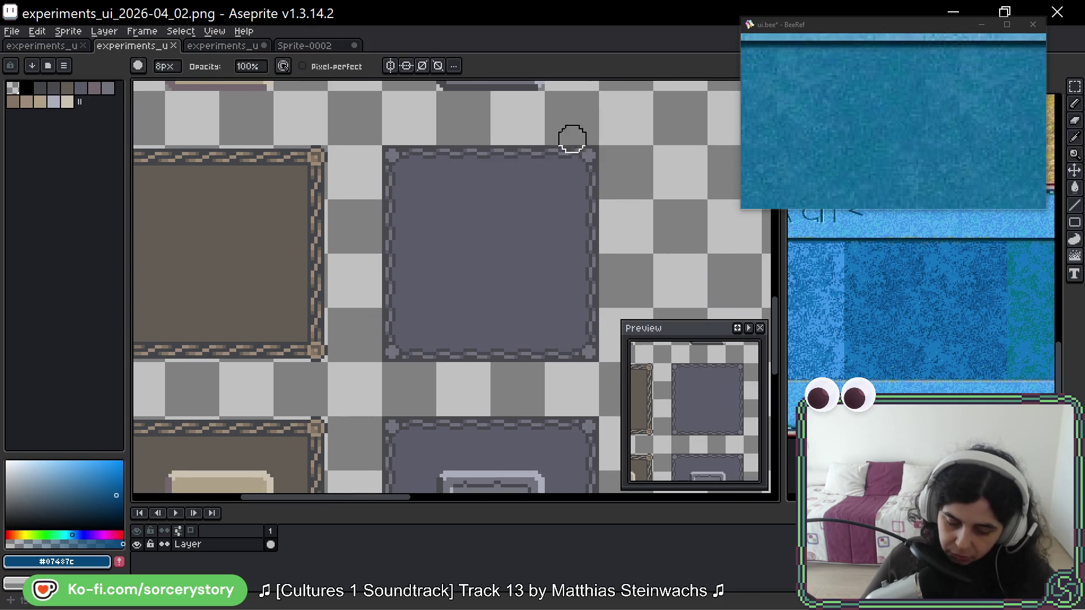
click(1075, 103)
mouse_move(589, 164)
mouse_down()
mouse_move(630, 351)
mouse_move(593, 145)
mouse_move(656, 161)
mouse_move(650, 133)
mouse_up()
- Undo the circles around the grey and brown tiles, zoom out, and switch to the game window
scroll(675, 208, left, 5)
key(ctrl+z)
scroll(508, 220, right, 4)
key(ctrl+z)
scroll(486, 218, right, 2)
scroll(446, 226, down, 2)
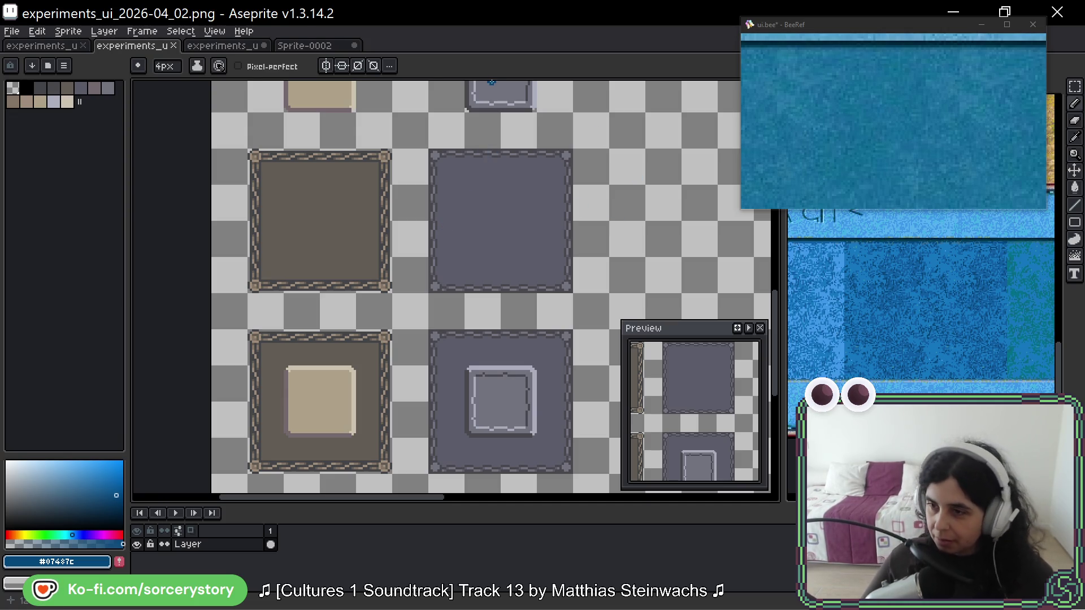
key(alt)
key(alt+Tab)
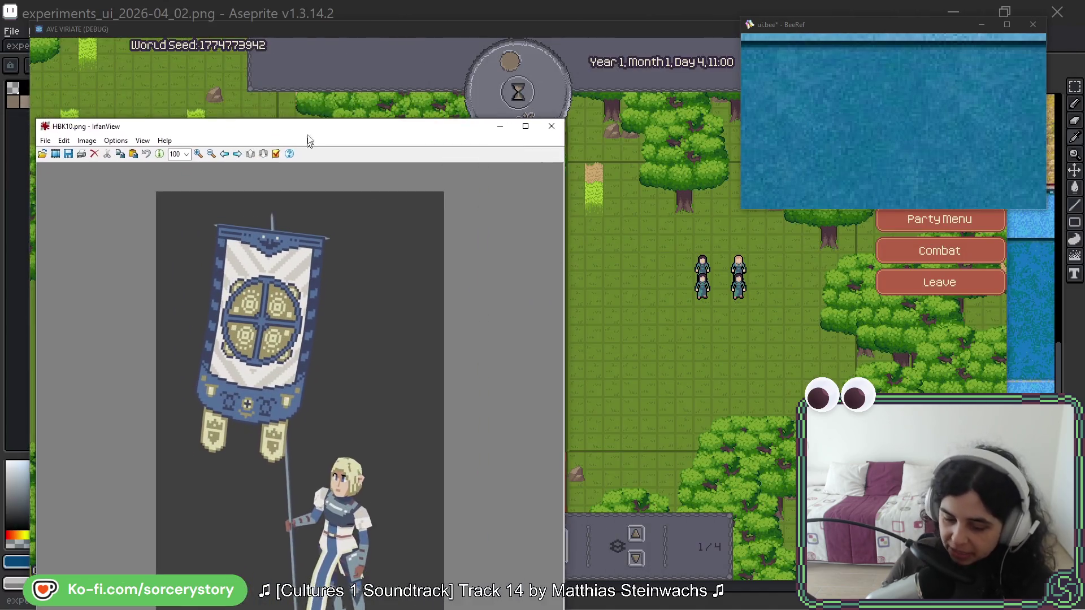
- Move the IrfanView window showing the HBK10.png knight up and to the right
drag(307, 135, 388, 44)
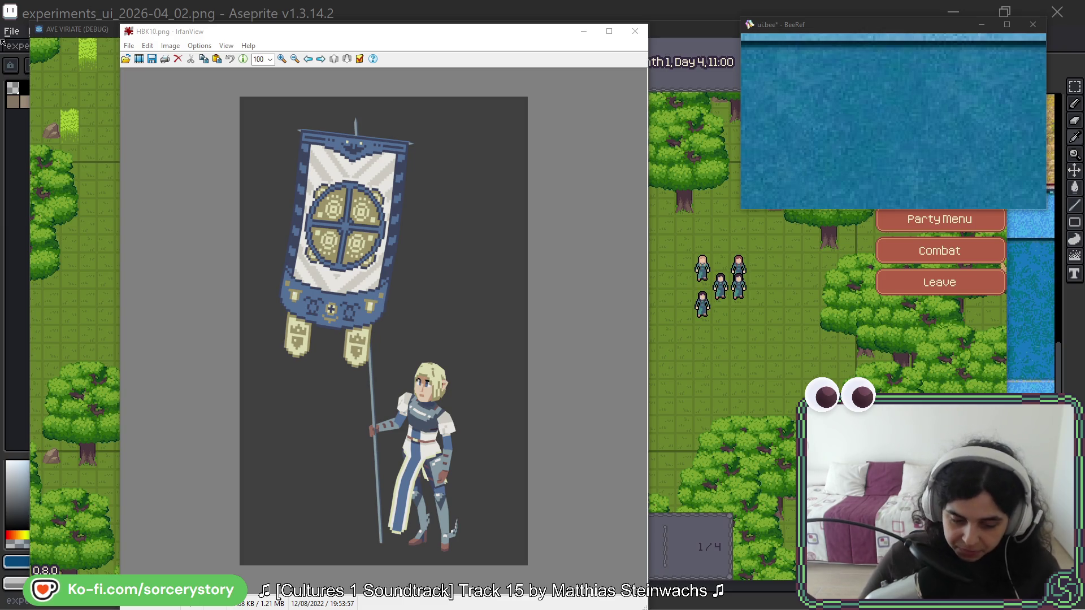
- Step back from HBK10.png through HBK09.png to the T-posed HBK08.png
key(Left)
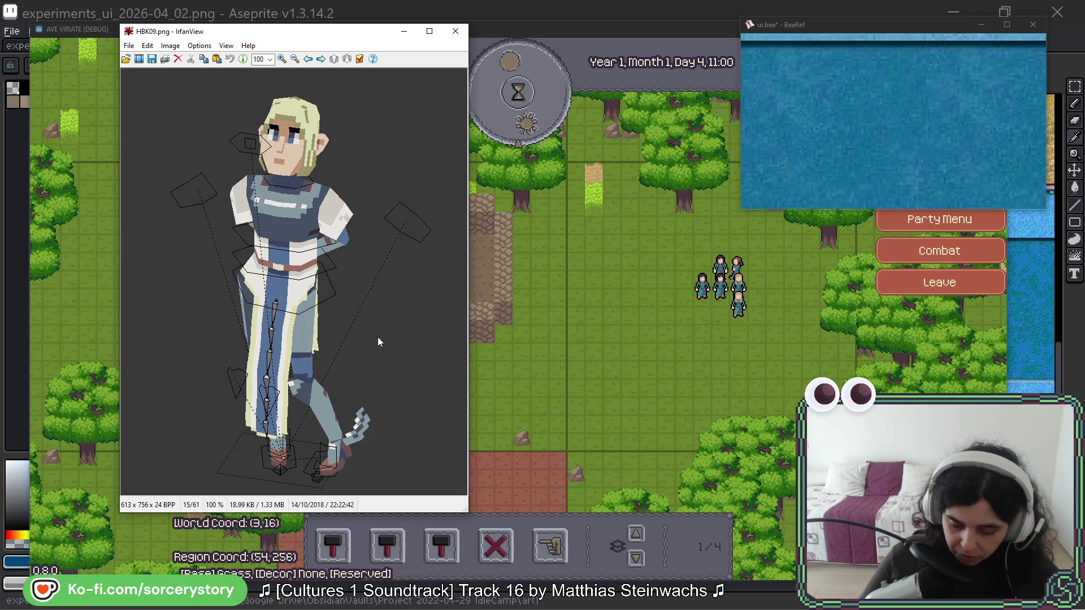
scroll(374, 315, up, 1)
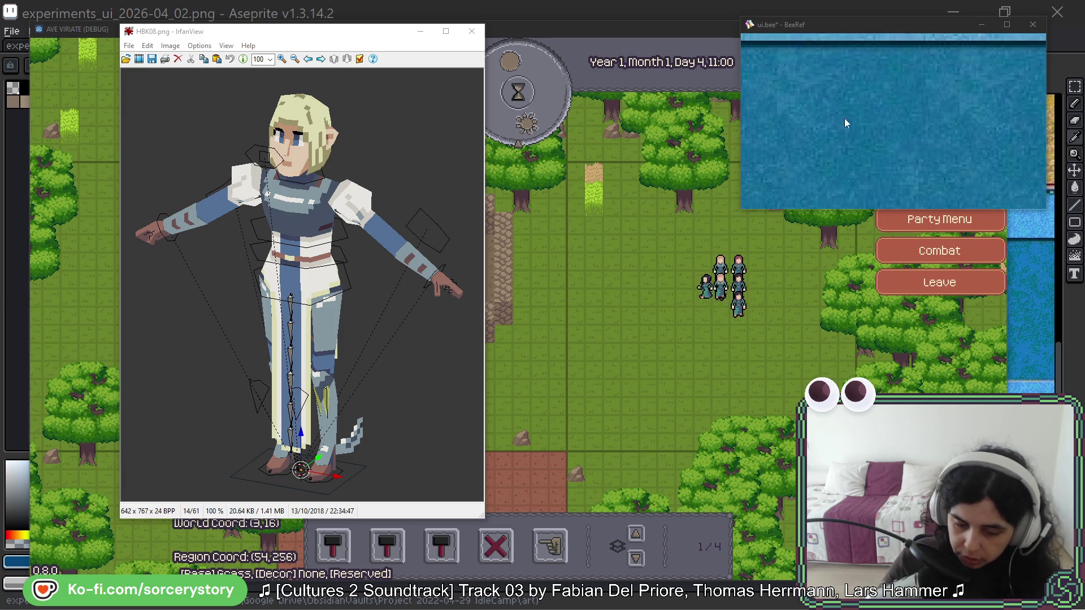
- Close IrfanView to reveal the game's Day 4, 11:00 party encounter
key(Escape)
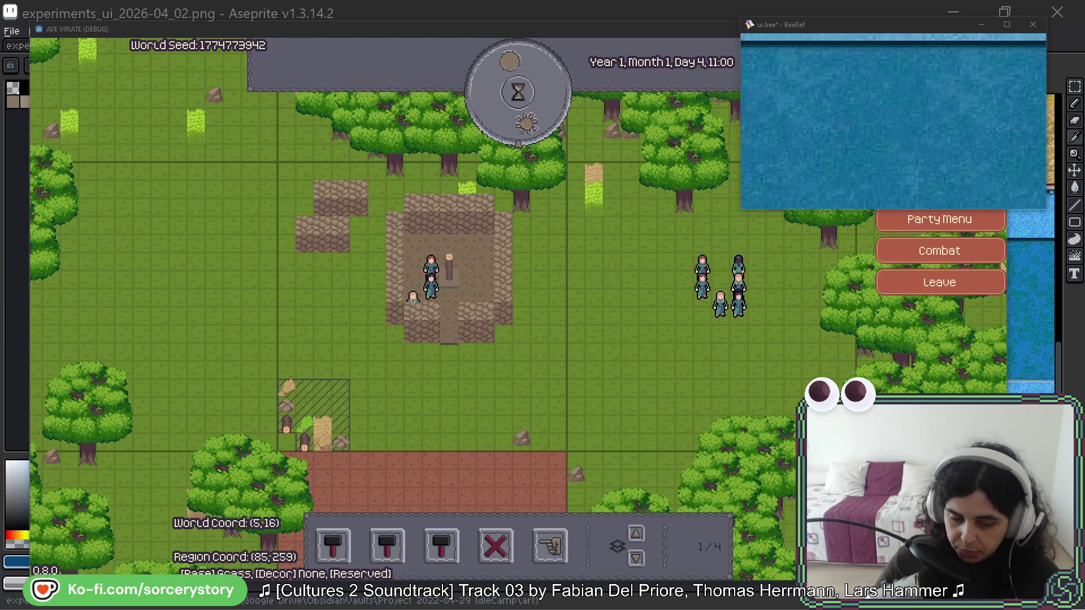
- Bring Aseprite to the front and select the Sprite-0002 blue texture document
click(373, 9)
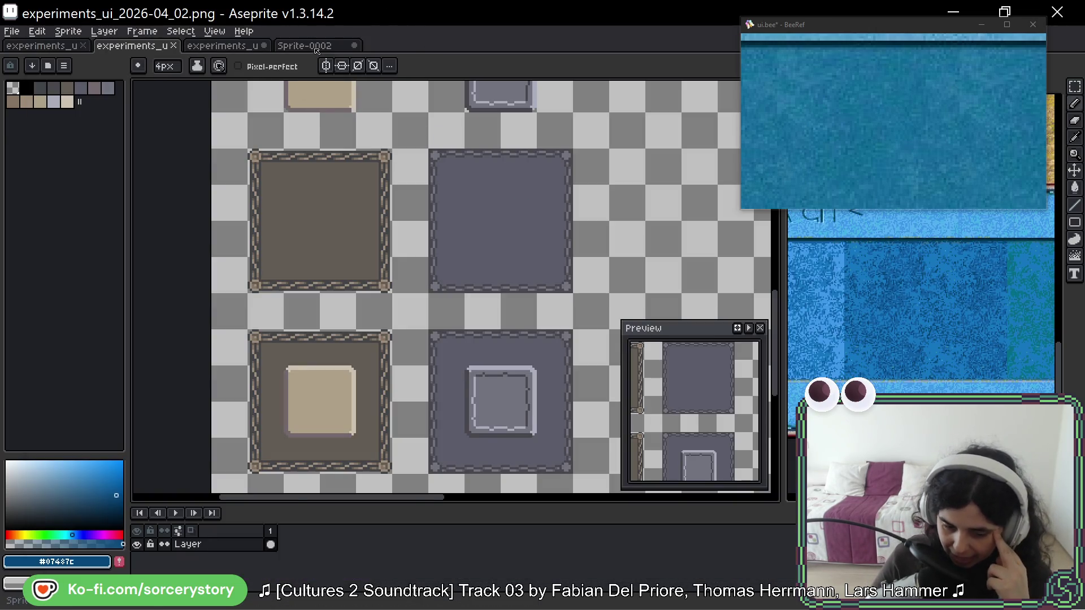
click(315, 48)
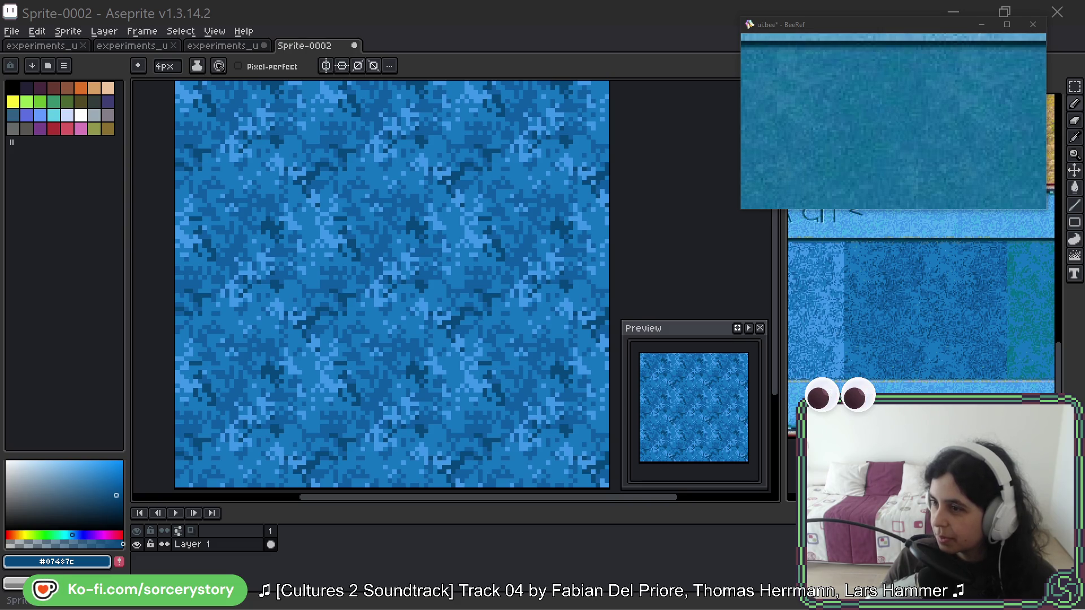
- Bring the Firefox window showing Liora_Art_Final.png into view and maximize it
mouse_move(332, 0)
mouse_down()
mouse_move(333, 138)
mouse_move(353, 129)
mouse_up()
double_click(354, 128)
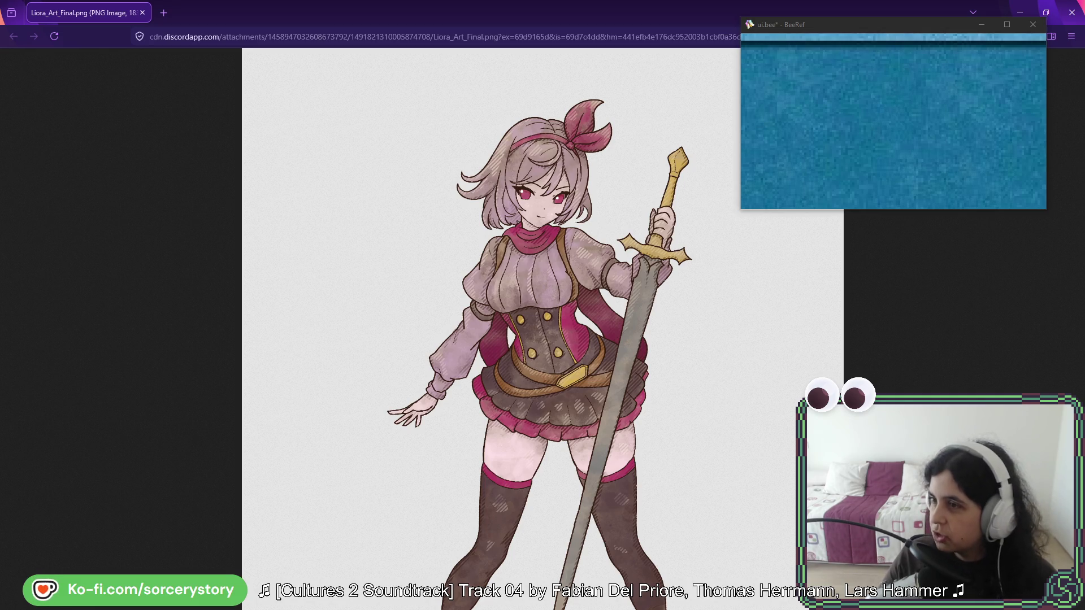
- Open the Elysia artwork in a new tab and view it at full size before fitting it back
mouse_move(542, 305)
mouse_down()
mouse_move(1034, 62)
mouse_move(223, 78)
mouse_move(198, 14)
mouse_up()
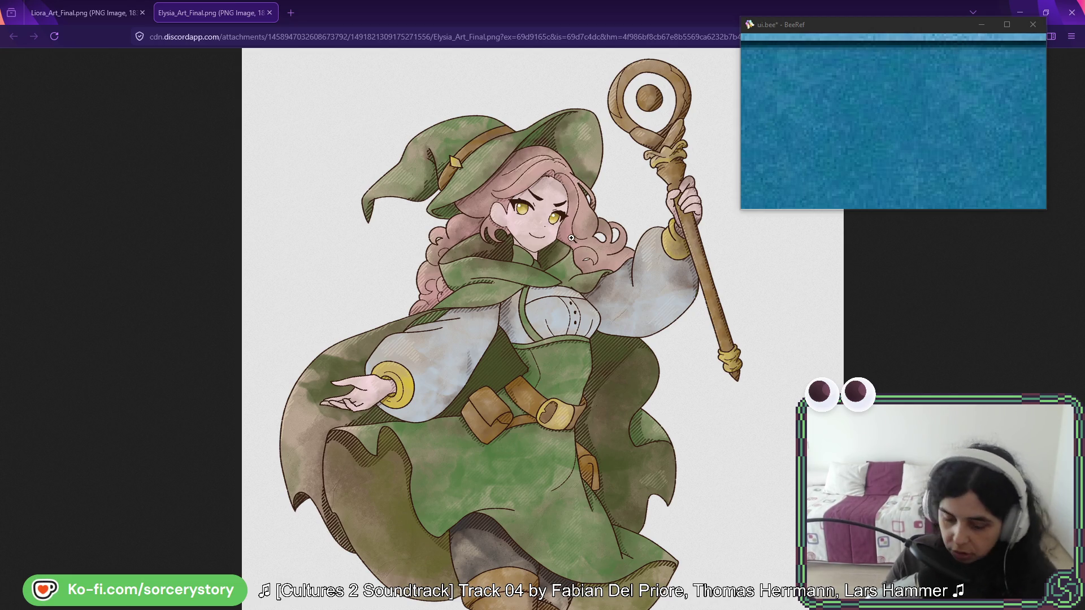
click(565, 267)
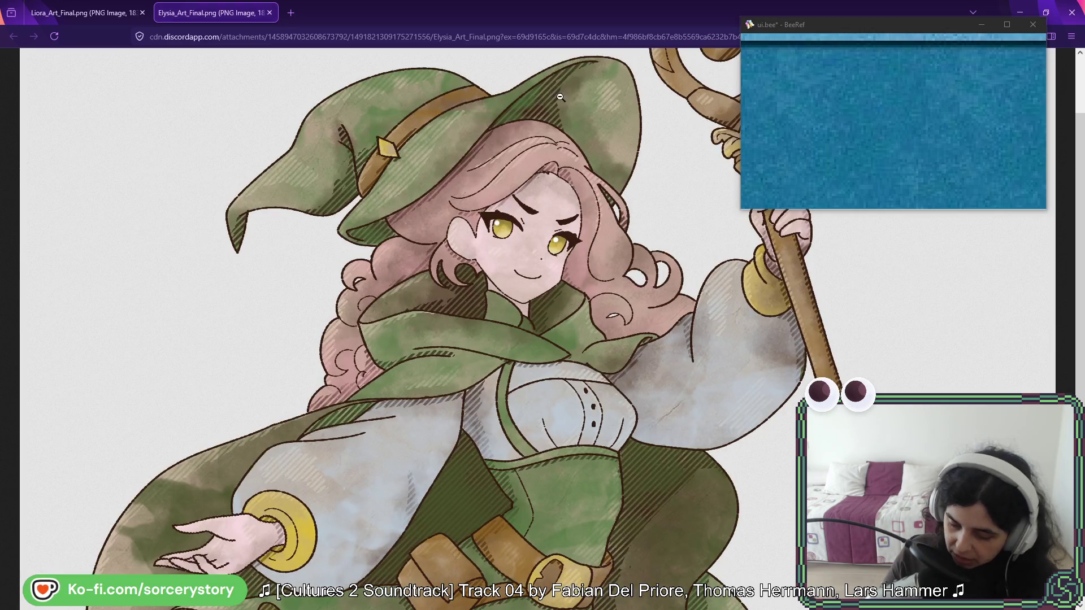
click(594, 313)
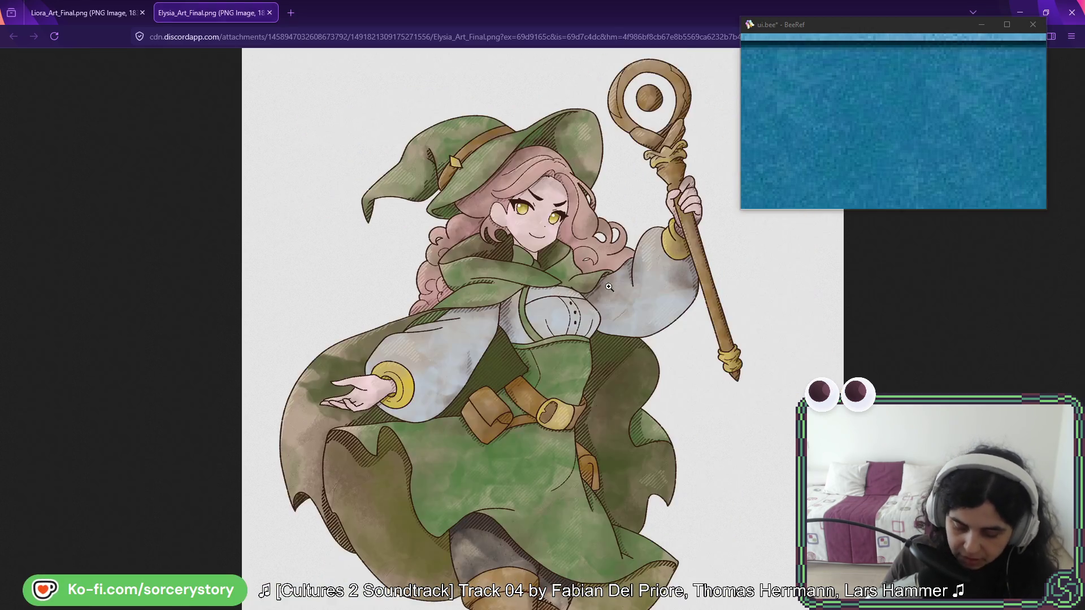
- Open the Thalia, Borin and Saphira artworks in new tabs, inspecting Borin at full size
mouse_move(1074, 84)
mouse_down()
mouse_move(688, 119)
mouse_move(371, 16)
mouse_up()
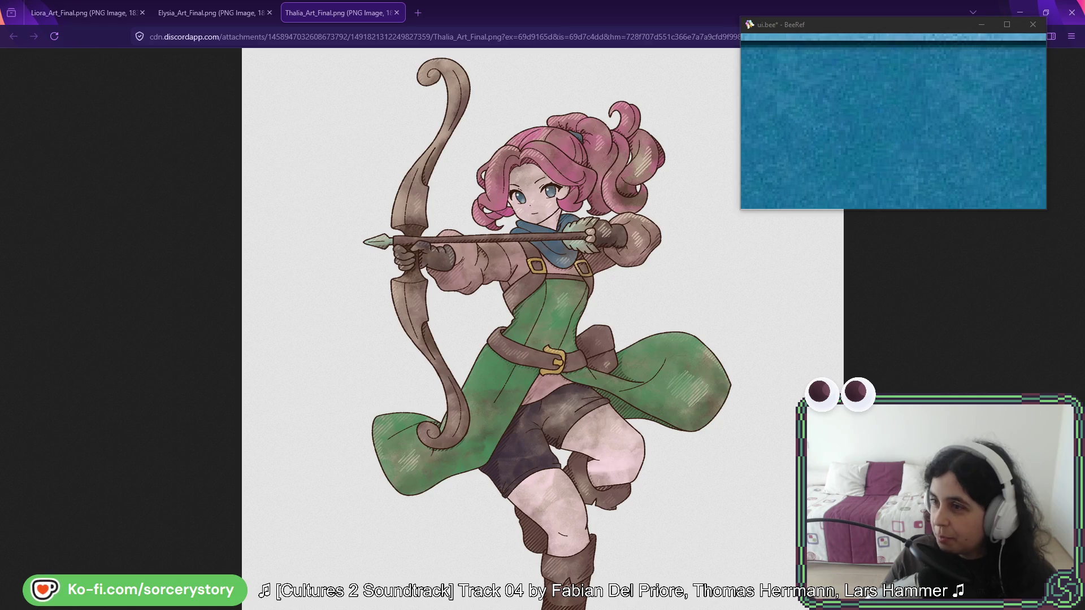
mouse_move(644, 113)
mouse_down()
mouse_move(647, 81)
mouse_move(480, 9)
mouse_up()
click(598, 281)
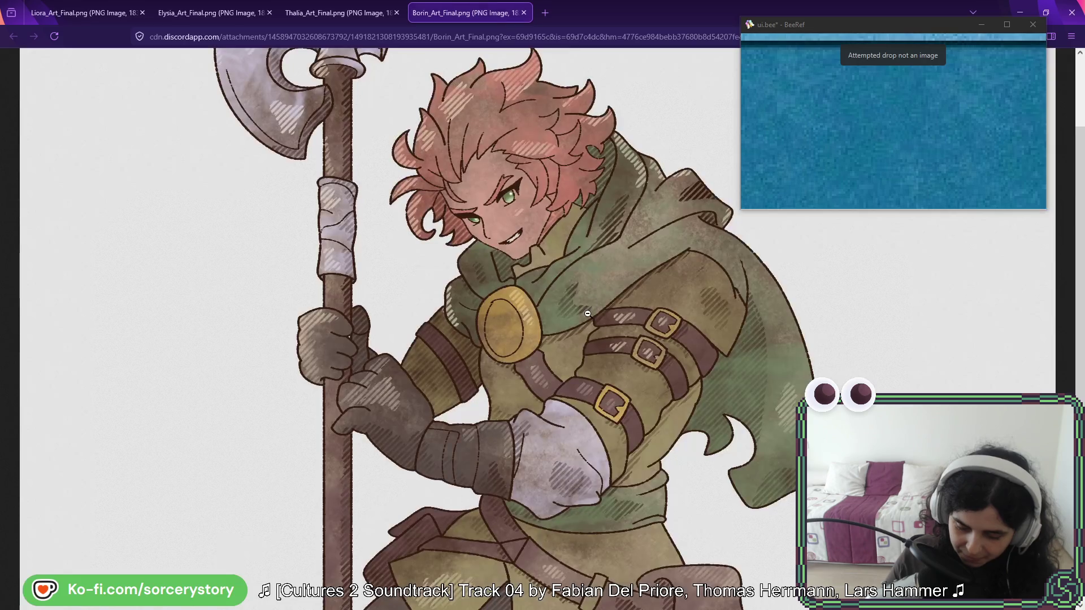
scroll(520, 326, up, 1)
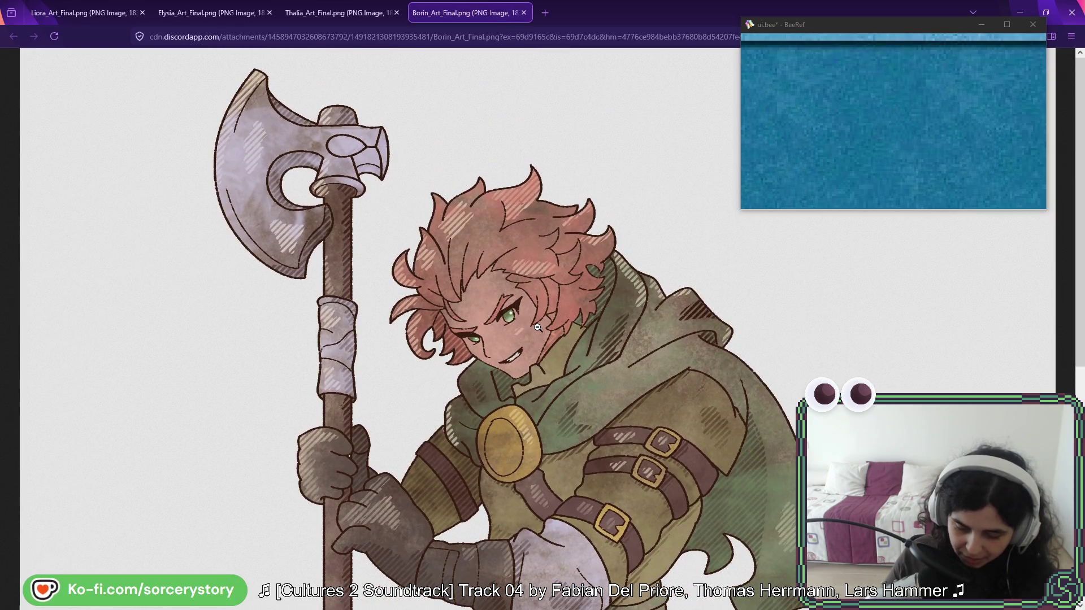
scroll(537, 331, down, 5)
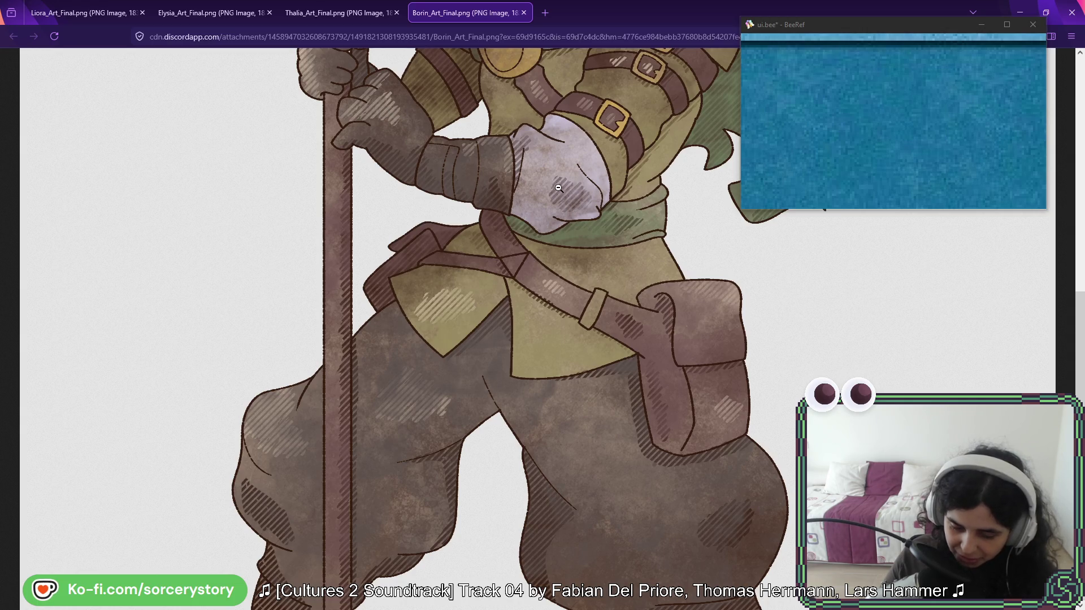
scroll(619, 318, up, 2)
scroll(619, 319, up, 5)
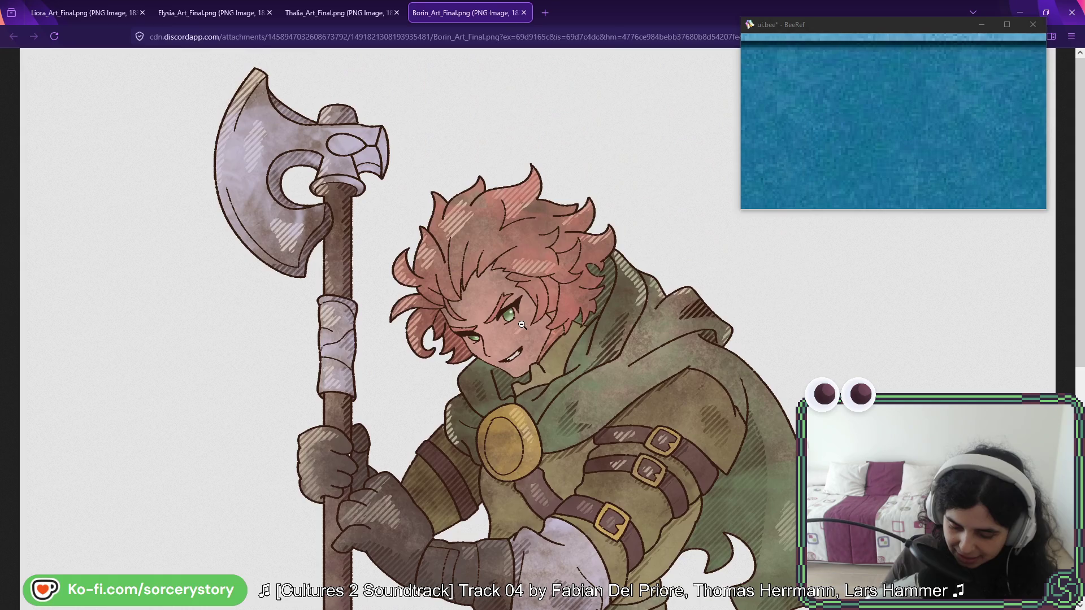
click(607, 230)
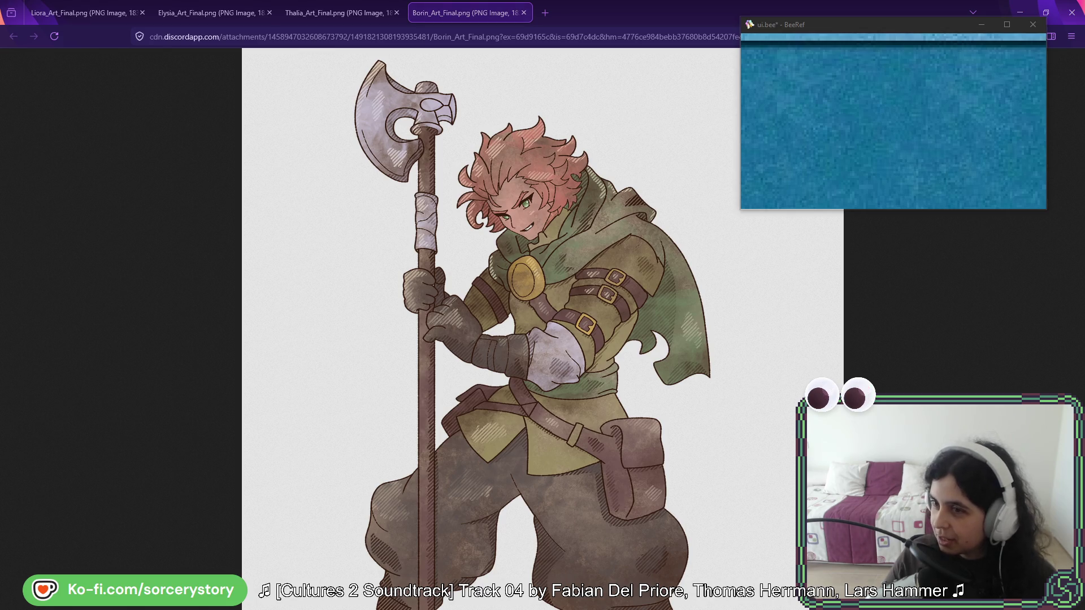
mouse_move(735, 98)
mouse_down()
mouse_move(743, 116)
mouse_move(568, 17)
mouse_up()
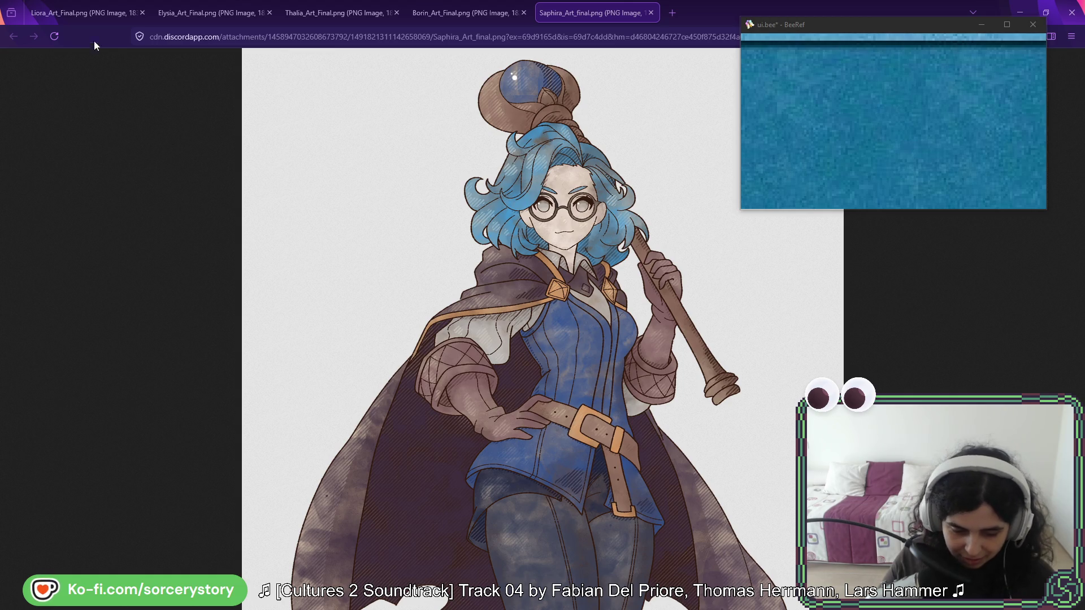
click(96, 14)
click(212, 13)
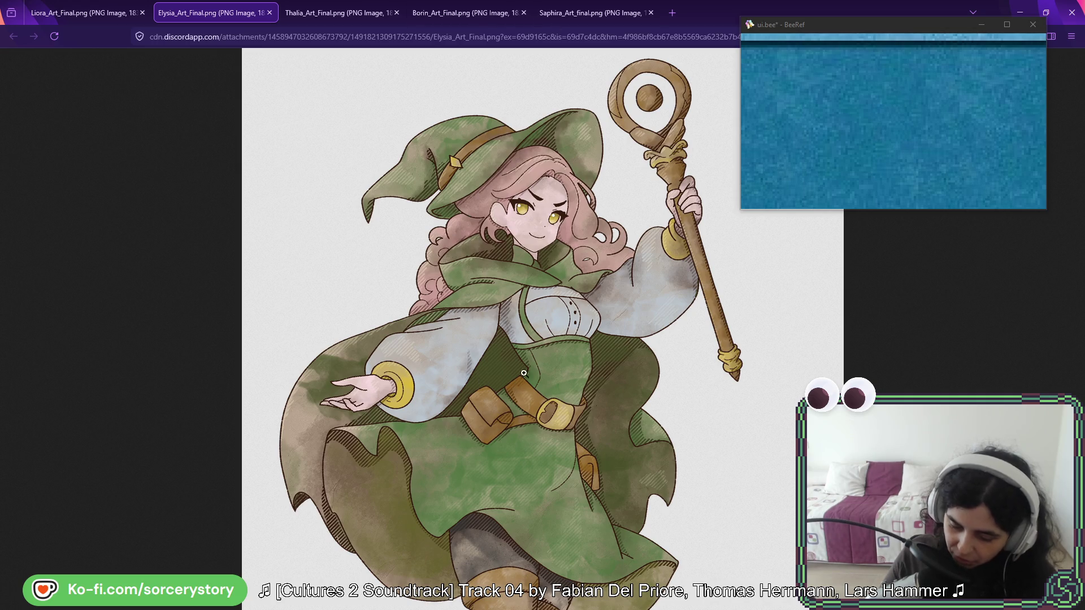
click(615, 20)
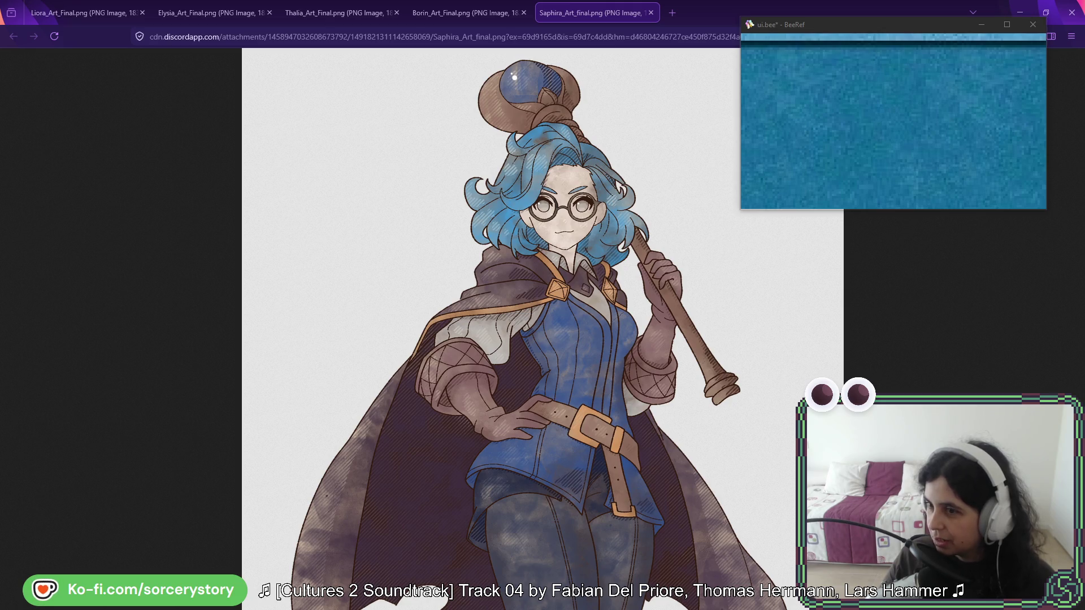
mouse_move(350, 141)
mouse_down()
mouse_move(644, 62)
mouse_move(701, 12)
mouse_up()
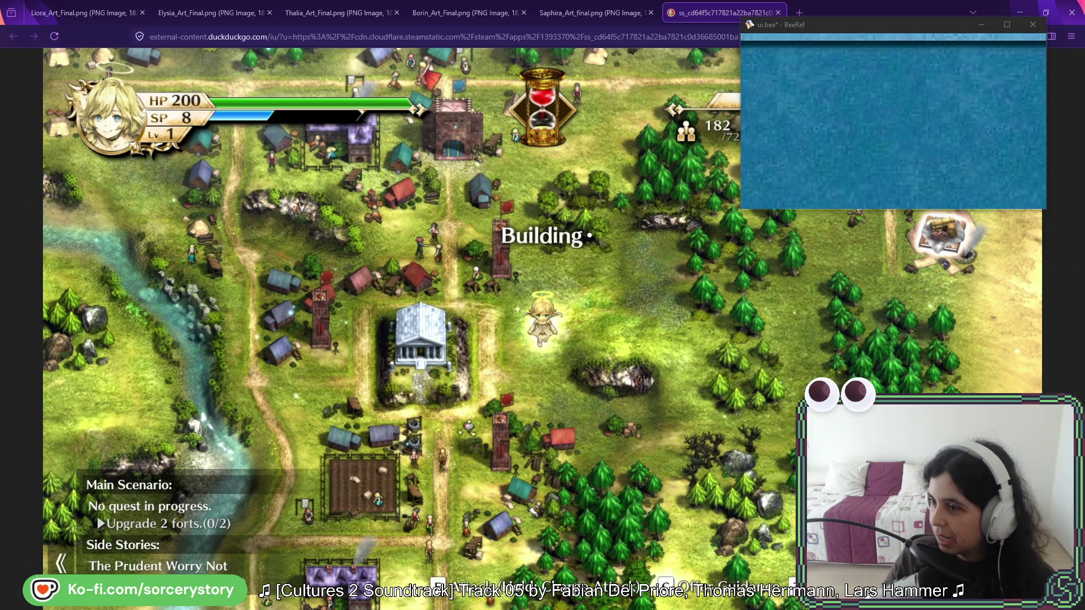
- Open the retro pixel-art village map in a new tab, enlarge and fit it, then return to Liora
drag(791, 195, 813, 16)
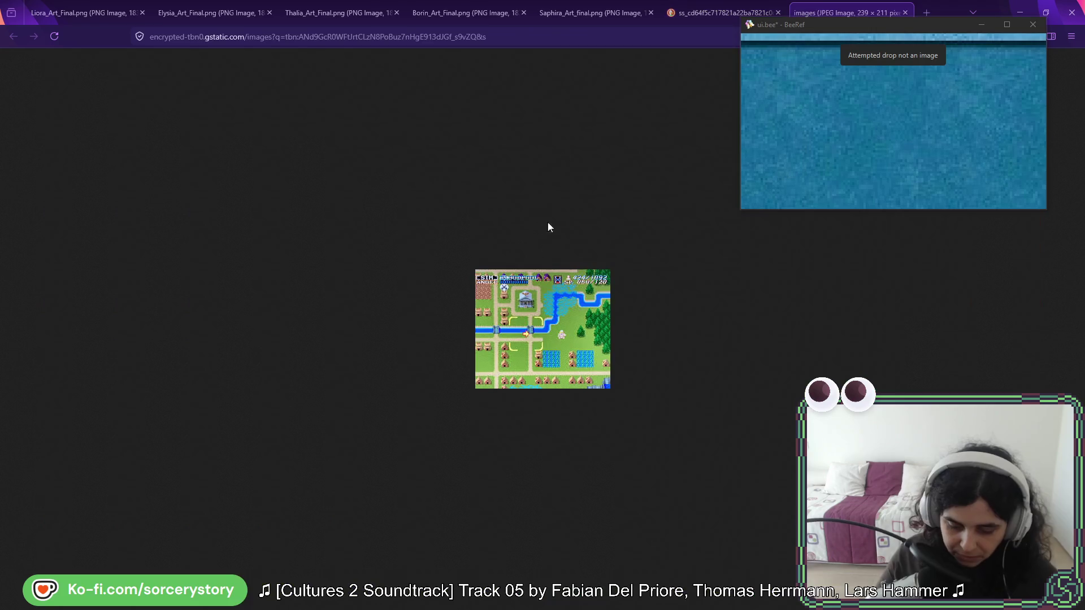
scroll(555, 326, up, 8)
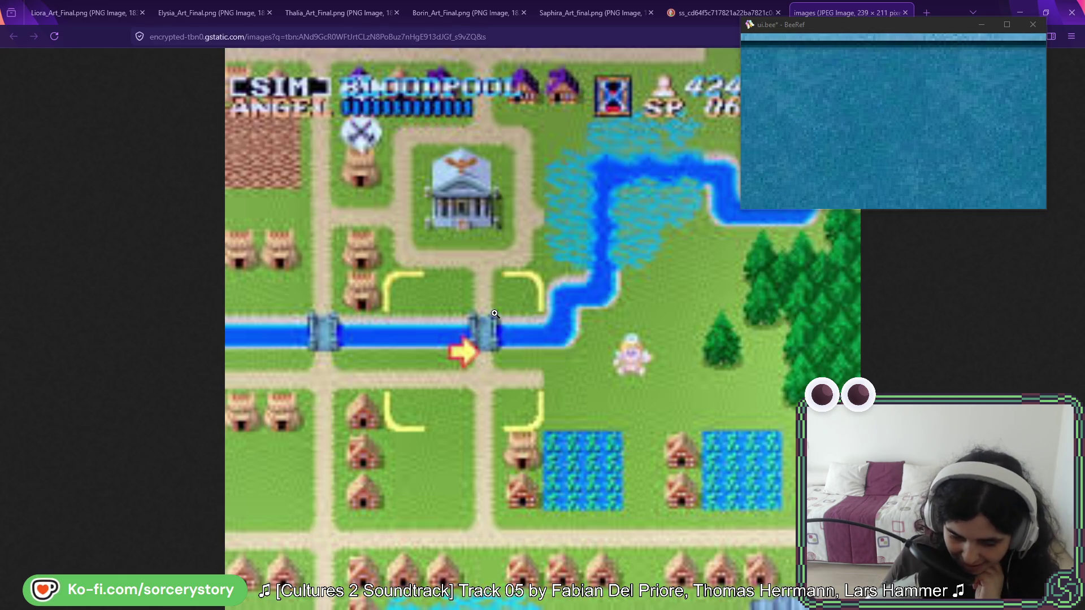
click(474, 251)
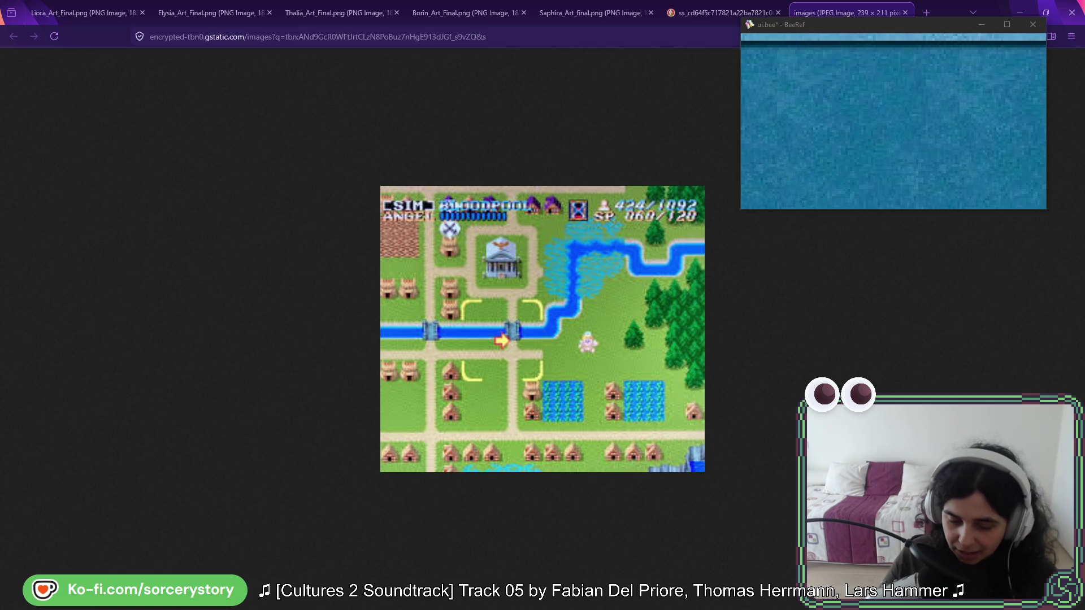
click(87, 12)
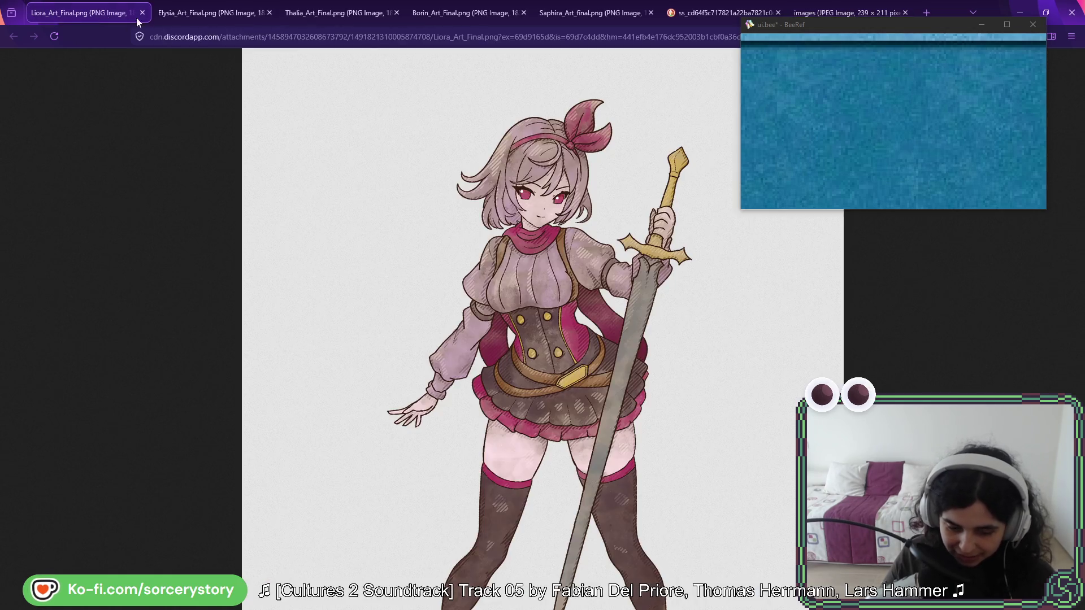
- Flip through the Elysia, Thalia, Borin and Saphira character artwork in Firefox
click(190, 16)
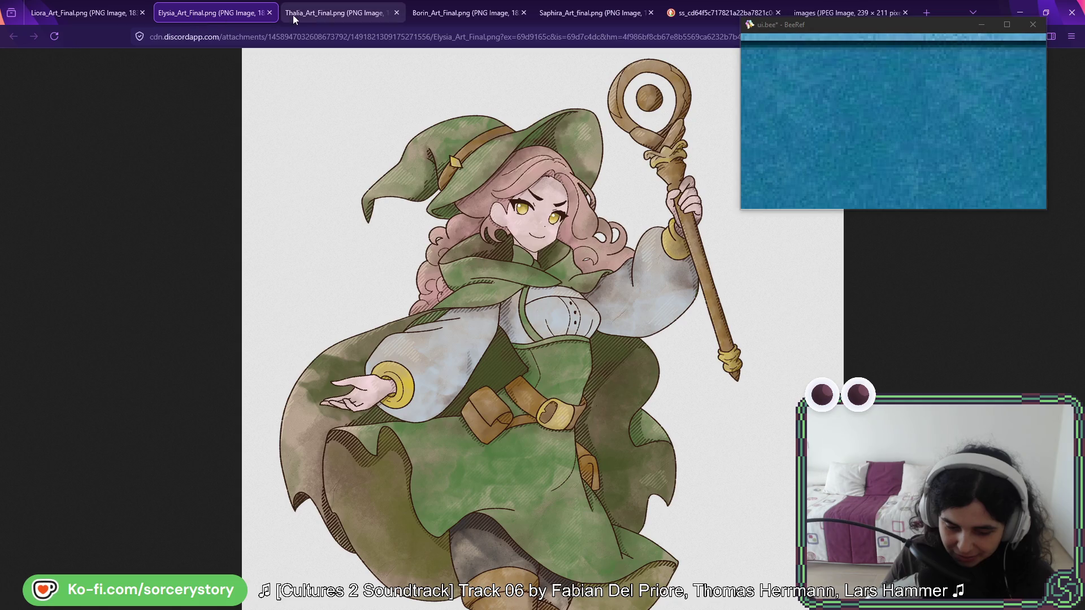
click(352, 16)
click(470, 18)
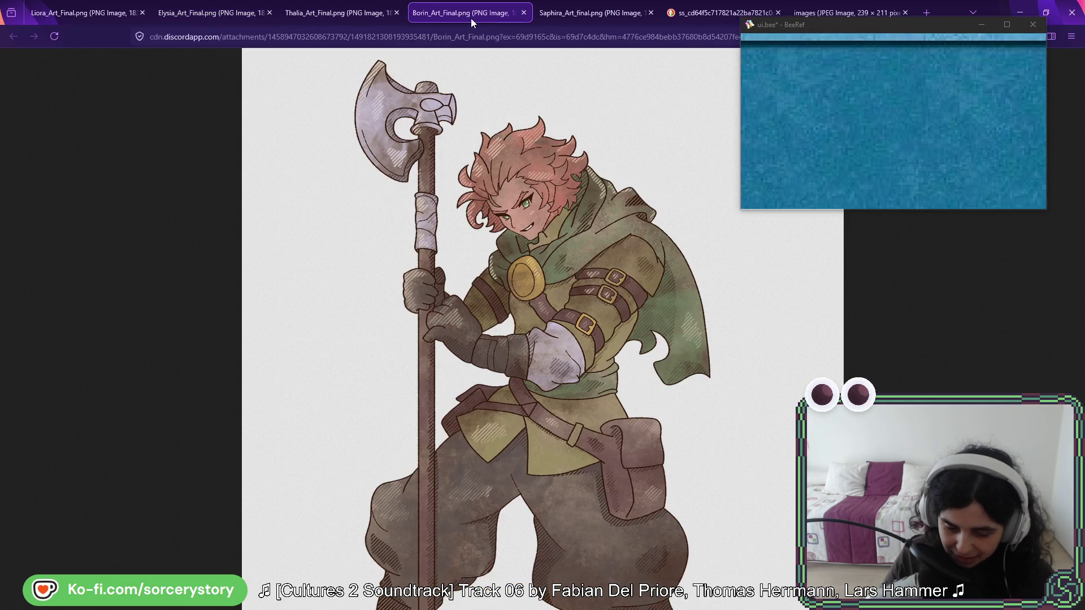
click(596, 19)
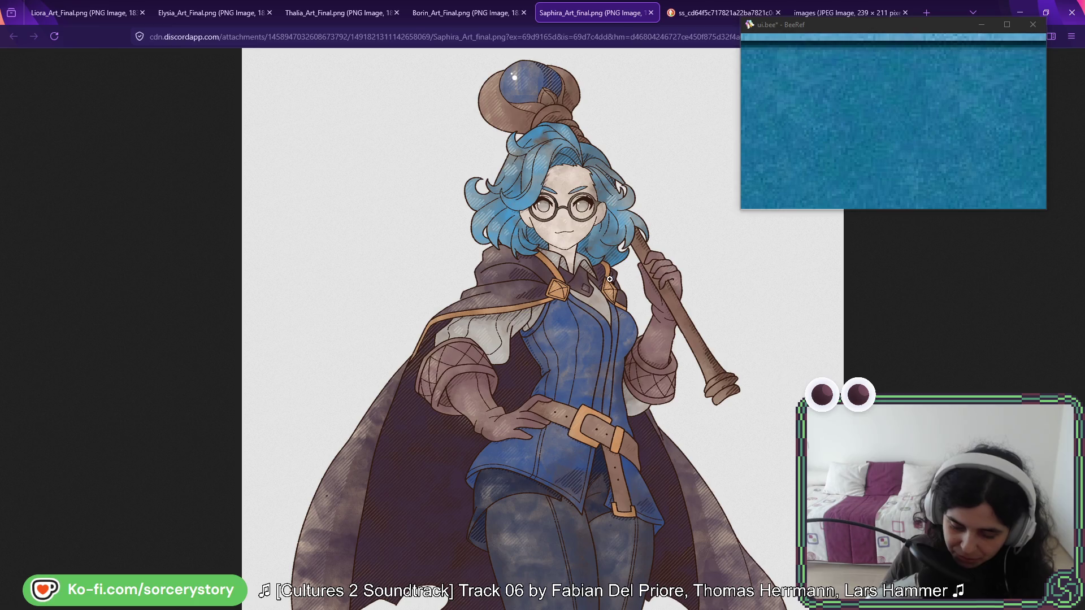
- View Saphira's artwork at full size, fit it back, then minimize Firefox to reveal Aseprite
click(577, 352)
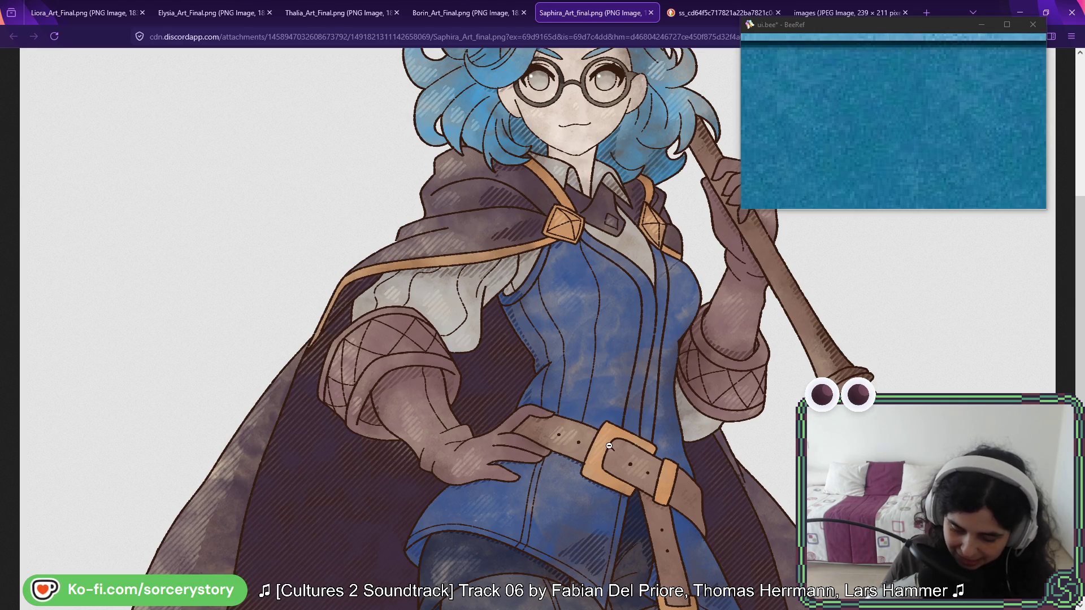
click(604, 297)
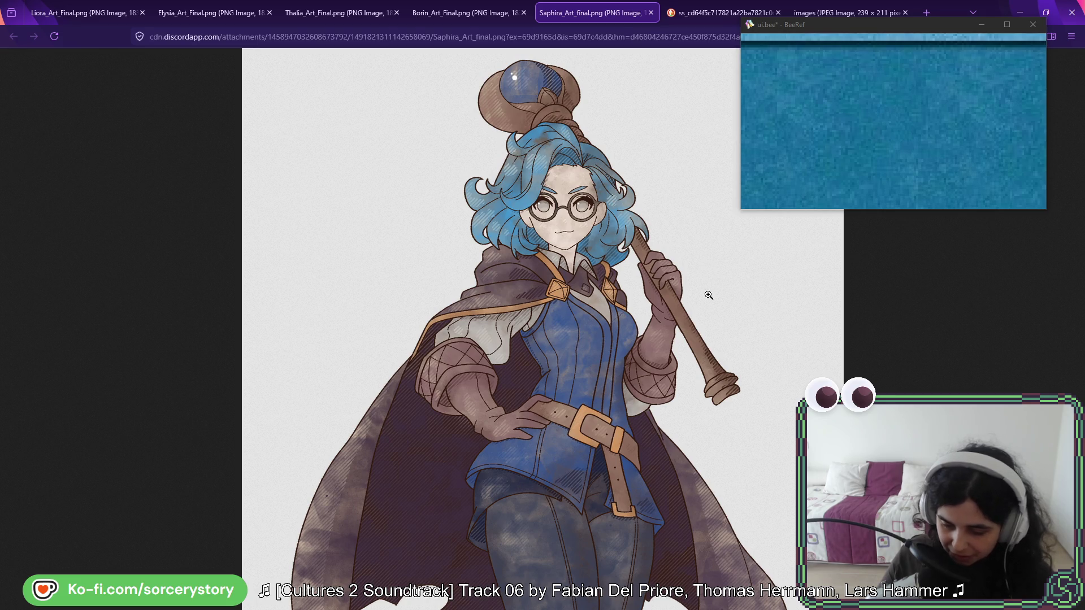
click(1019, 13)
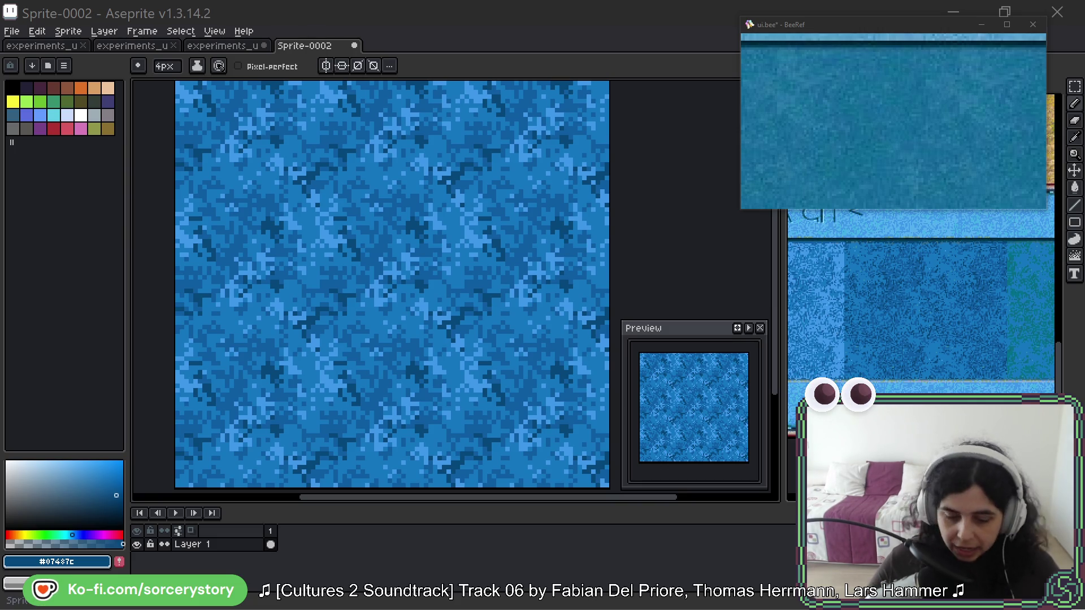
- Check a villager's details in the game's entity inspector, then maximize the spr_chr_01.png viewer
key(alt+Tab)
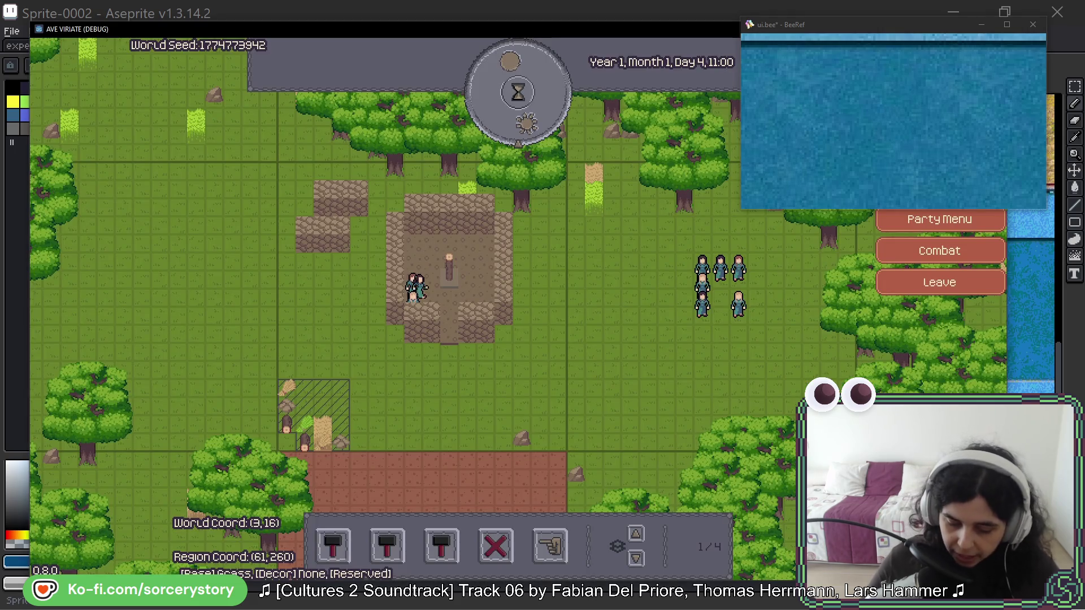
click(720, 302)
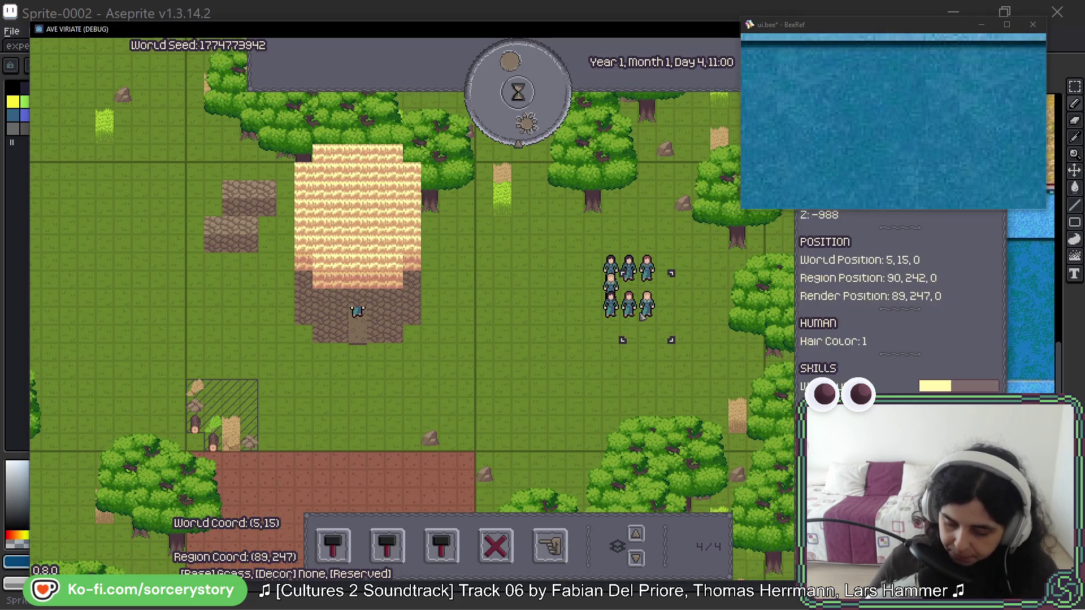
click(708, 273)
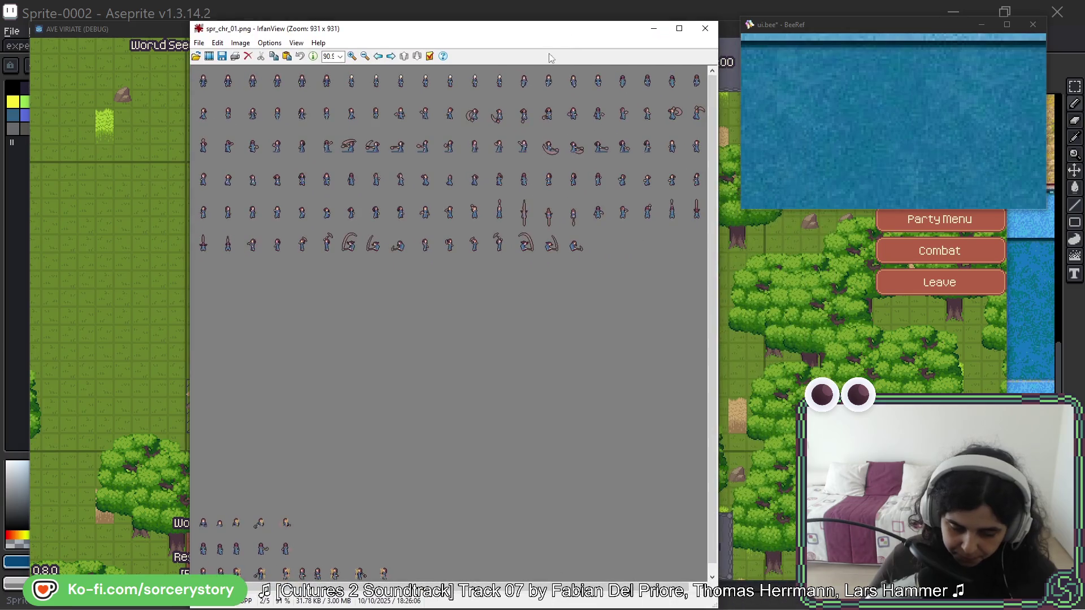
click(679, 29)
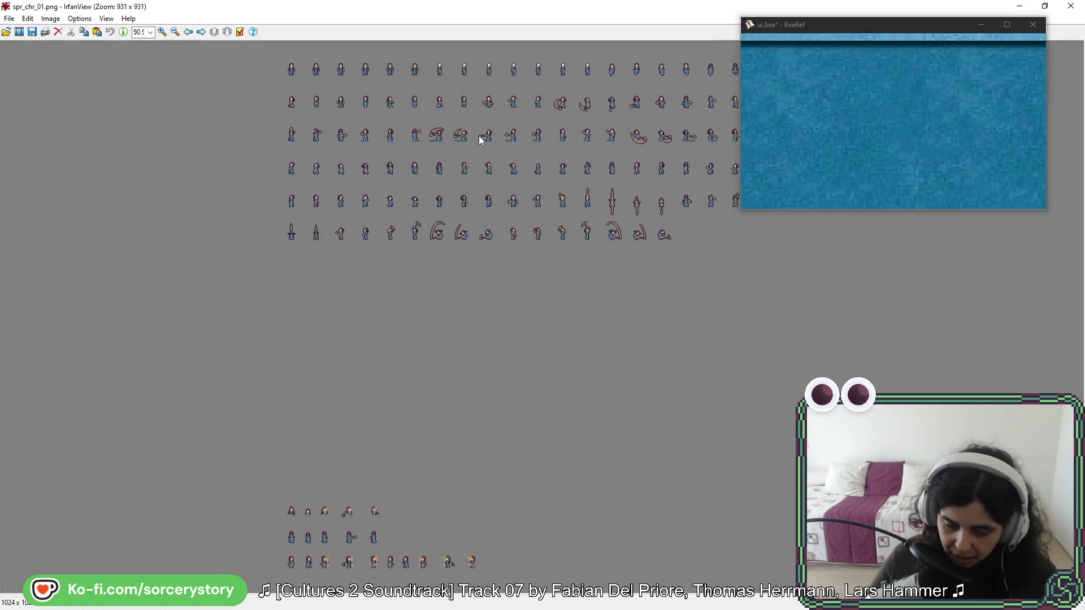
- Zoom to 740% on the sprite sheet's staff-swing frames, then close IrfanView
scroll(473, 136, up, 10)
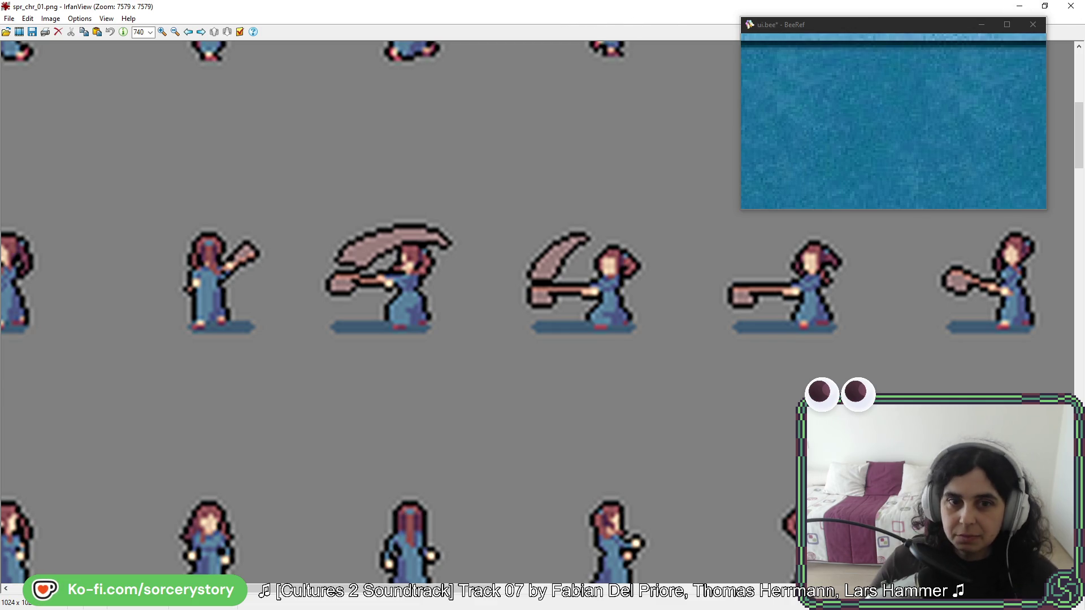
key(Escape)
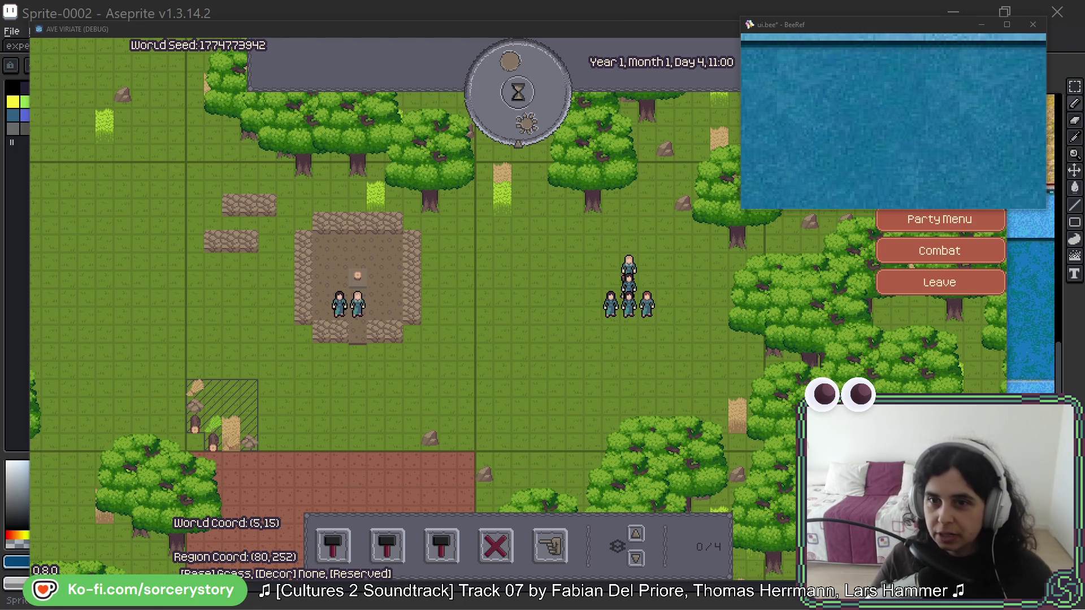
- Move the lusitanians.bee reference board to the lower right, then switch to the Godot editor
mouse_move(572, 86)
mouse_down()
mouse_move(860, 247)
mouse_move(883, 248)
mouse_up()
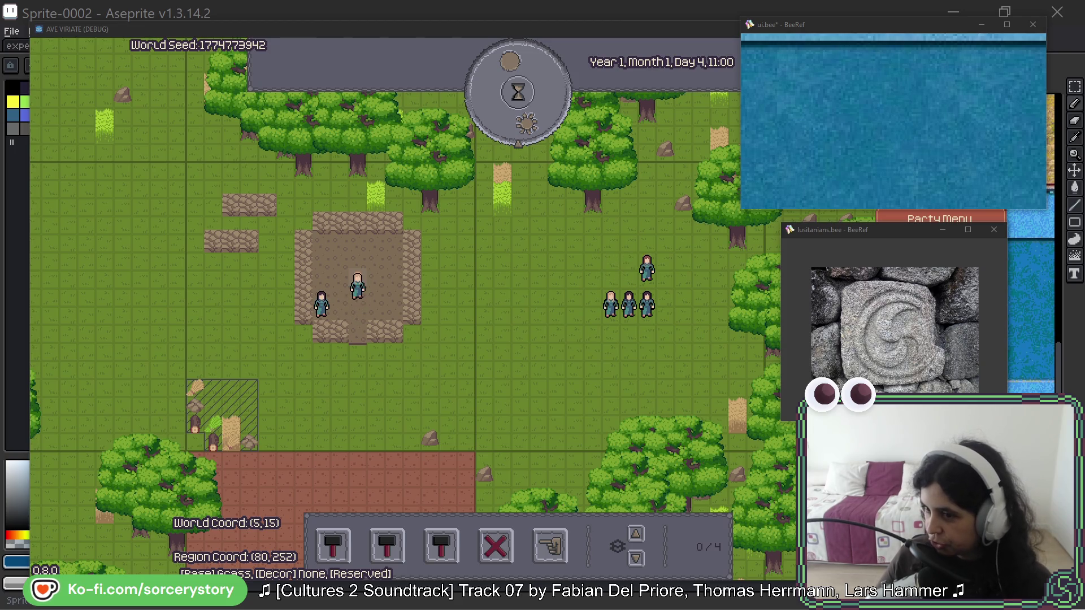
key(alt+Tab)
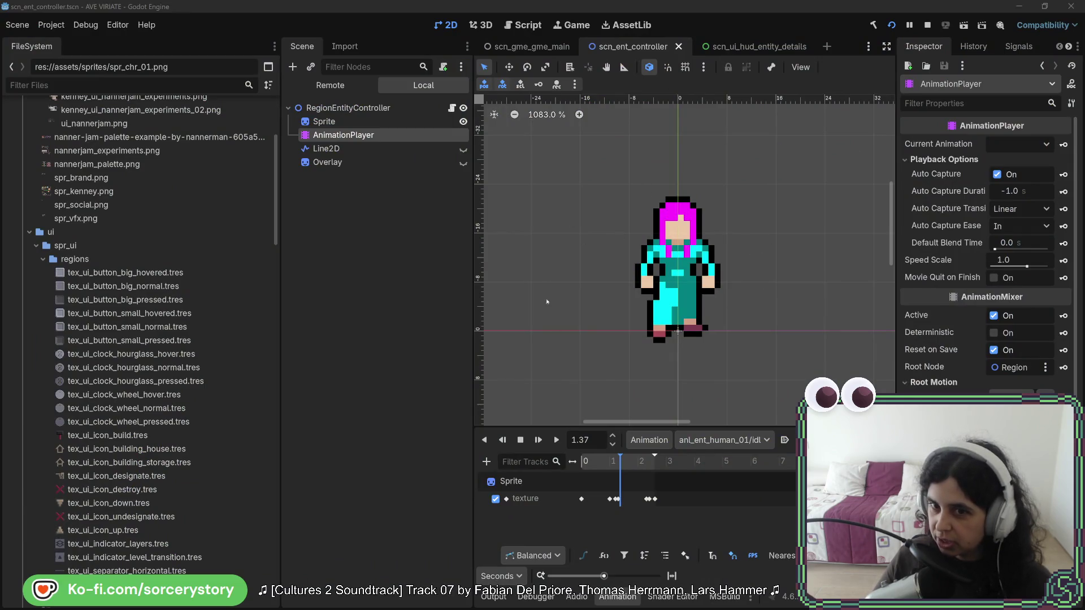
- Scrub the anl_ent_human_01 animation back to 0.43 s, then return to the running game
drag(613, 471, 594, 465)
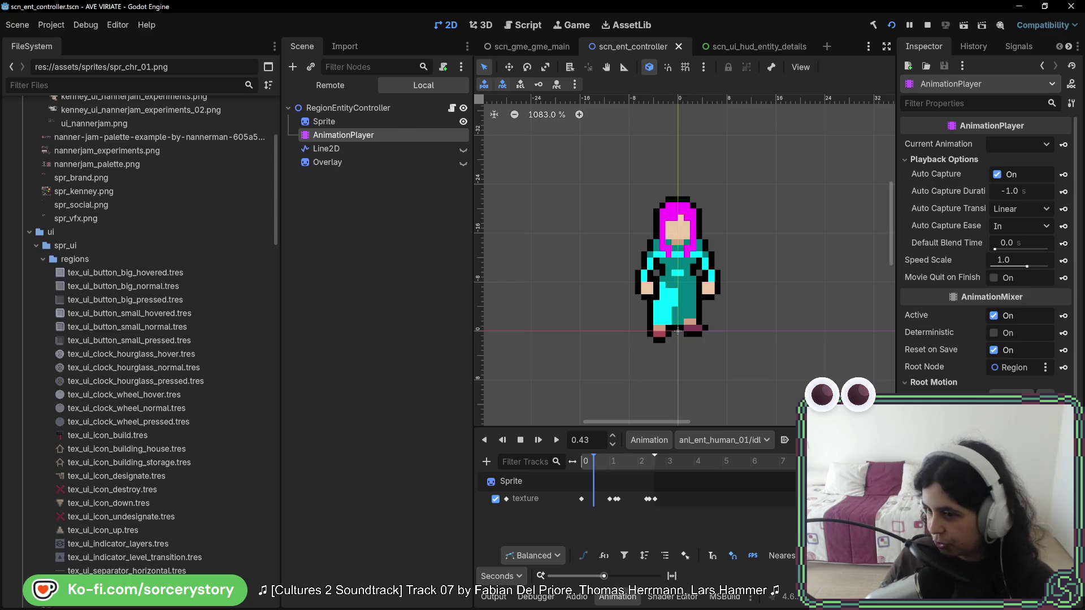
key(alt+Tab)
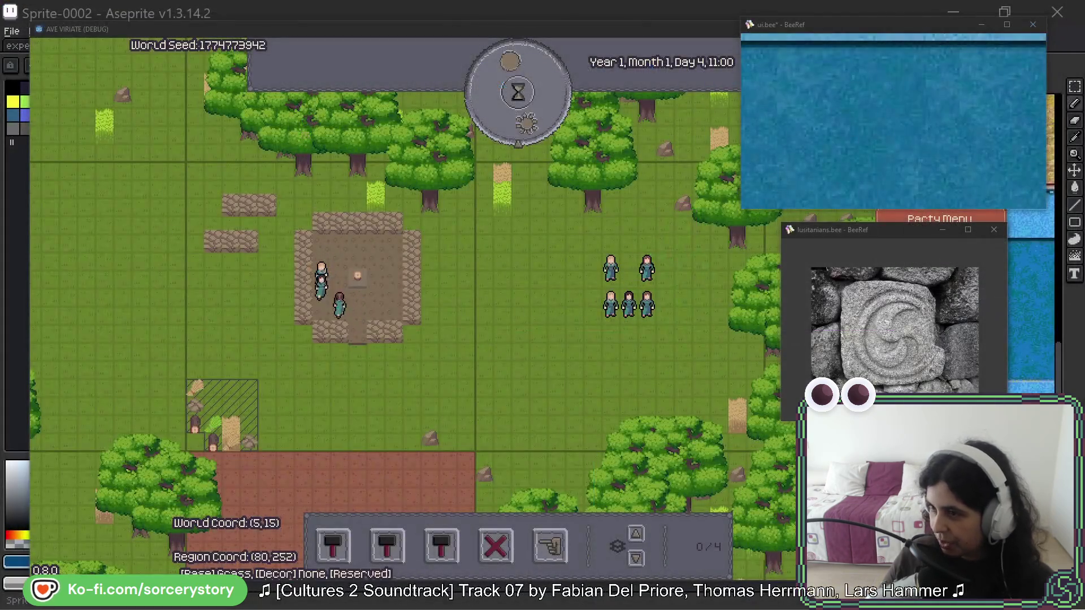
- Close the lusitanians BeeRef reference board
click(942, 229)
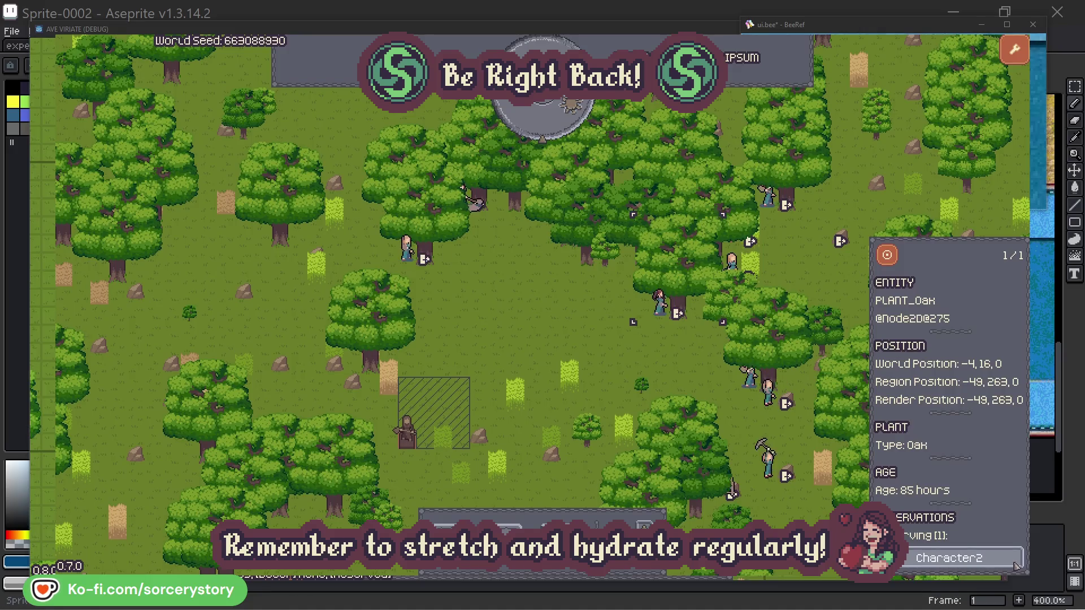
- Follow a villager's link to its reserved oak and back, close the inspector, and advance one hour
click(1016, 564)
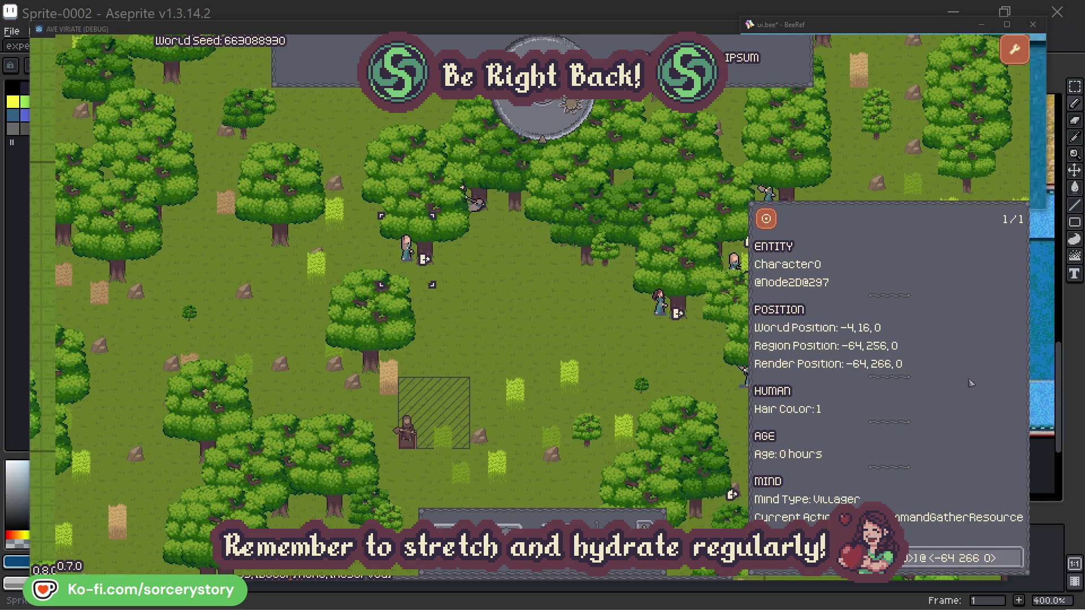
click(1016, 558)
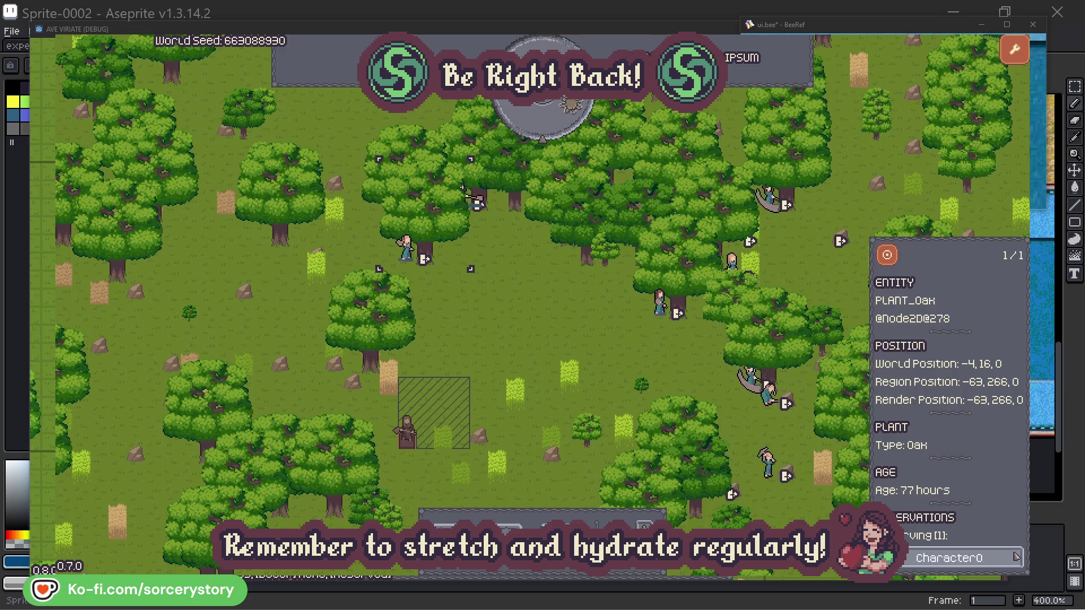
click(1015, 558)
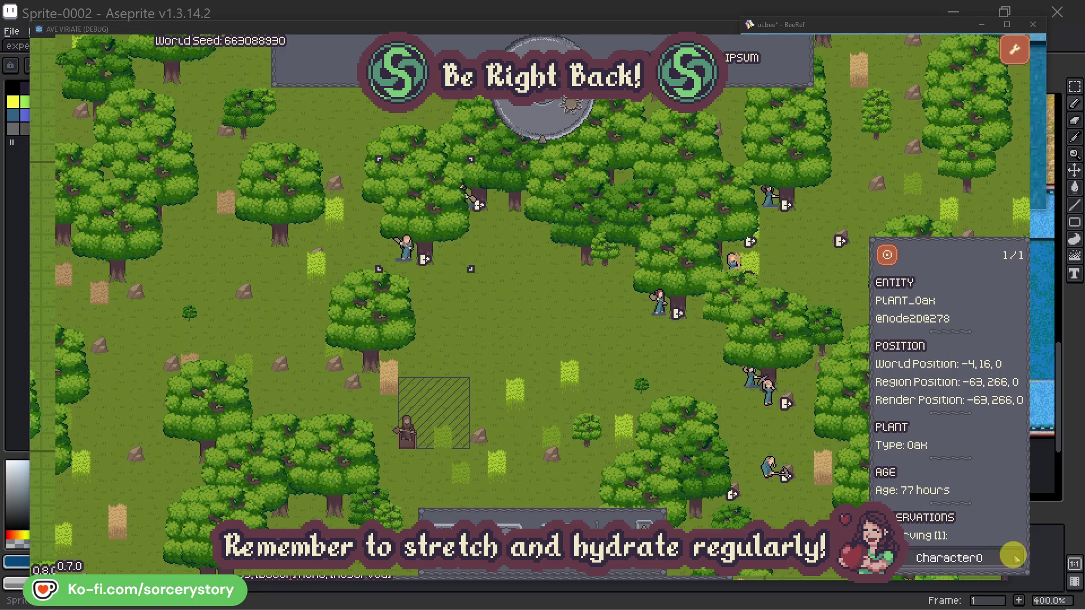
click(567, 340)
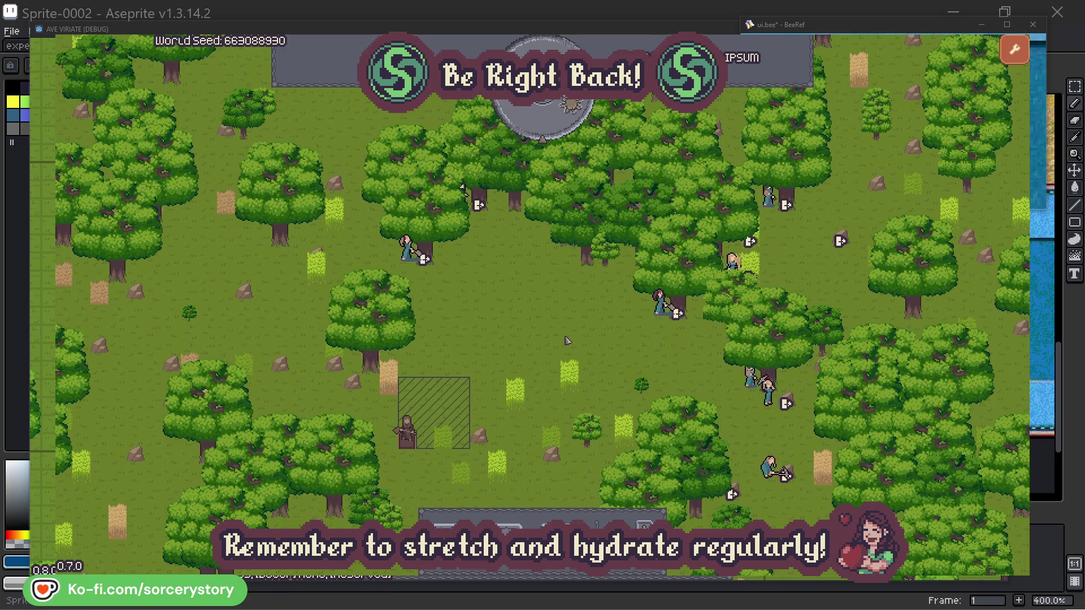
click(552, 128)
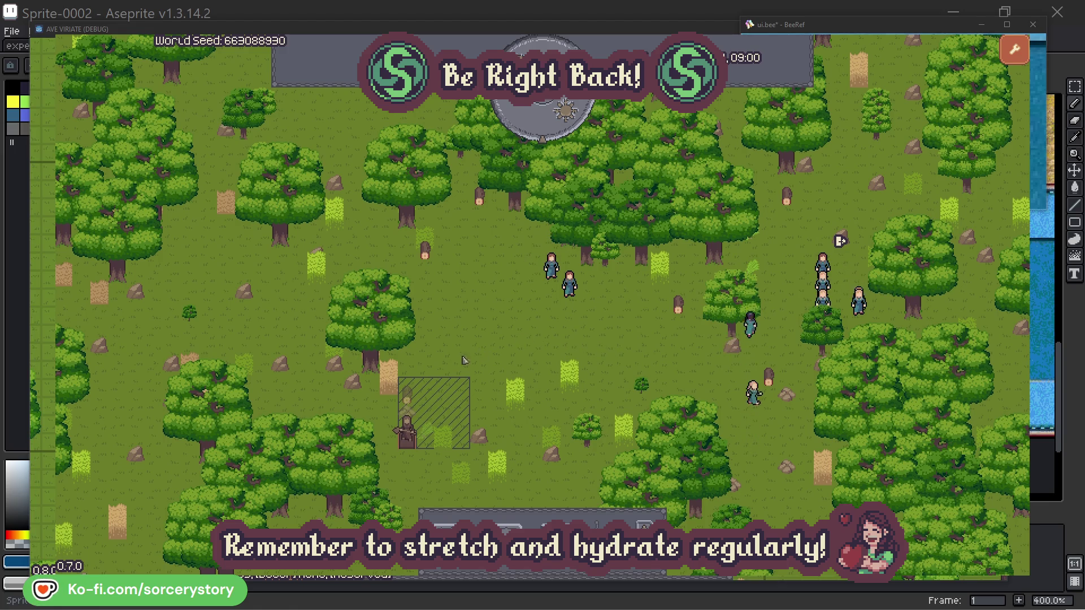
- Trace Character9 between the hatched storage pile, the 2 Herb pile and the wood pile
click(412, 396)
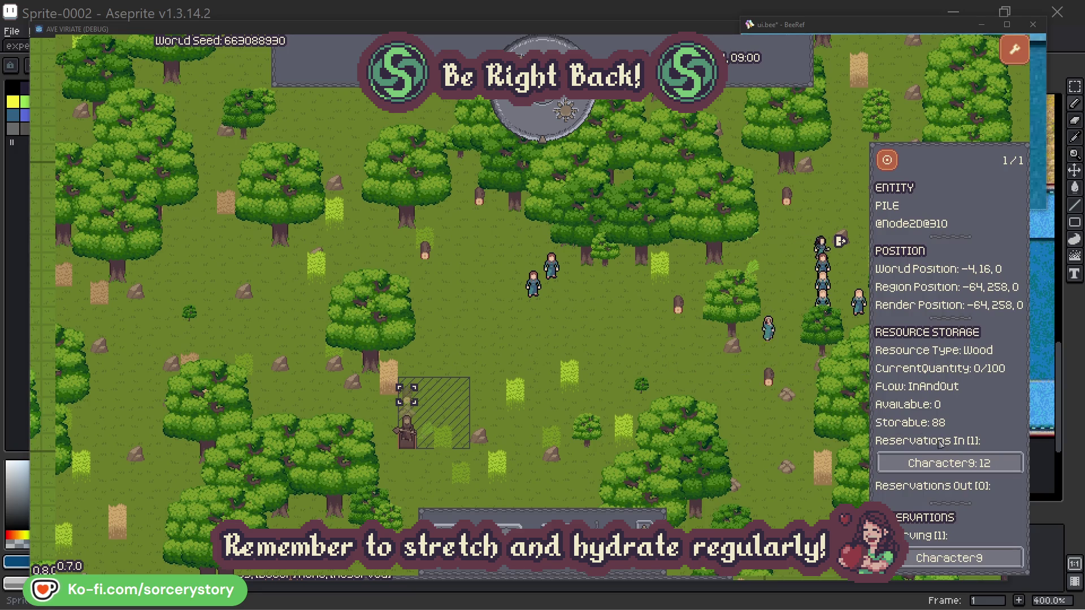
click(999, 465)
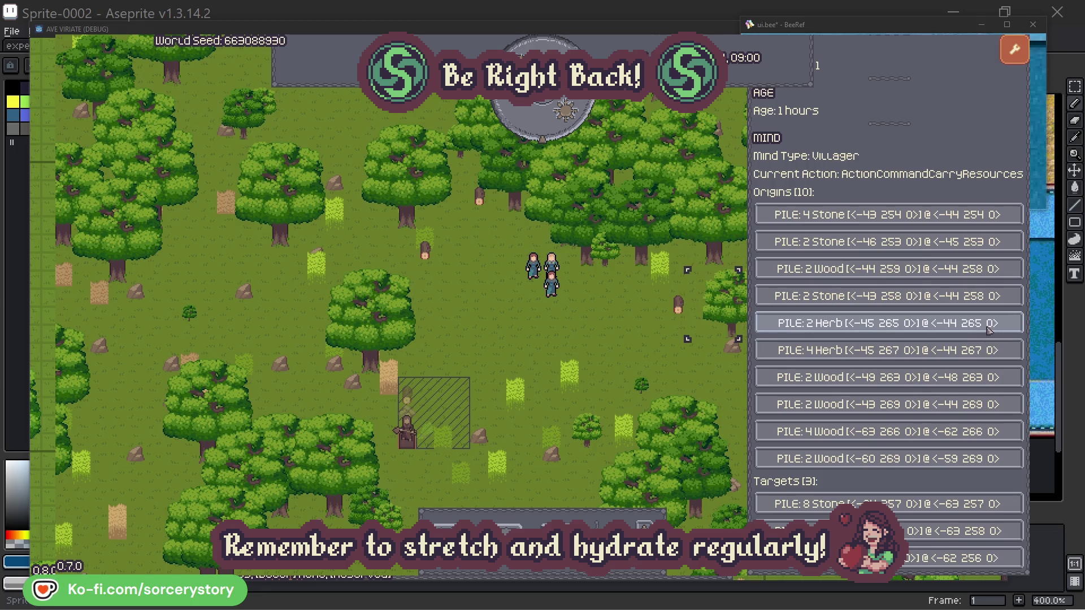
click(988, 329)
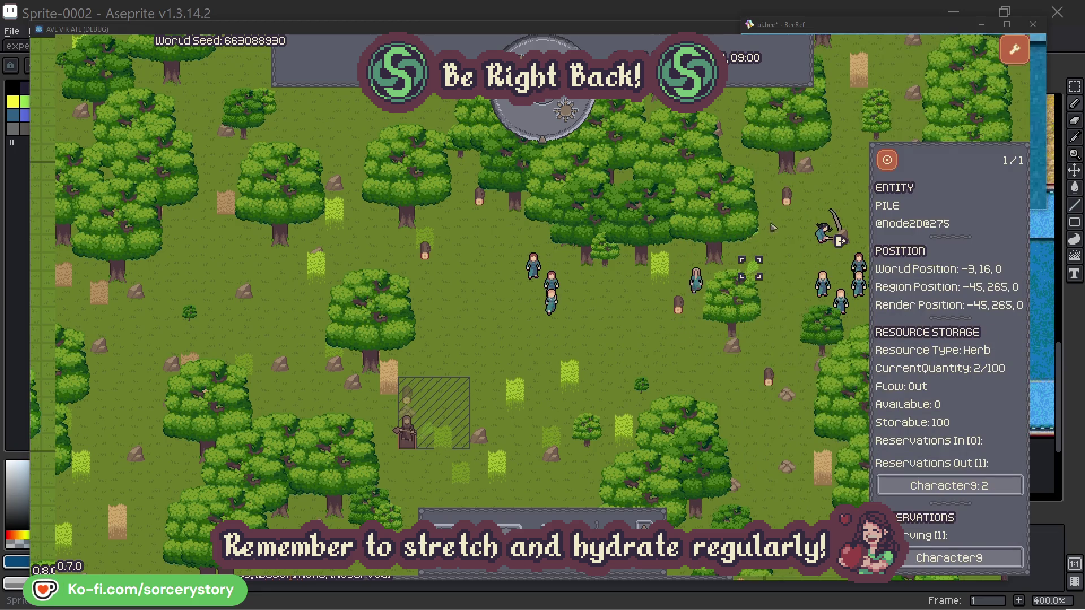
click(895, 166)
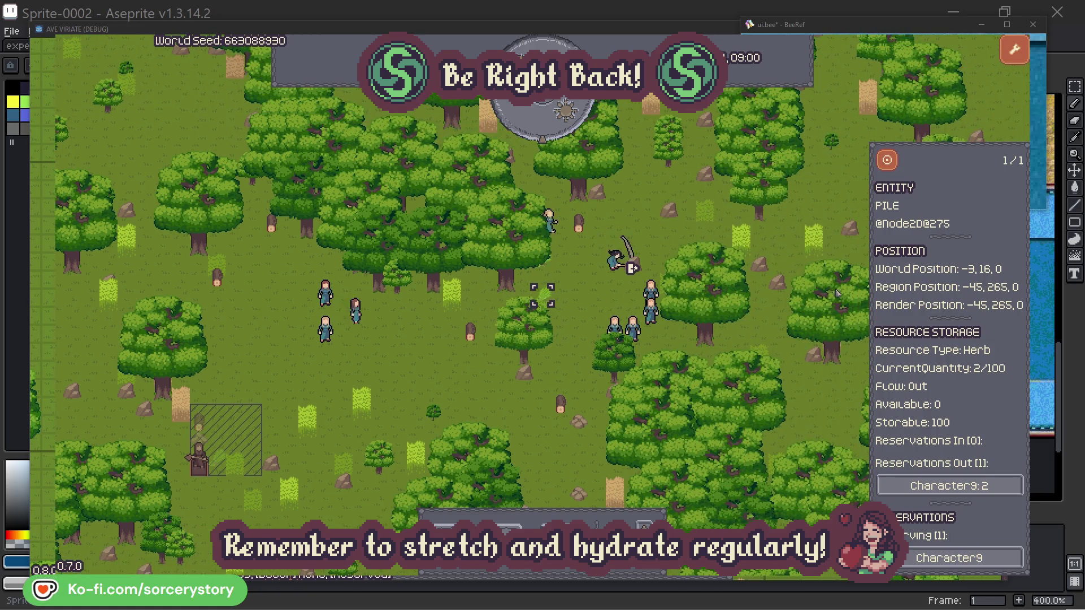
click(933, 485)
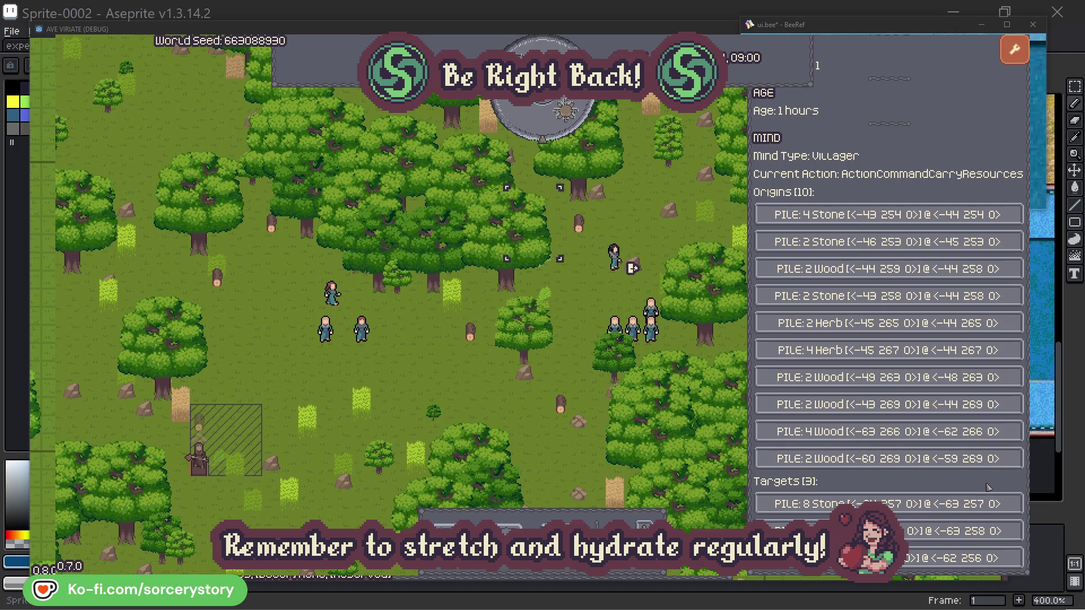
click(933, 531)
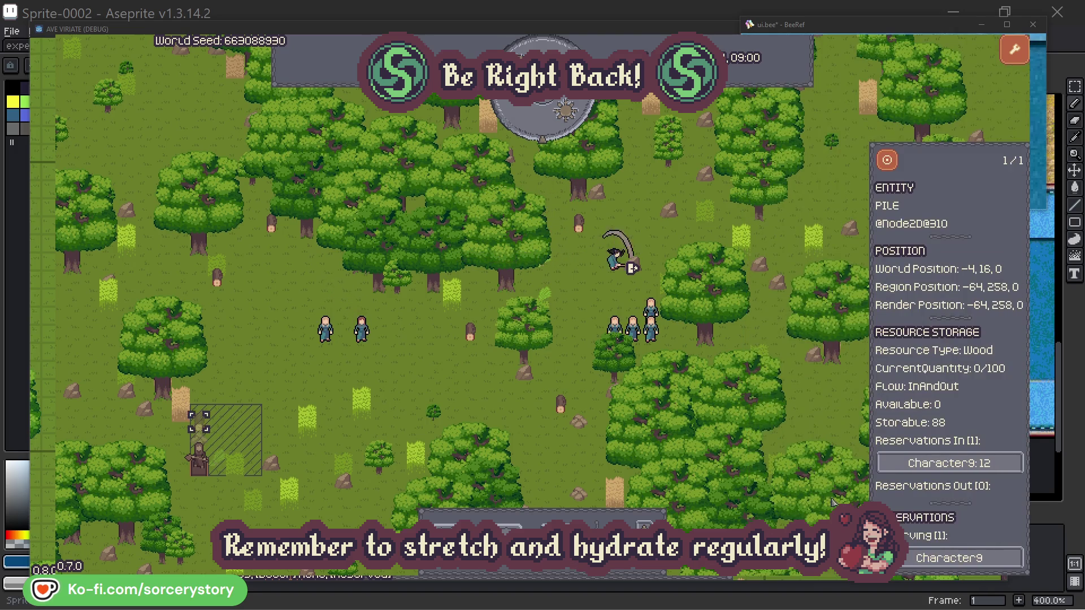
click(888, 161)
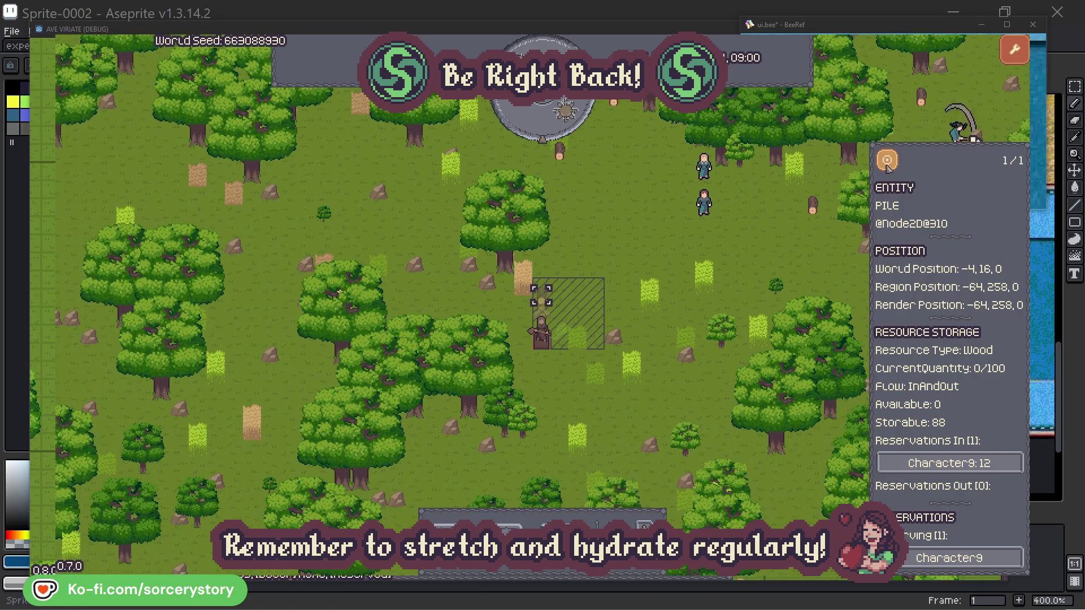
click(799, 248)
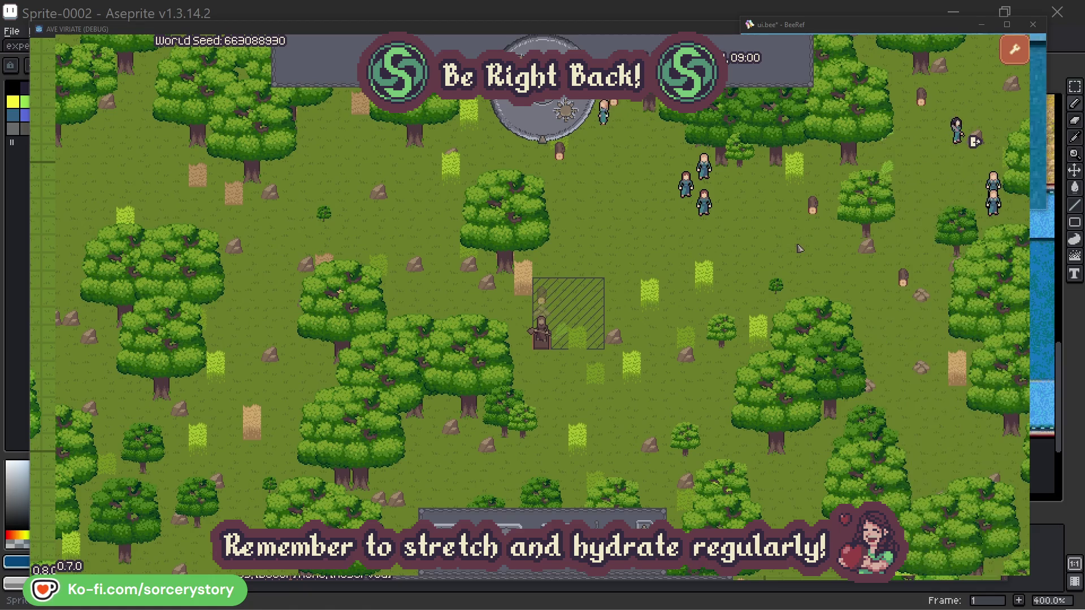
- Inspect Character2, jump to the oak it is gathering and back, then clear the selection
click(713, 213)
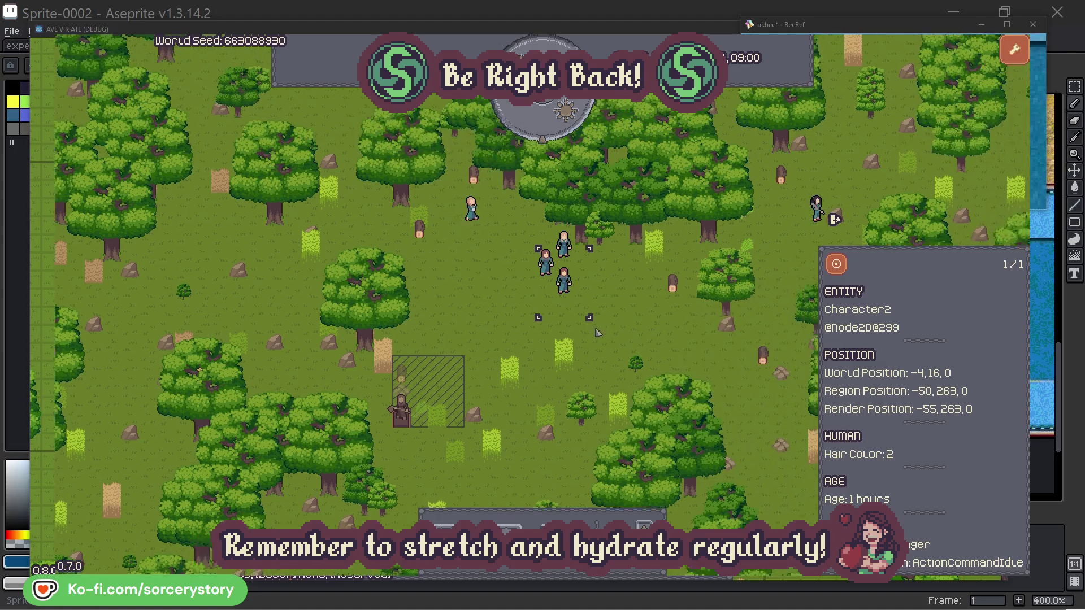
click(621, 328)
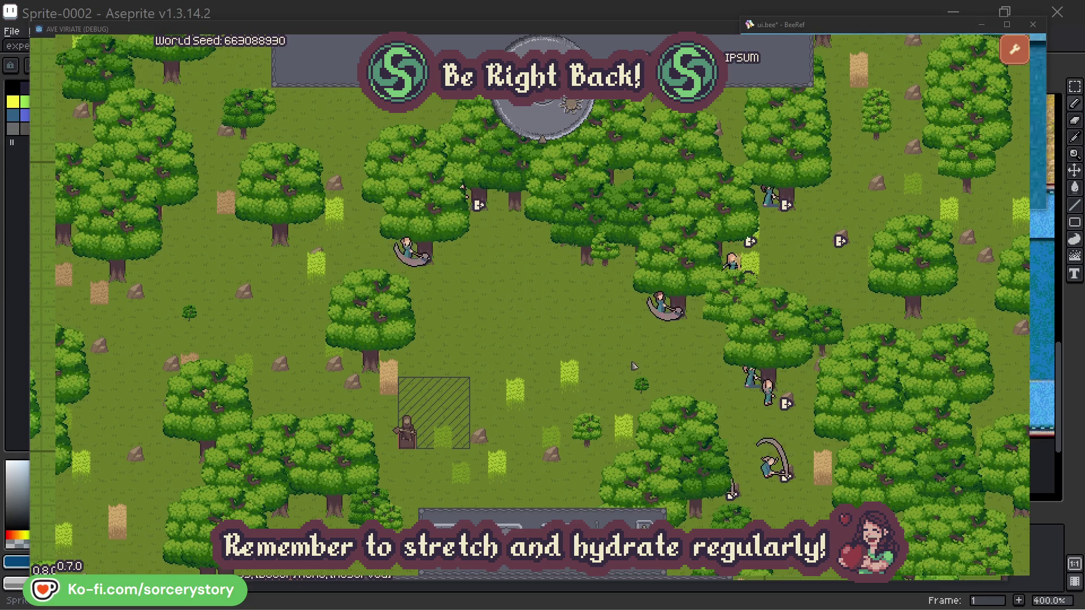
click(638, 339)
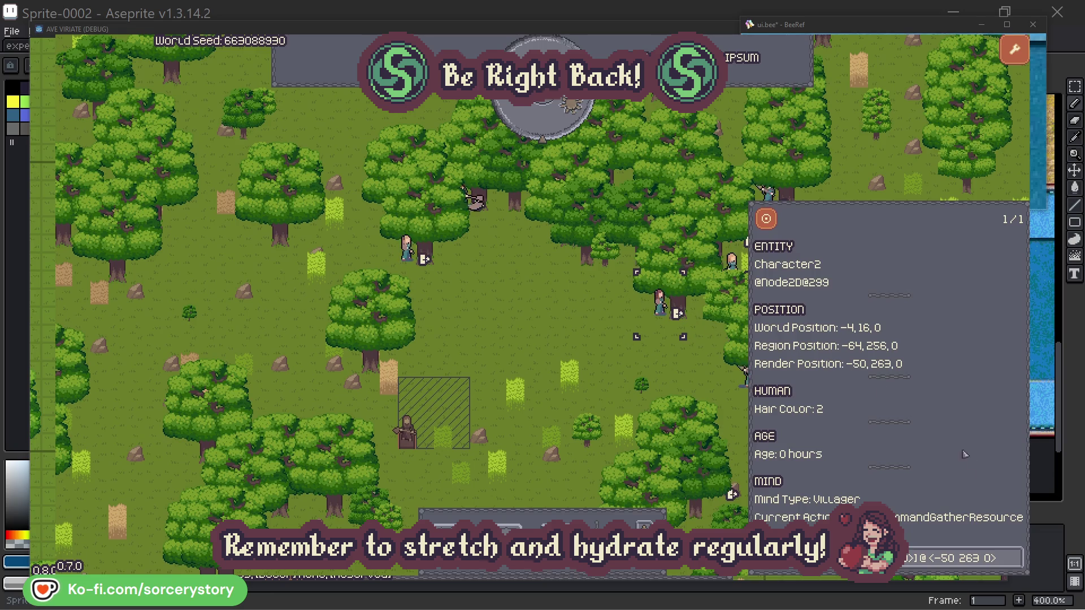
click(1015, 558)
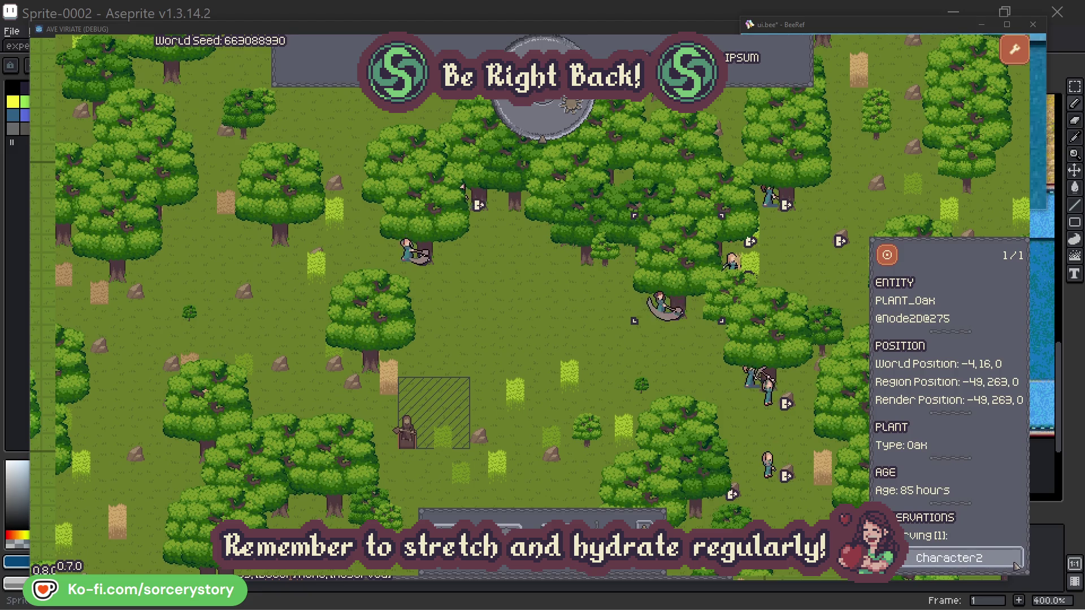
click(1016, 563)
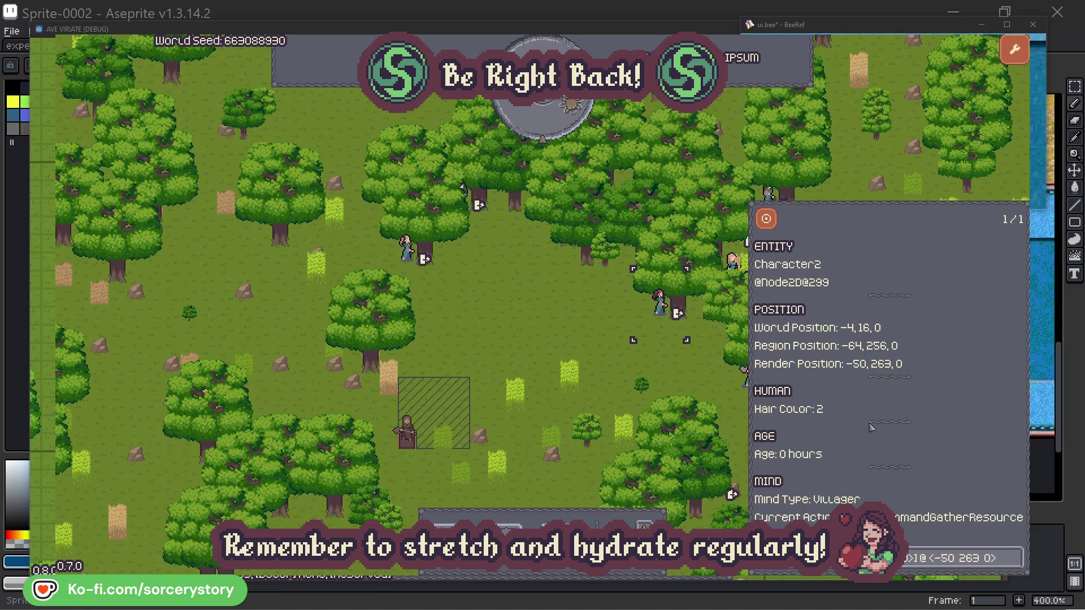
click(676, 374)
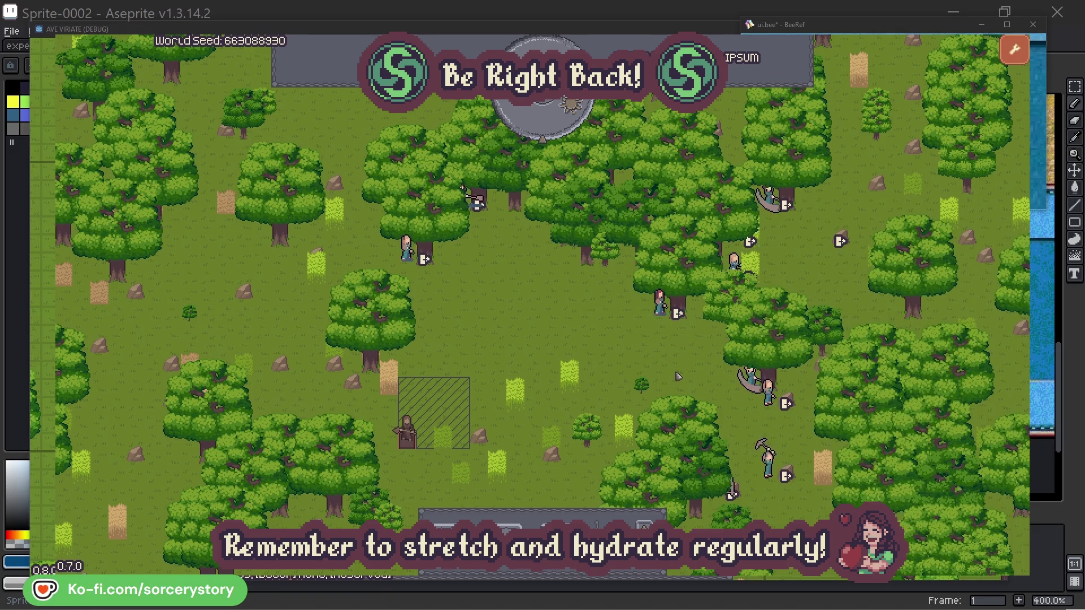
- Inspect Character0, jump to its oak and back, close its details, and advance one hour
click(405, 249)
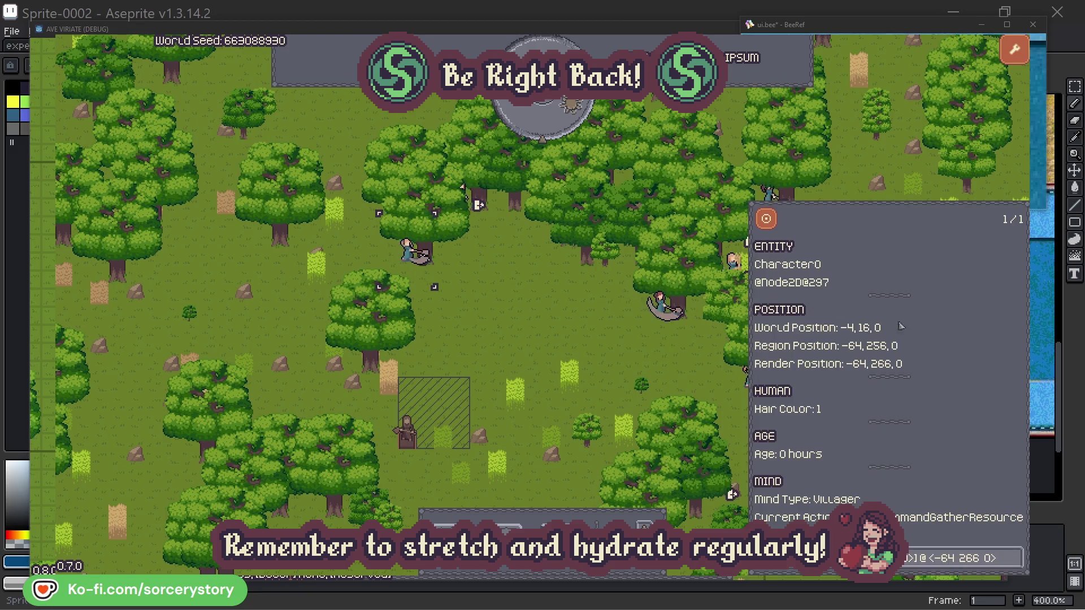
click(1014, 552)
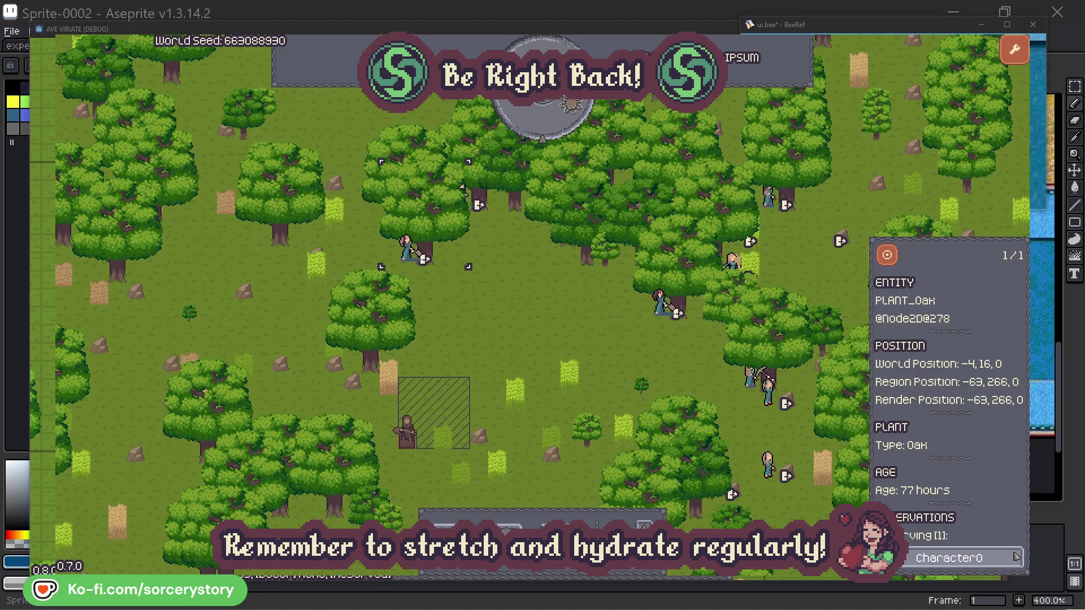
click(1016, 558)
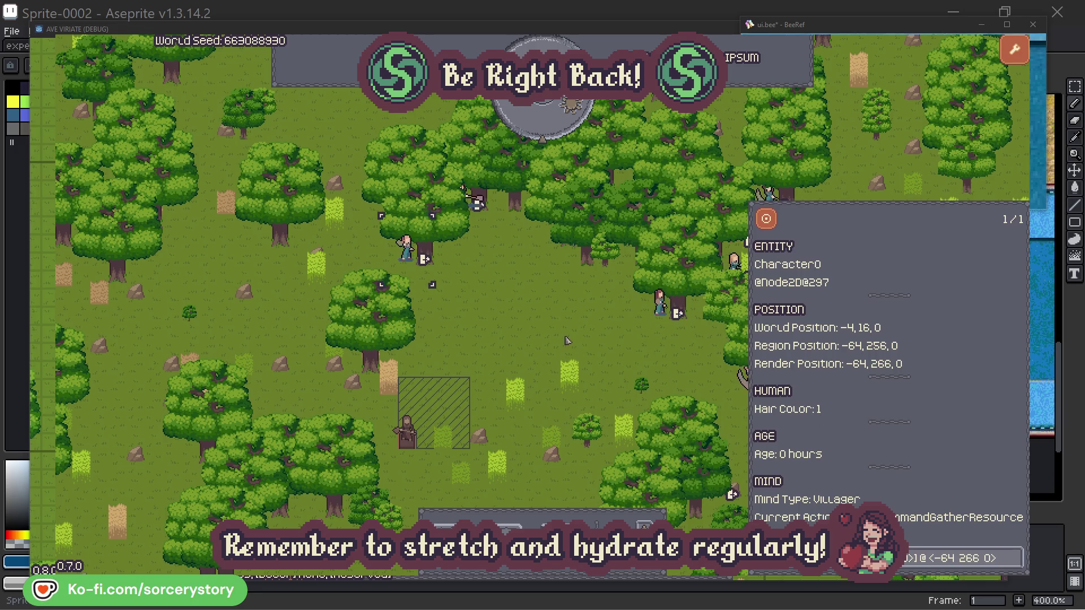
click(568, 340)
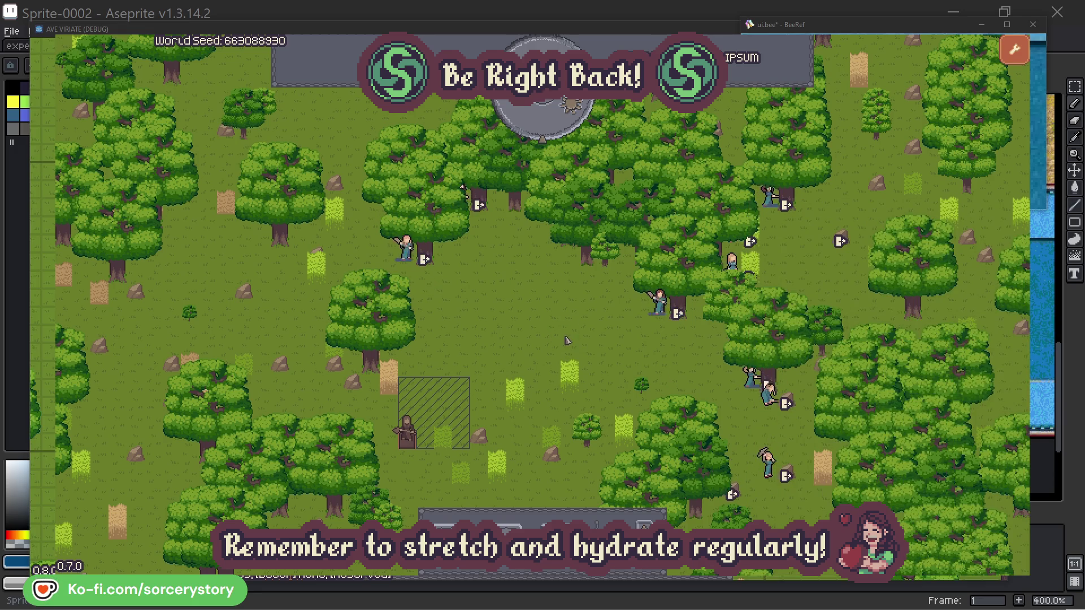
click(551, 128)
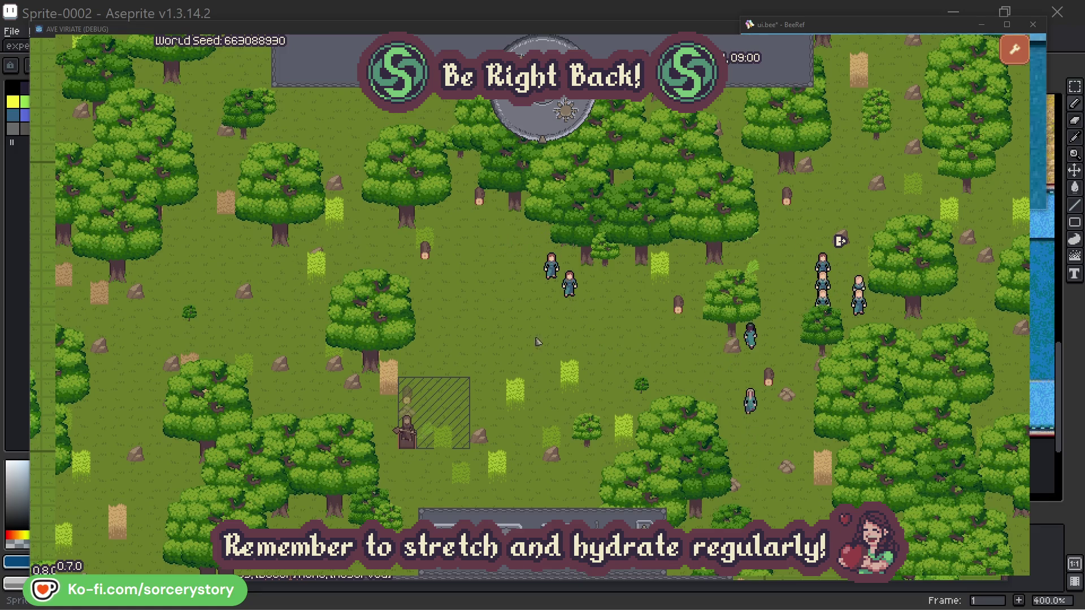
- Trace Character9 from the wood pile to the Herb pile and back, centering on each
click(407, 398)
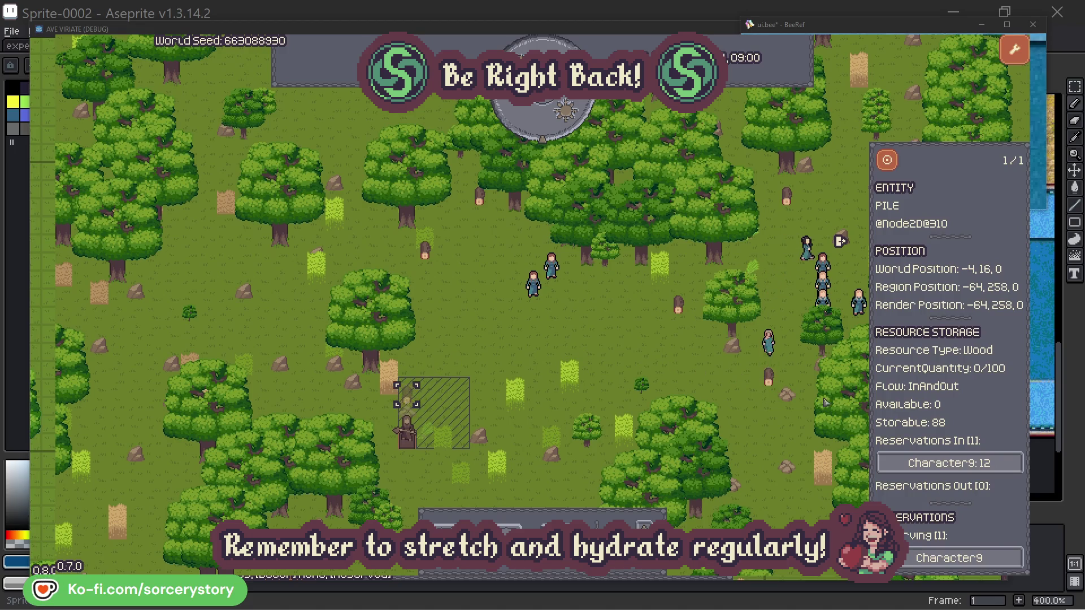
click(991, 461)
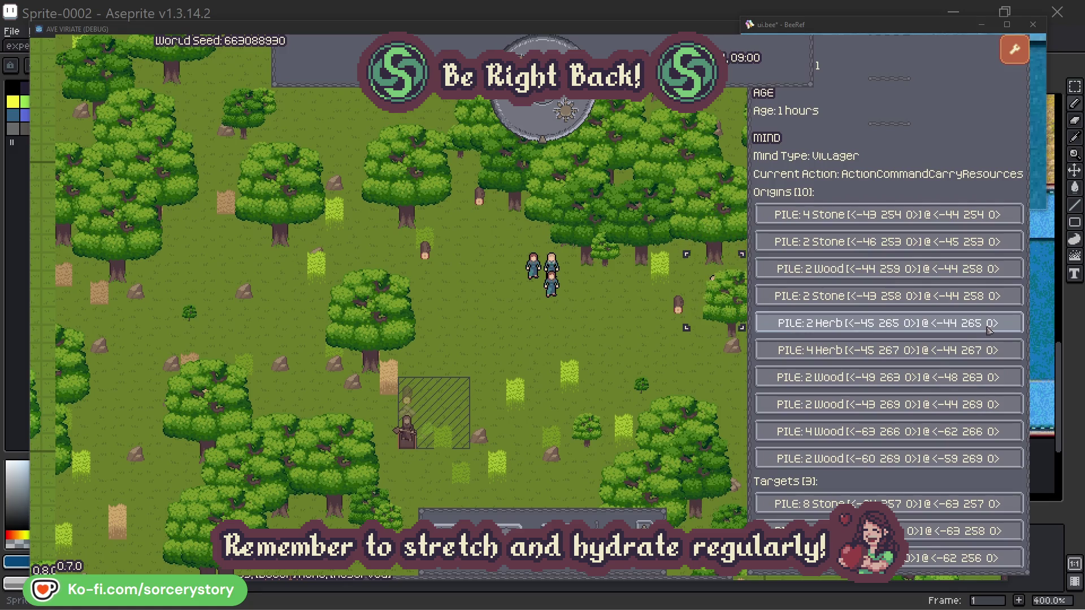
click(989, 330)
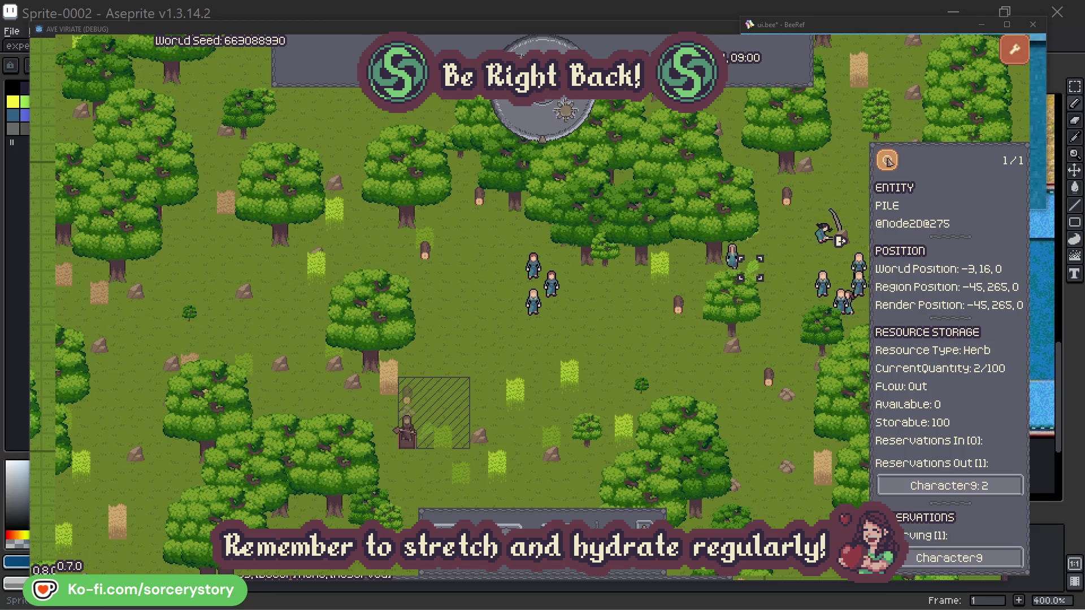
click(889, 161)
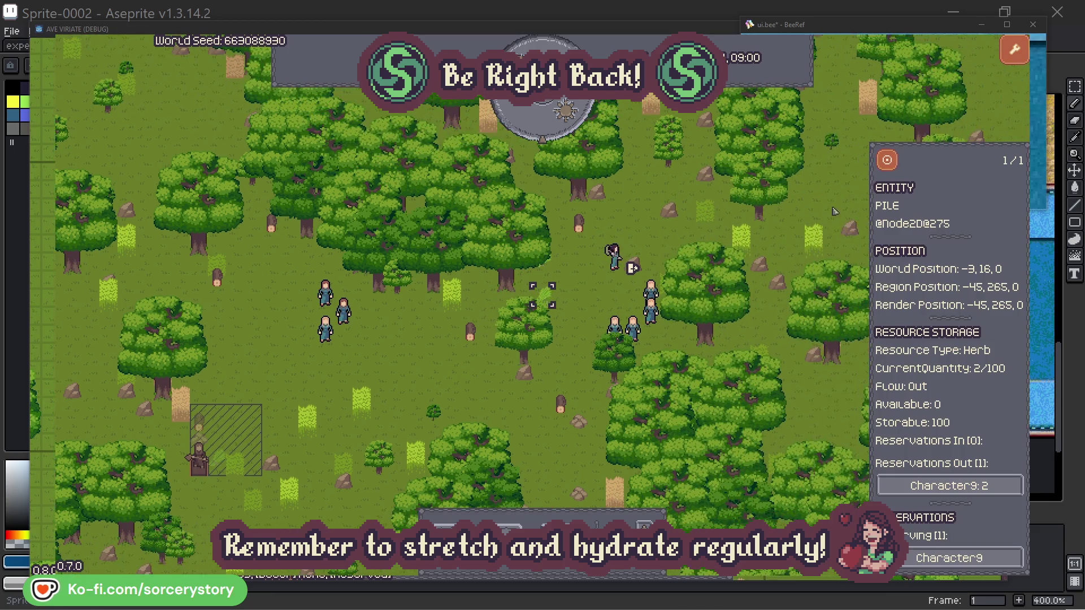
click(981, 484)
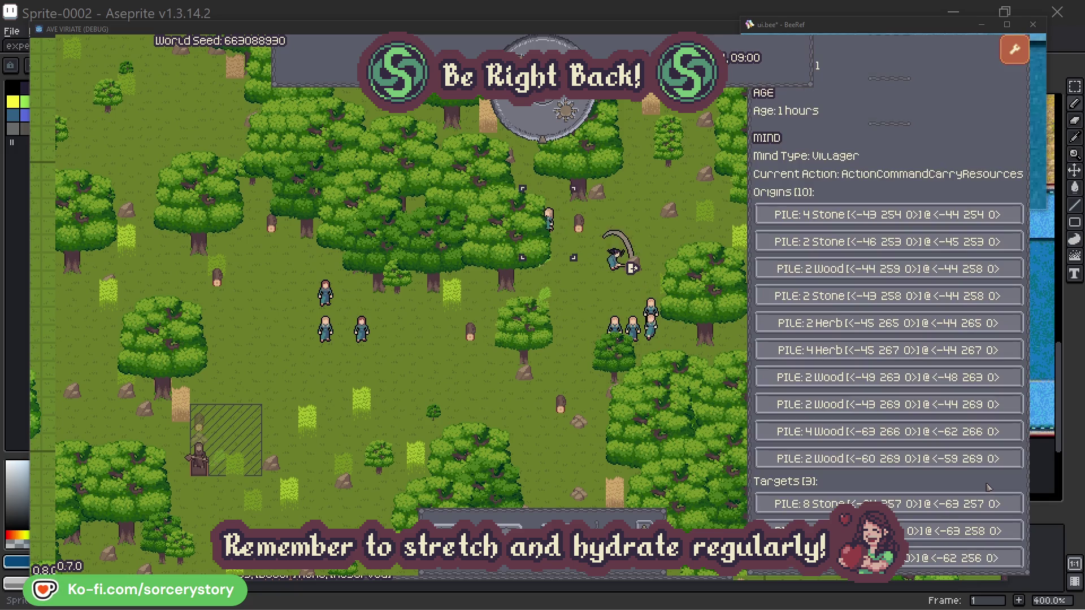
click(955, 531)
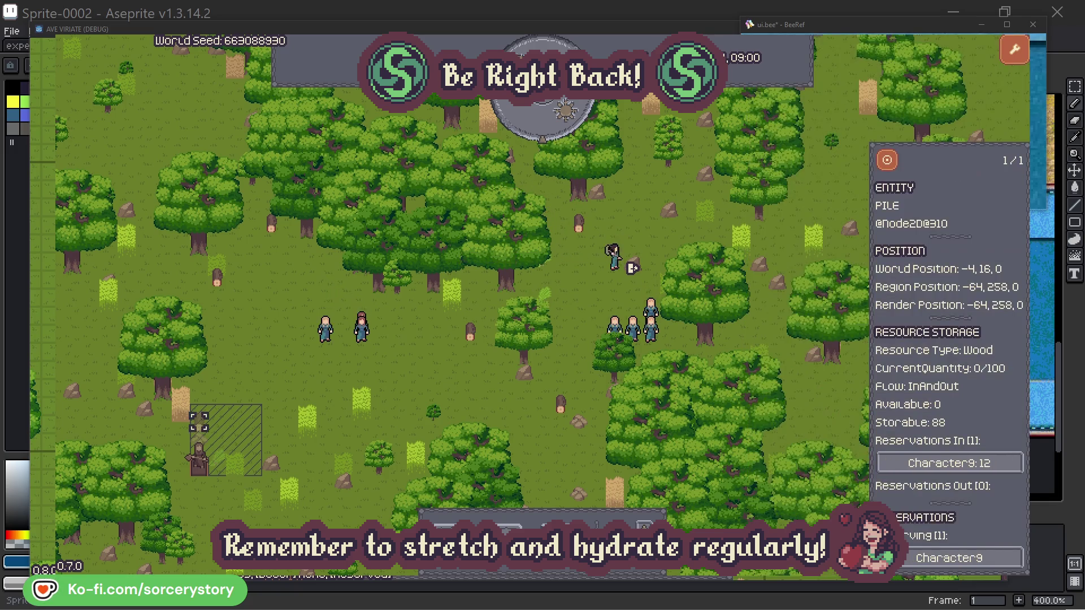
click(887, 161)
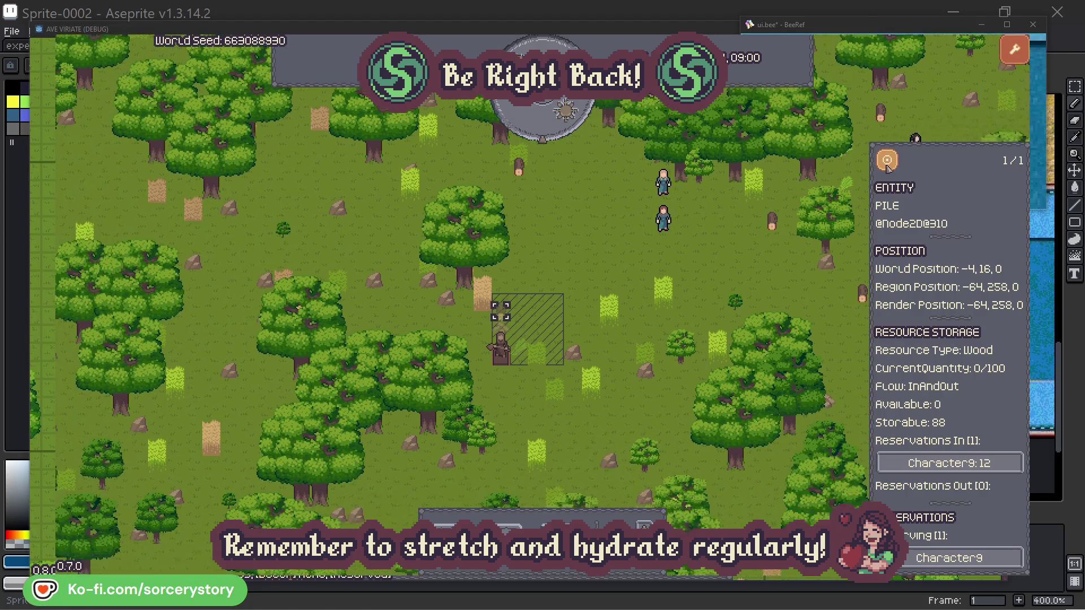
click(798, 249)
- Center on Character2, then jump to the oak it is chopping and back before closing
click(703, 203)
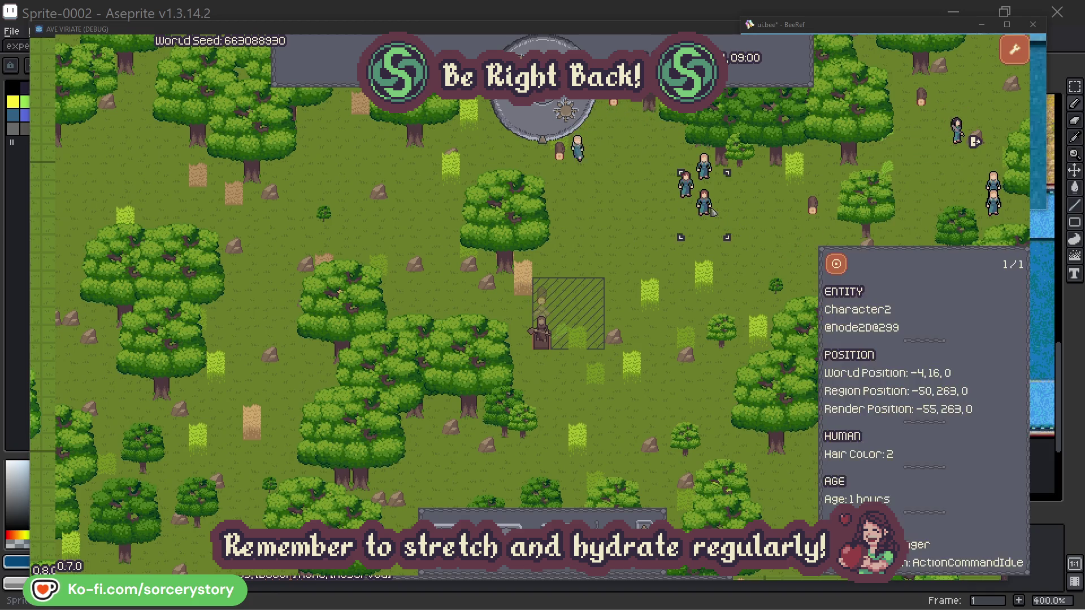
click(847, 260)
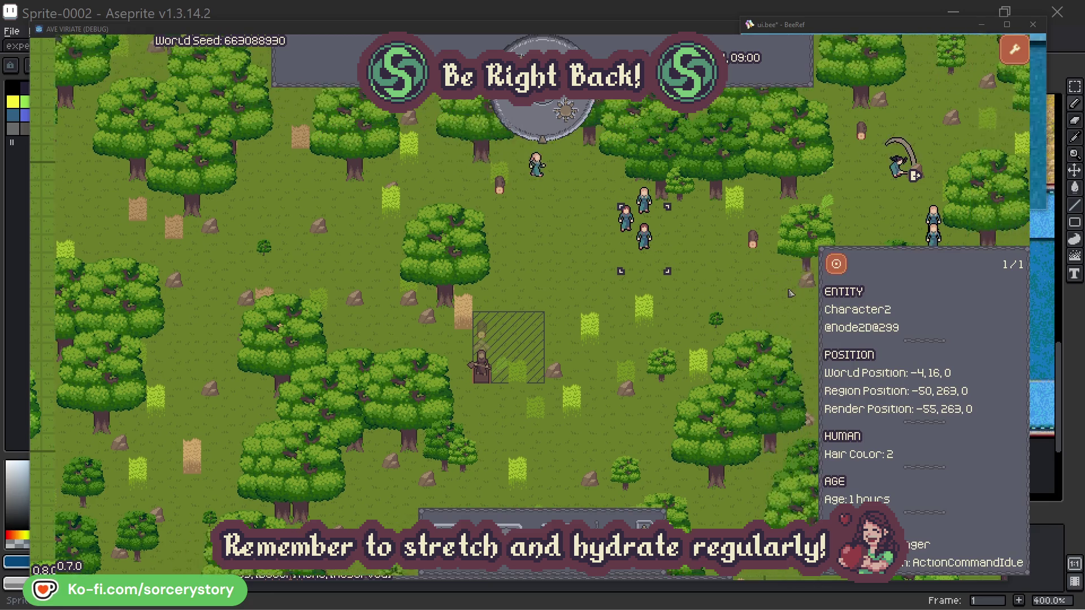
click(621, 327)
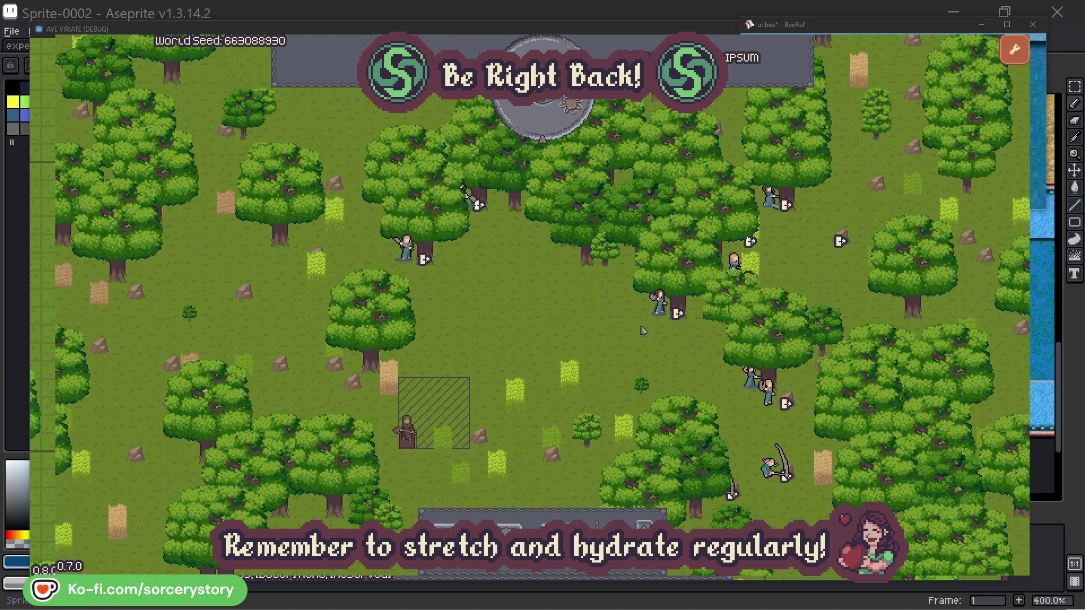
click(660, 305)
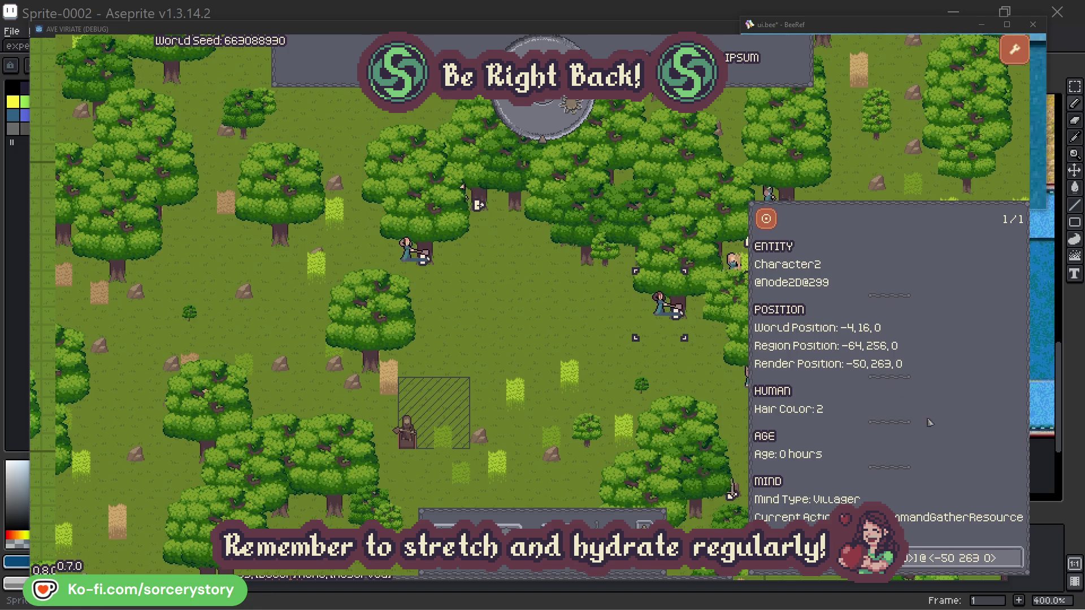
click(1016, 565)
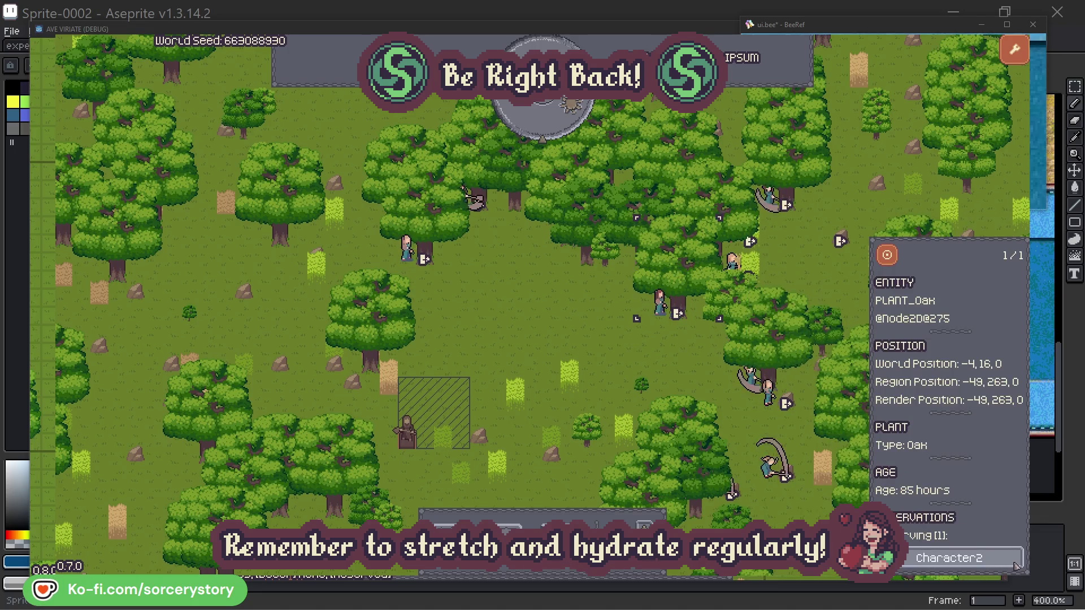
click(1016, 566)
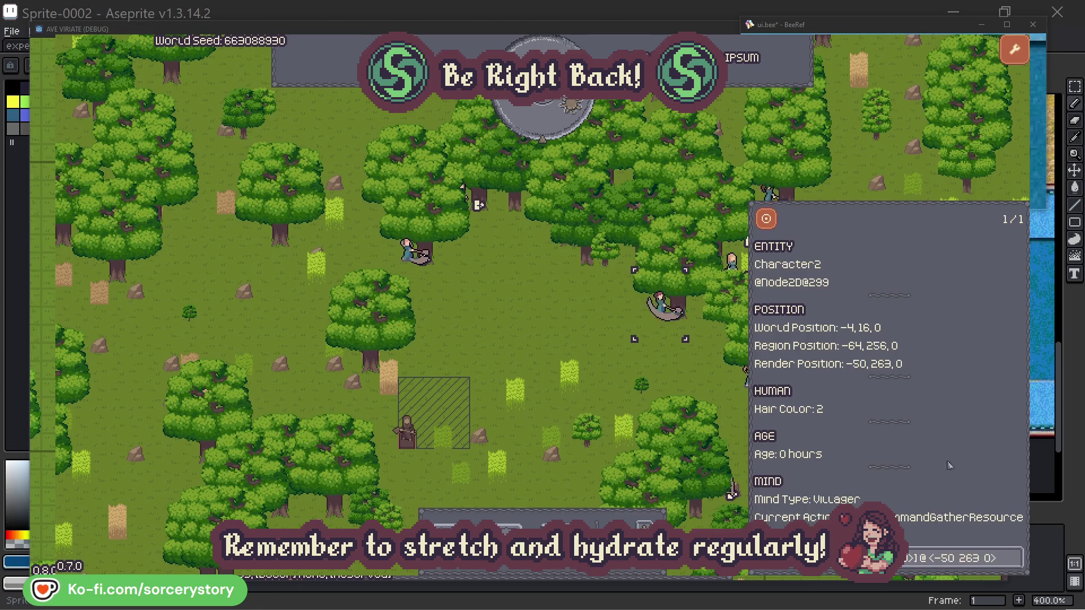
click(677, 373)
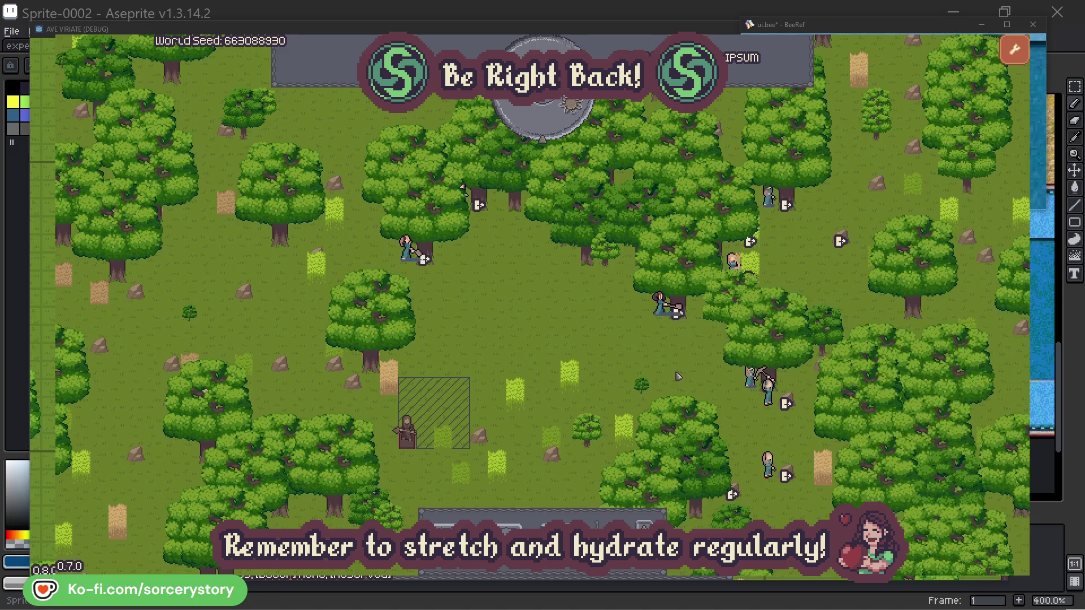
- Check the oak Character0 is chopping, close the inspector, and advance the clock to 09:00
click(421, 276)
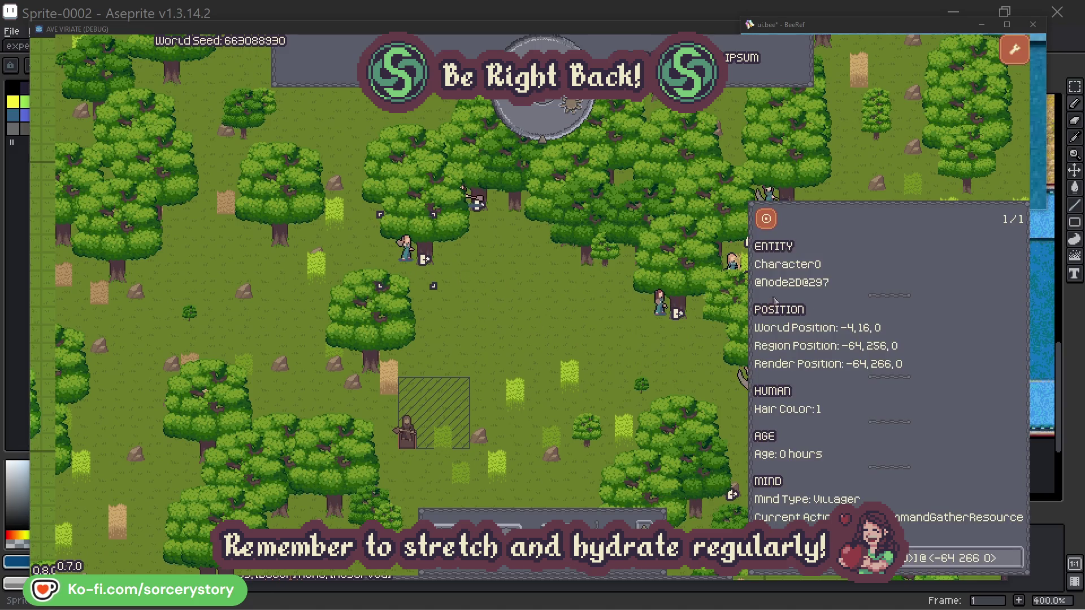
click(1016, 558)
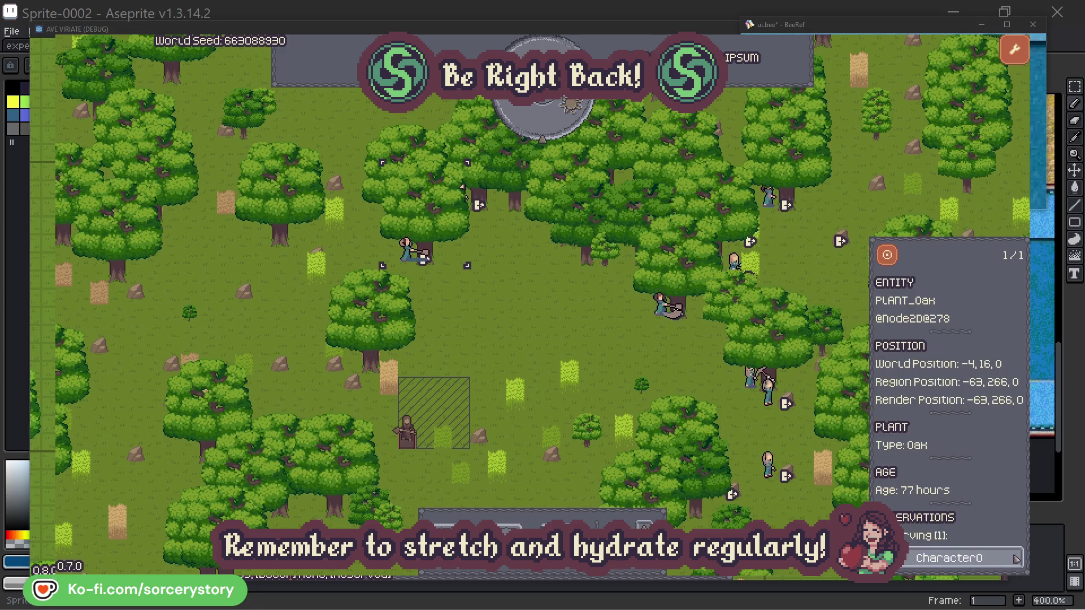
click(1016, 558)
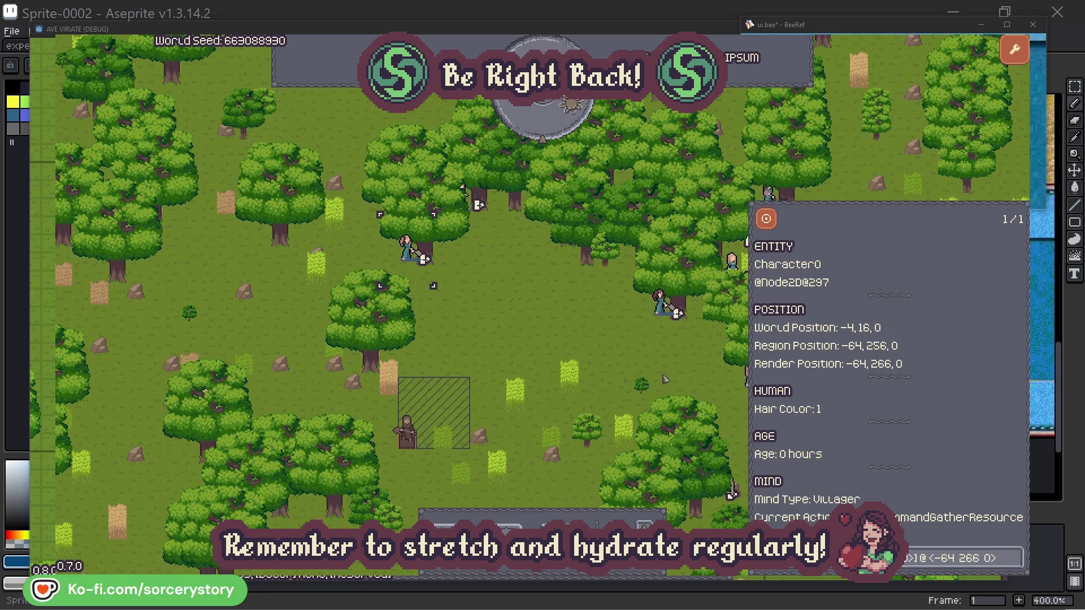
click(568, 340)
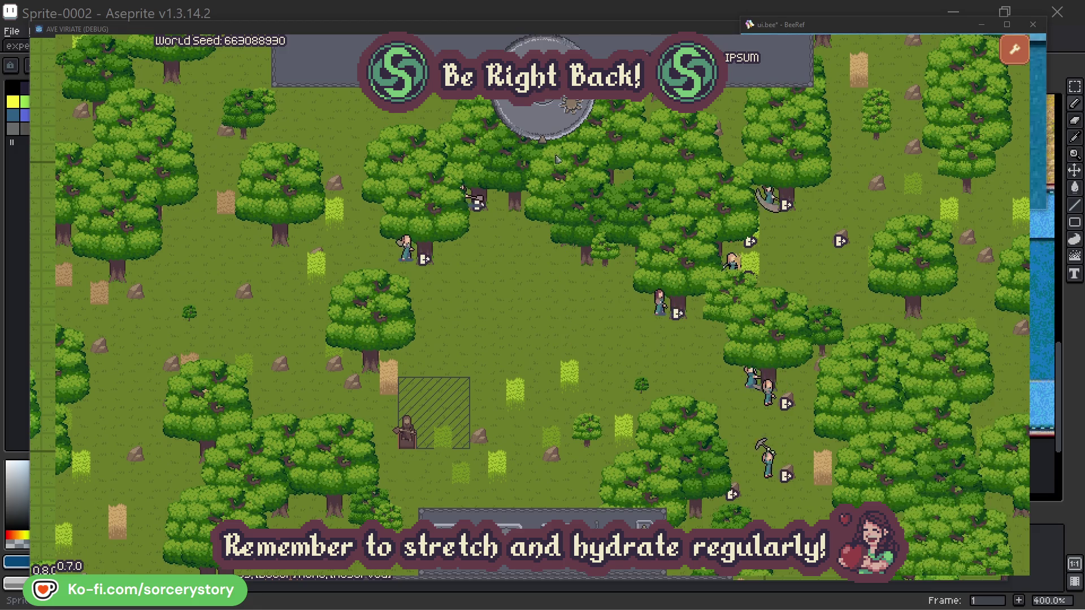
click(552, 127)
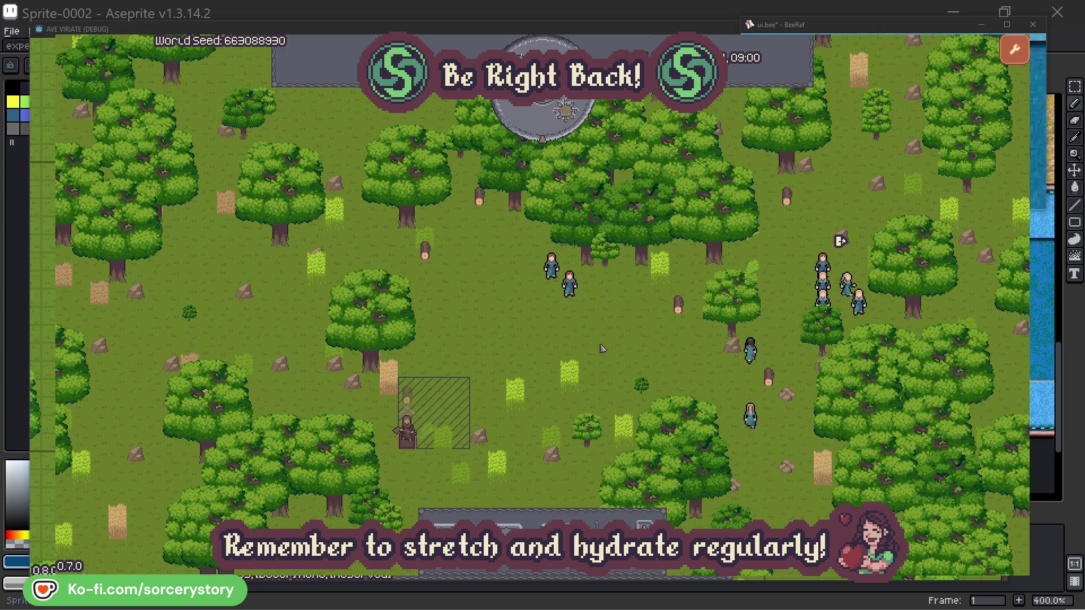
click(408, 396)
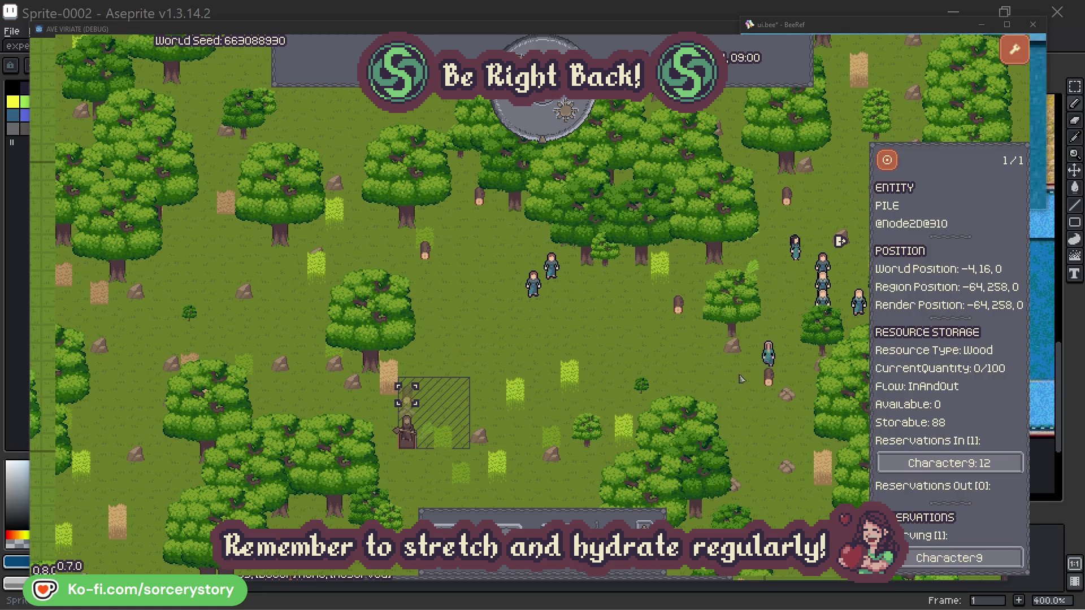
click(993, 465)
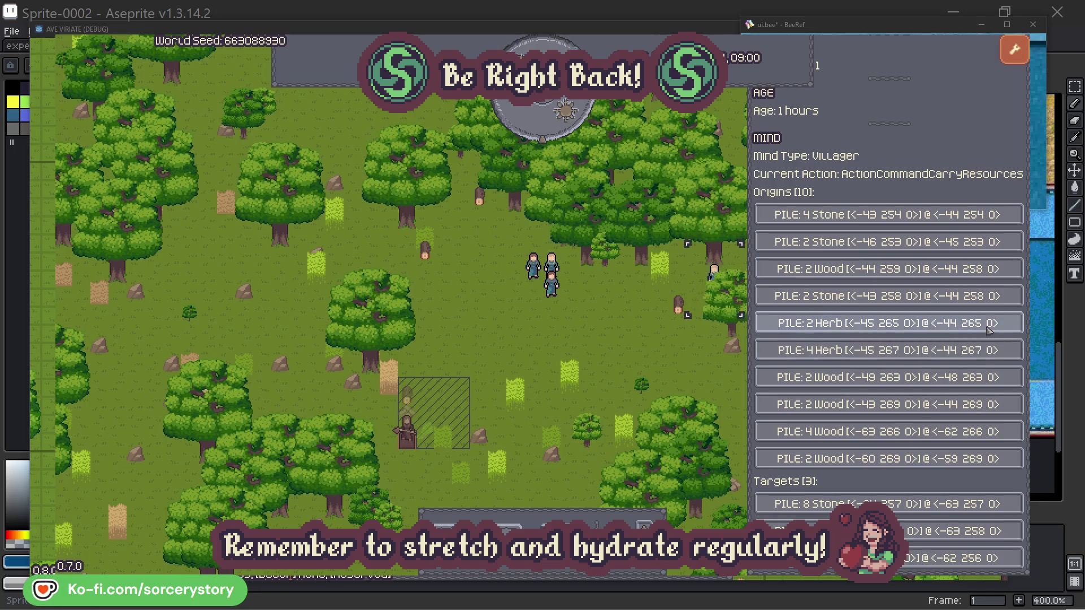
click(989, 329)
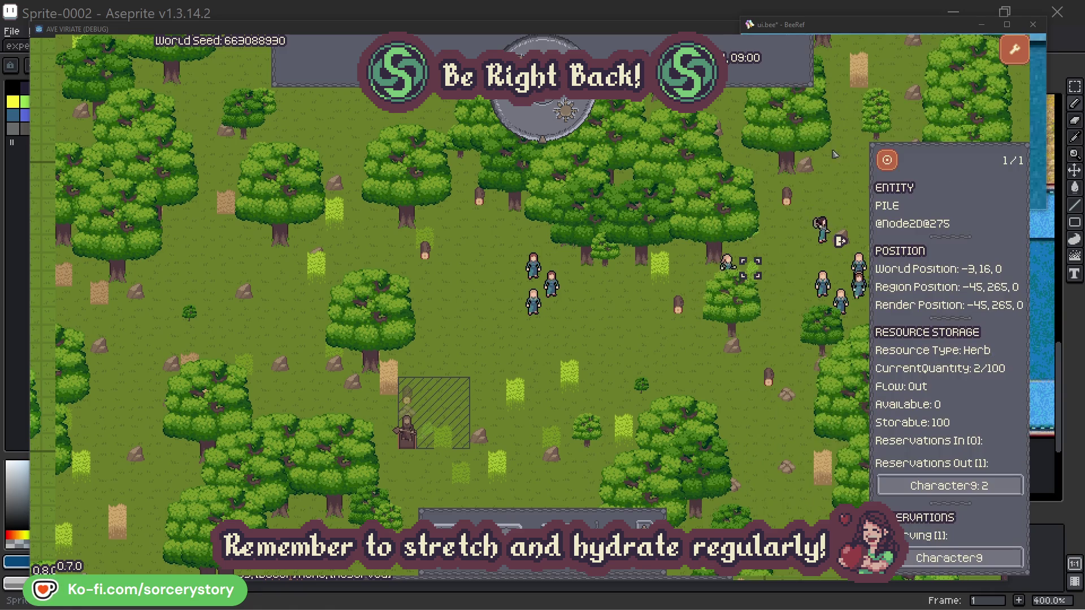
click(896, 167)
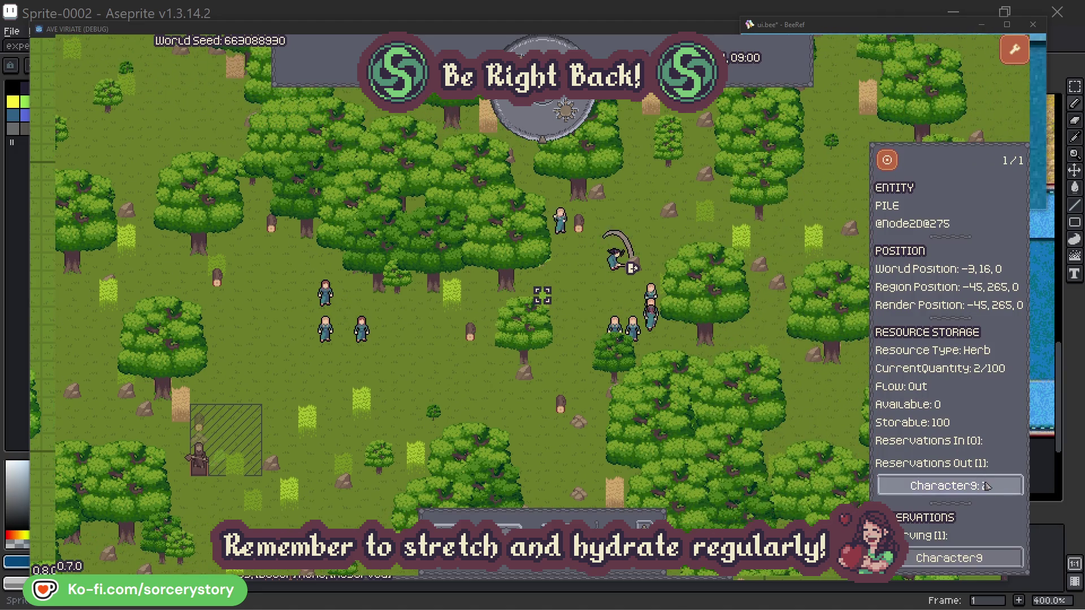
click(976, 487)
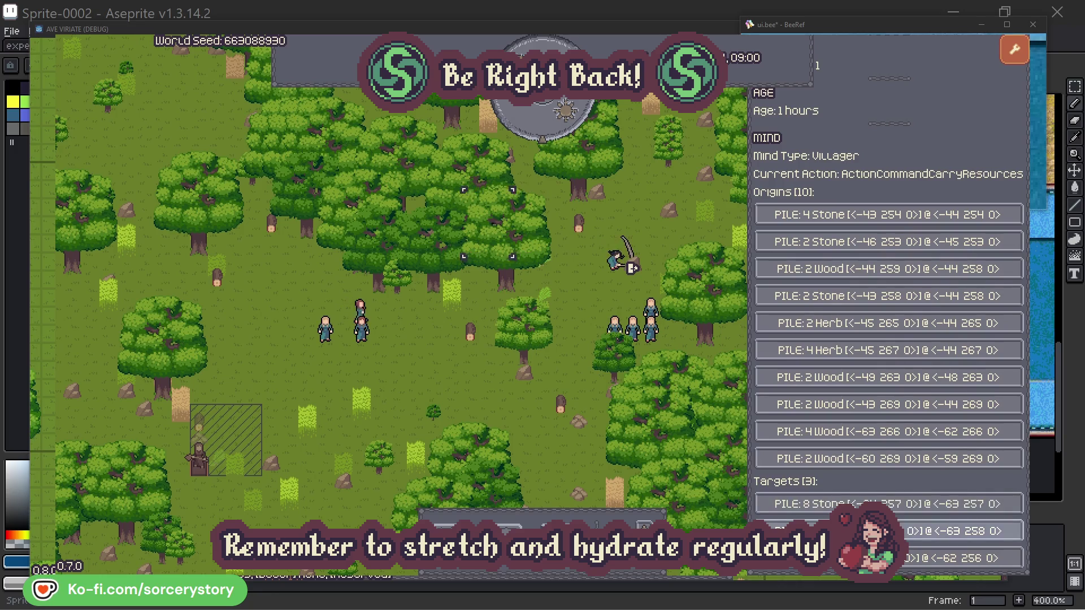
click(961, 531)
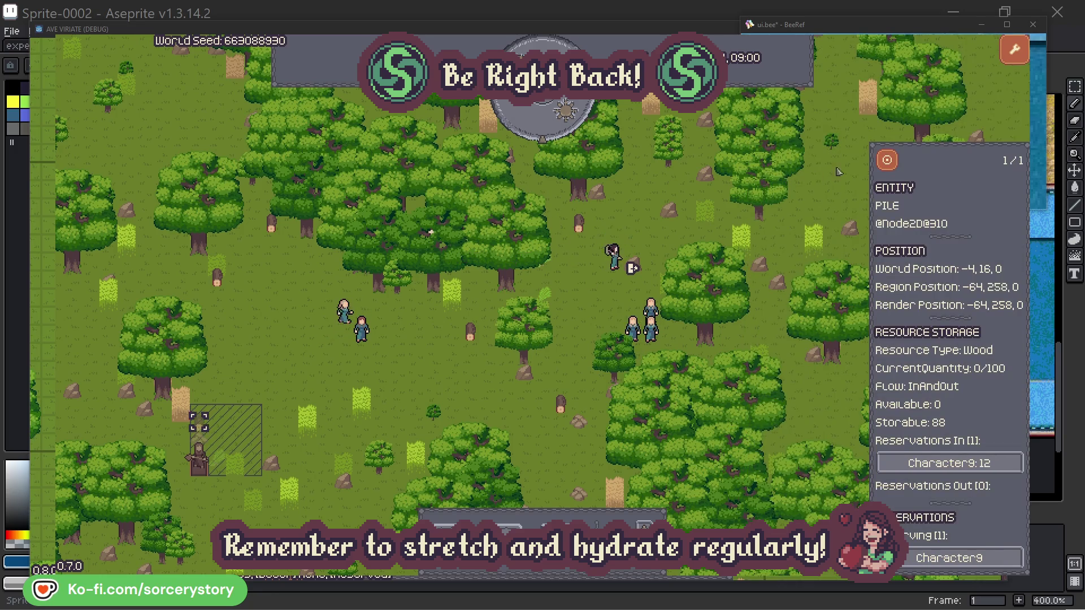
click(888, 164)
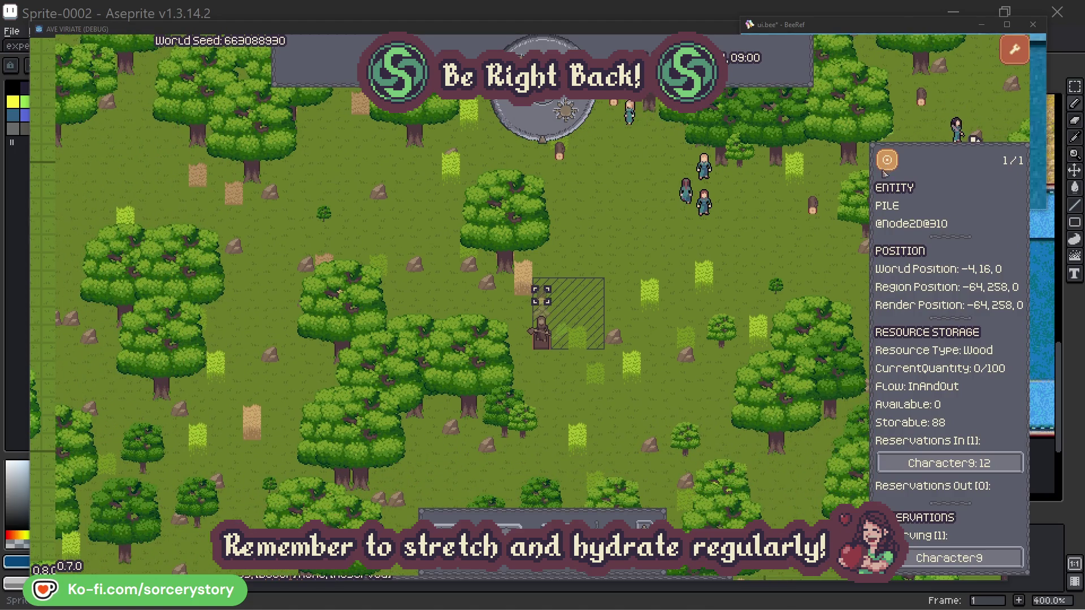
click(792, 250)
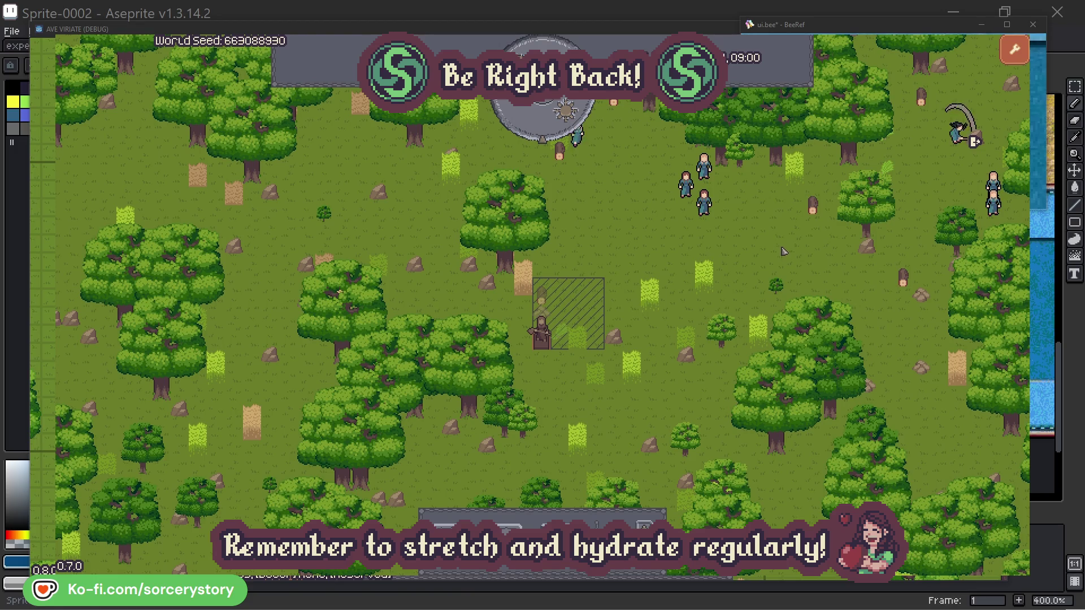
click(703, 203)
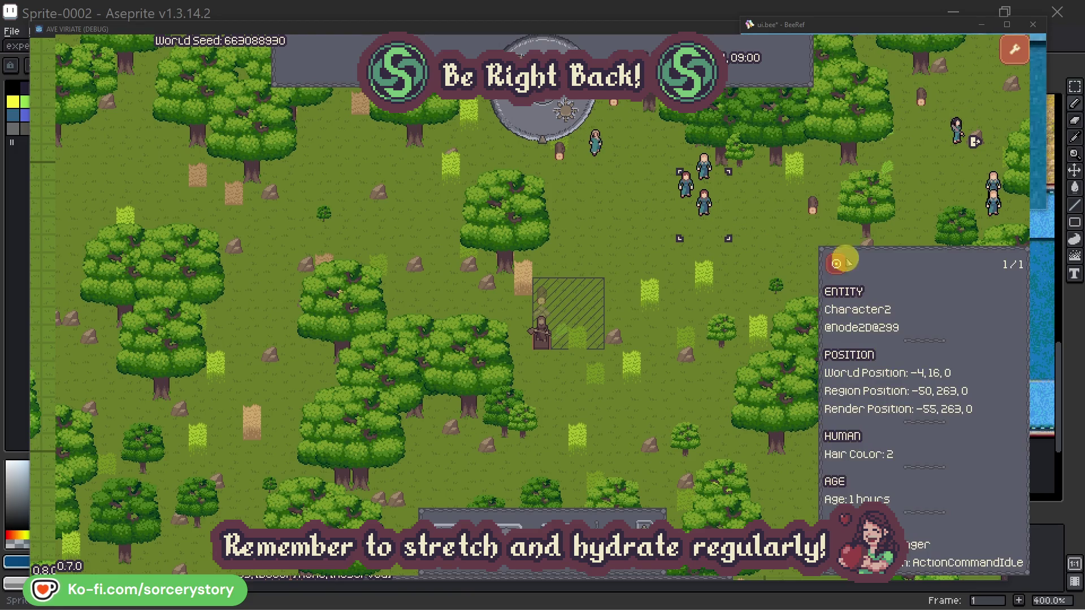
click(845, 261)
click(621, 328)
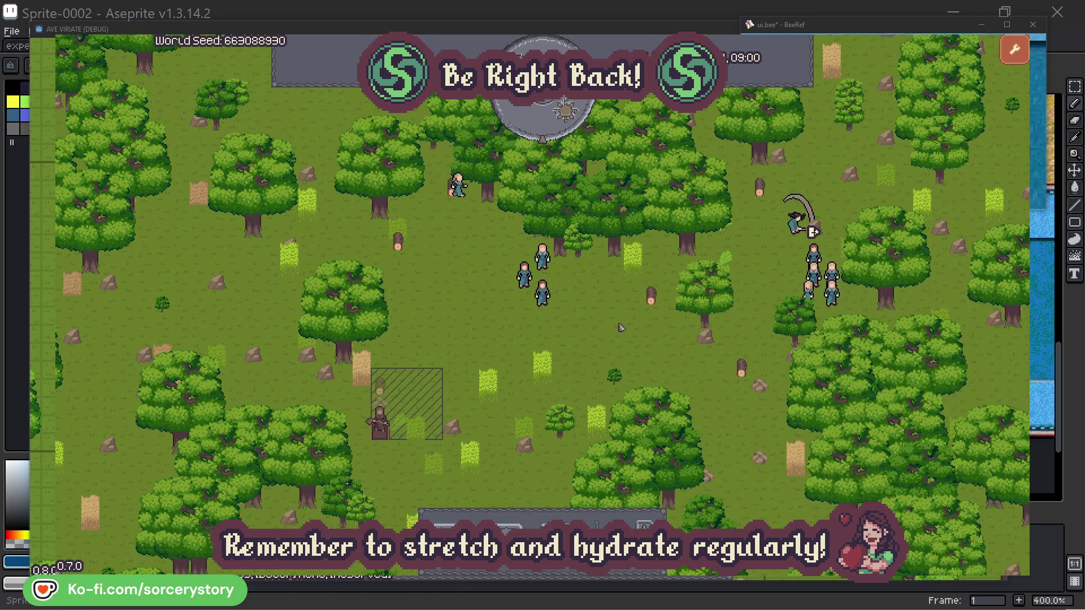
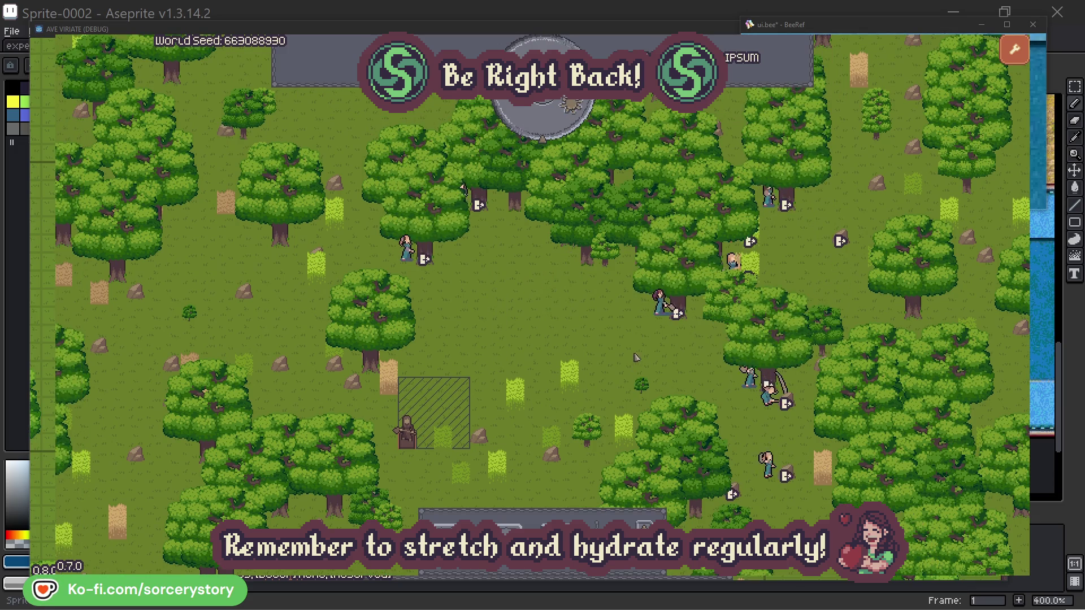
- Check which oak tree Character2 is gathering from, then deselect the villager
click(648, 322)
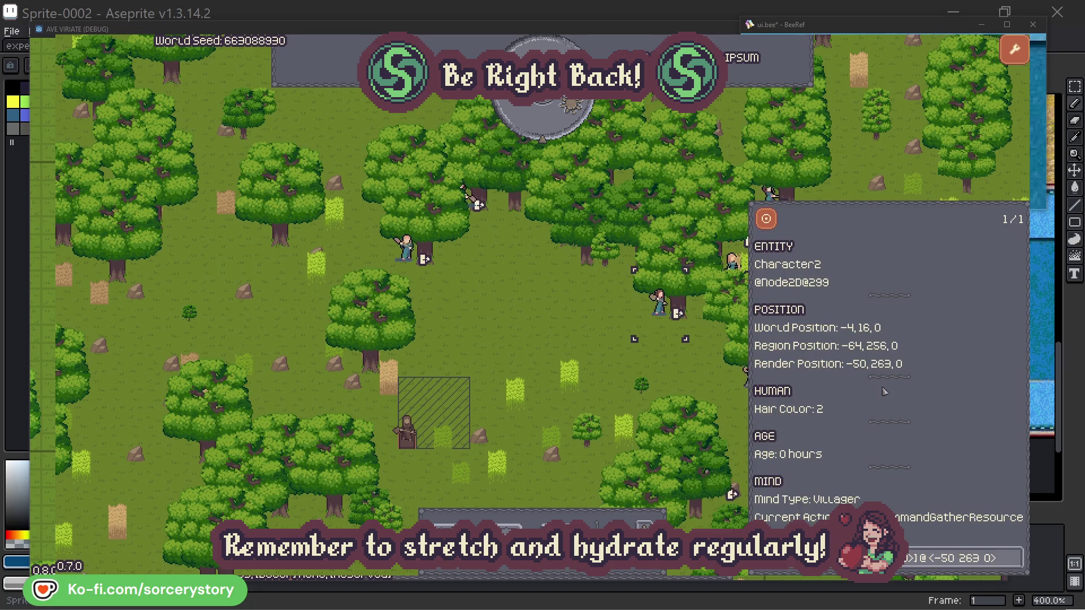
click(1015, 566)
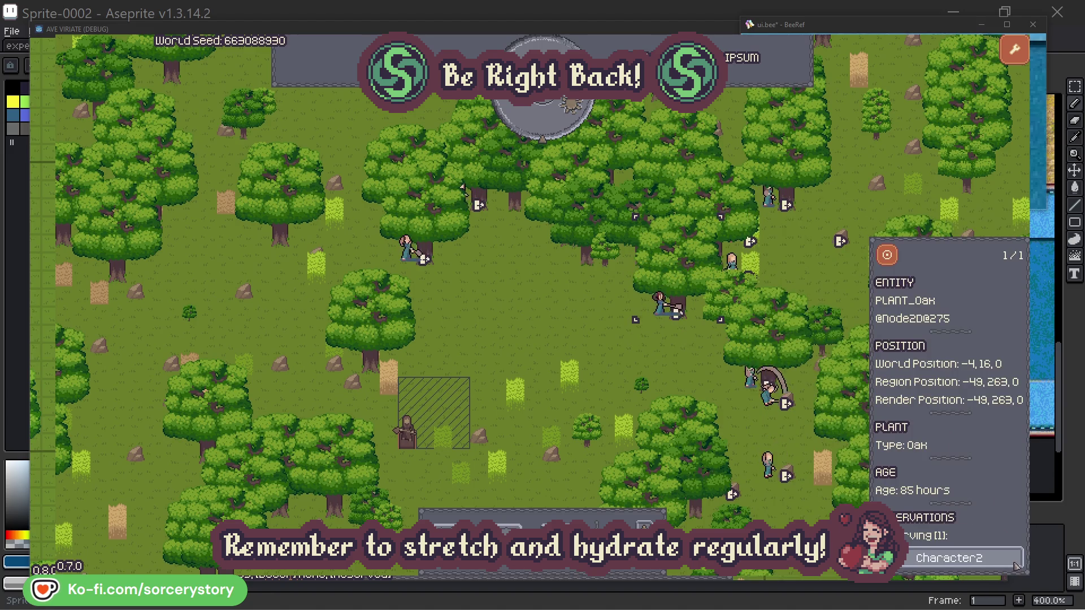
click(1016, 565)
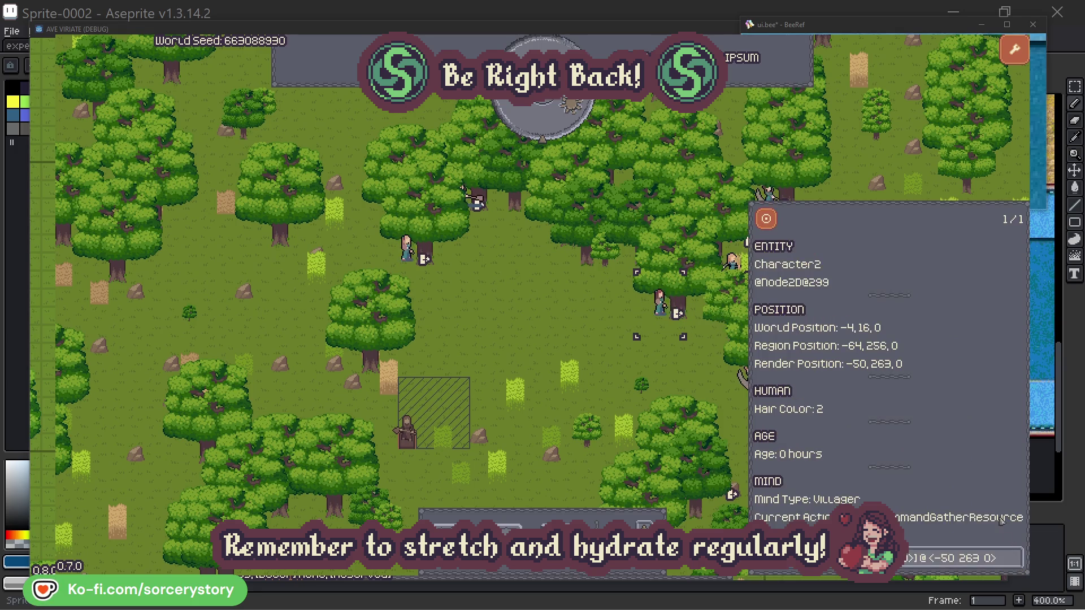
click(678, 376)
- Check Character0's oak tree, then pass one hour so the clock reads 09:00
click(410, 251)
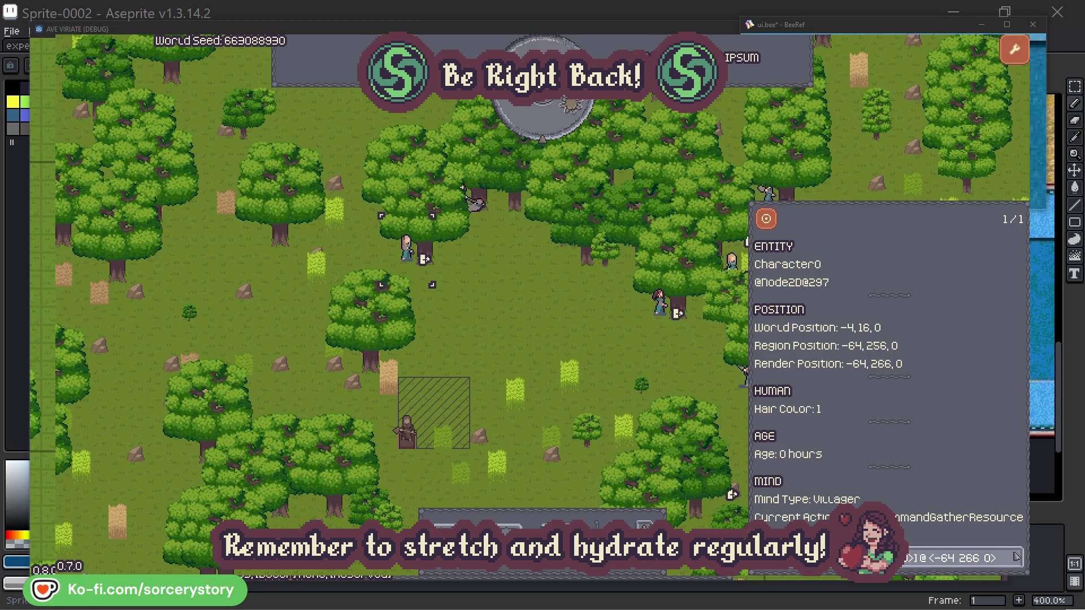
click(1016, 557)
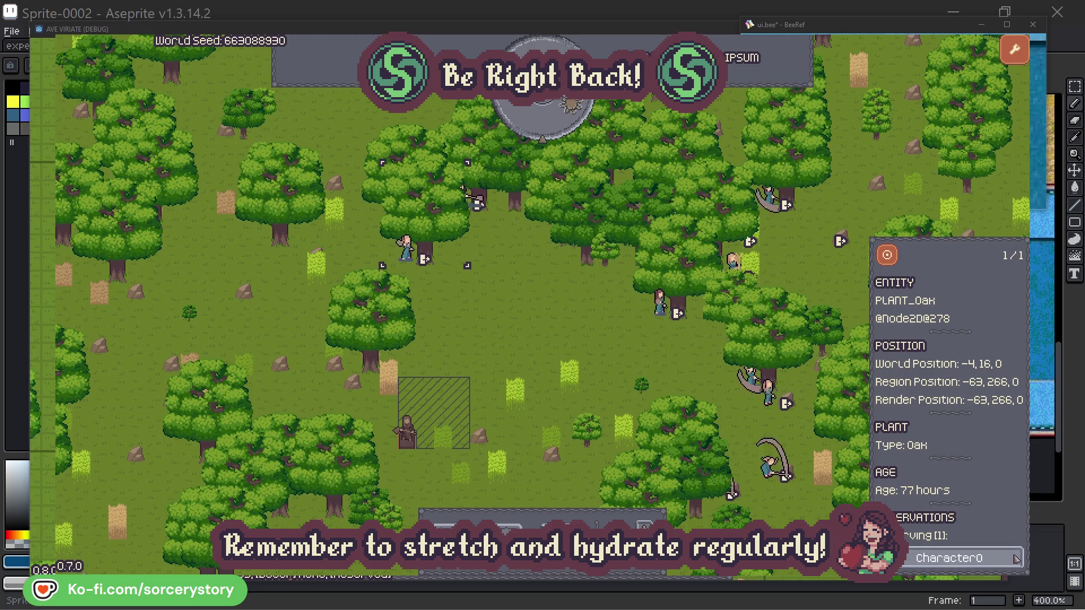
click(1015, 557)
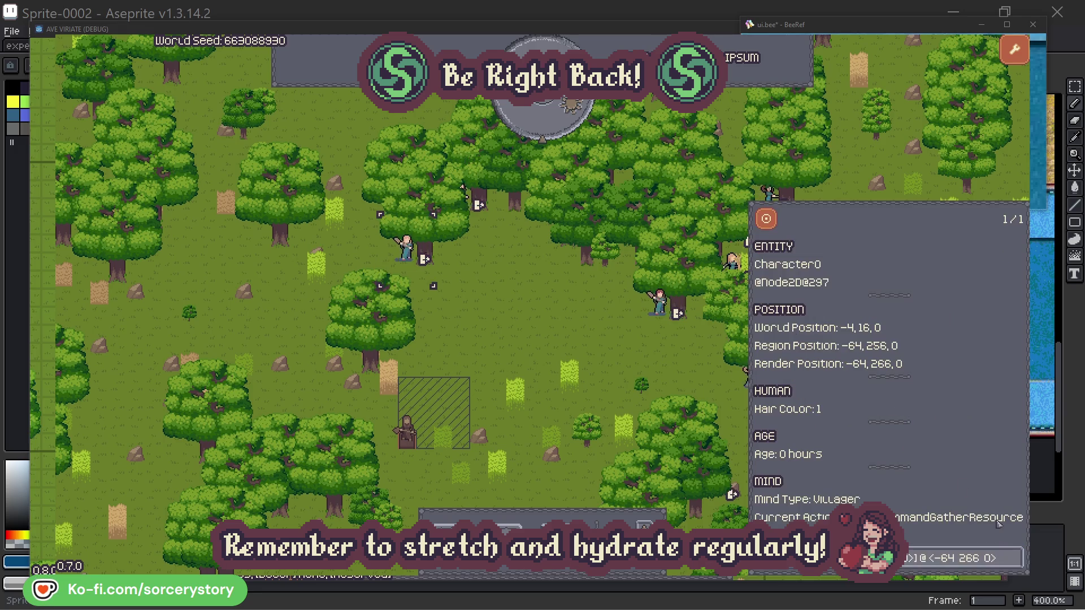
click(568, 341)
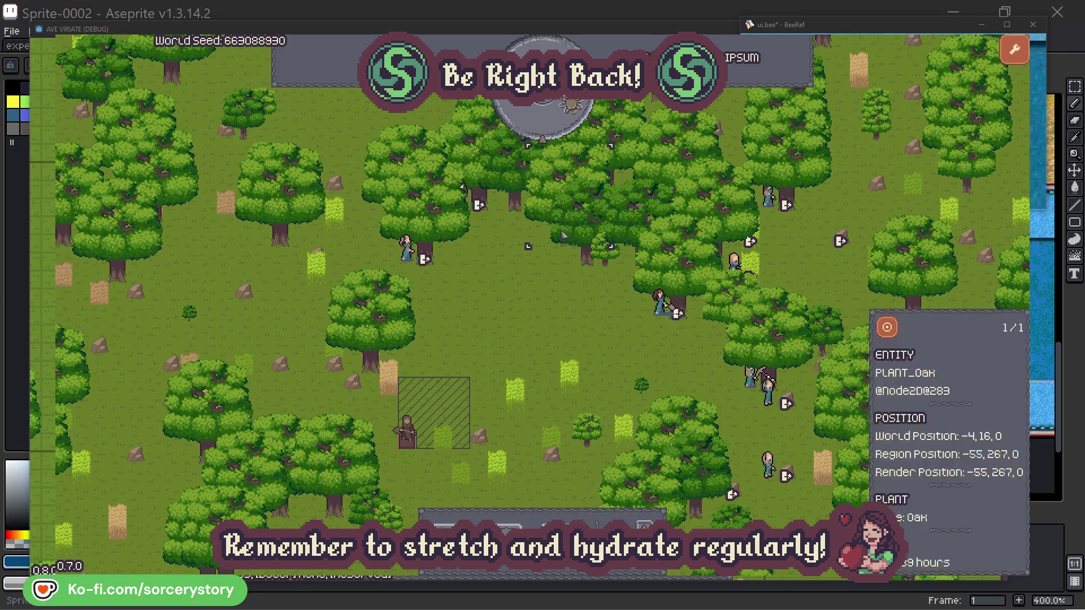
click(551, 127)
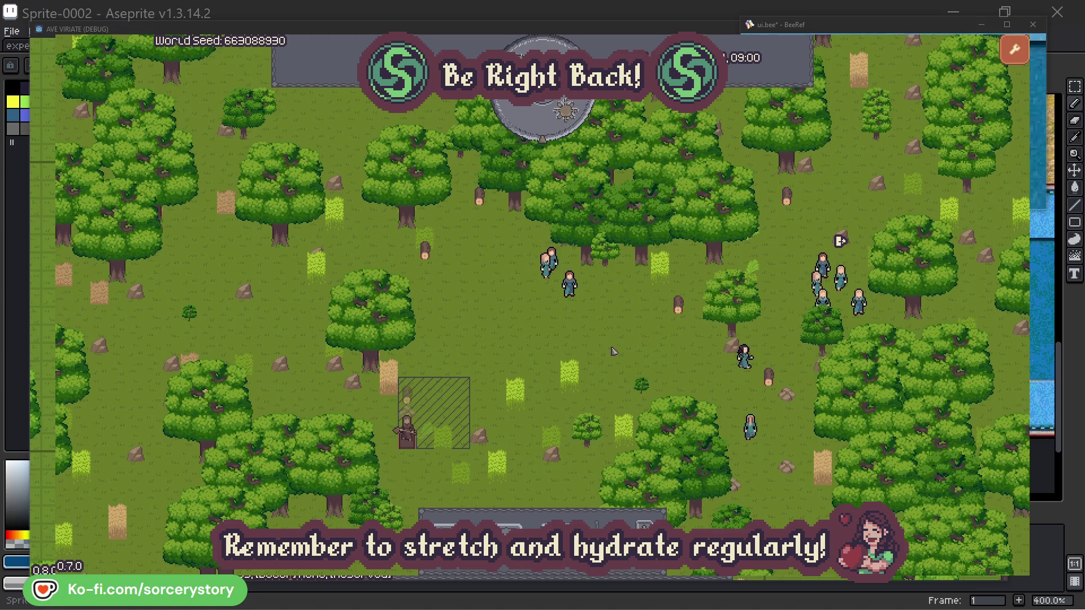
- Trace the Wood pile through Character9 to its 2 Herb origin pile, centring the view on each pile
click(407, 396)
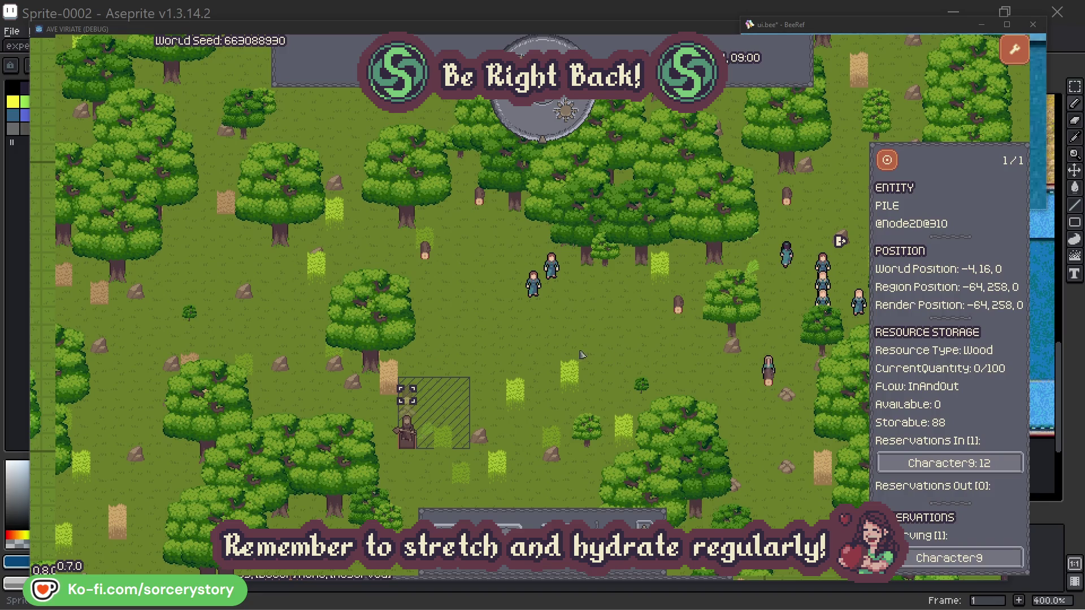
click(998, 464)
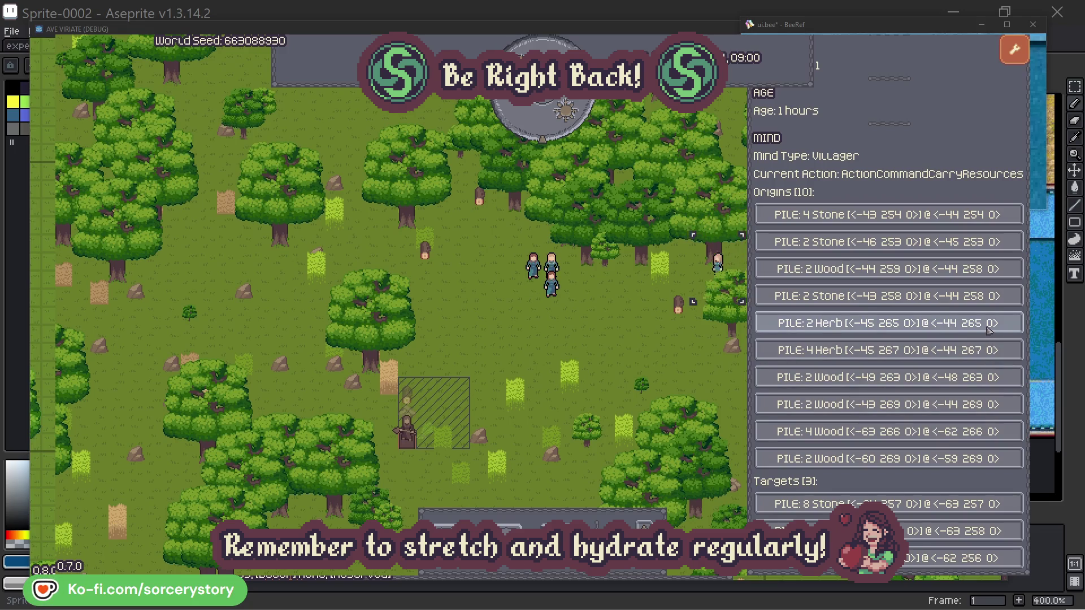
click(988, 330)
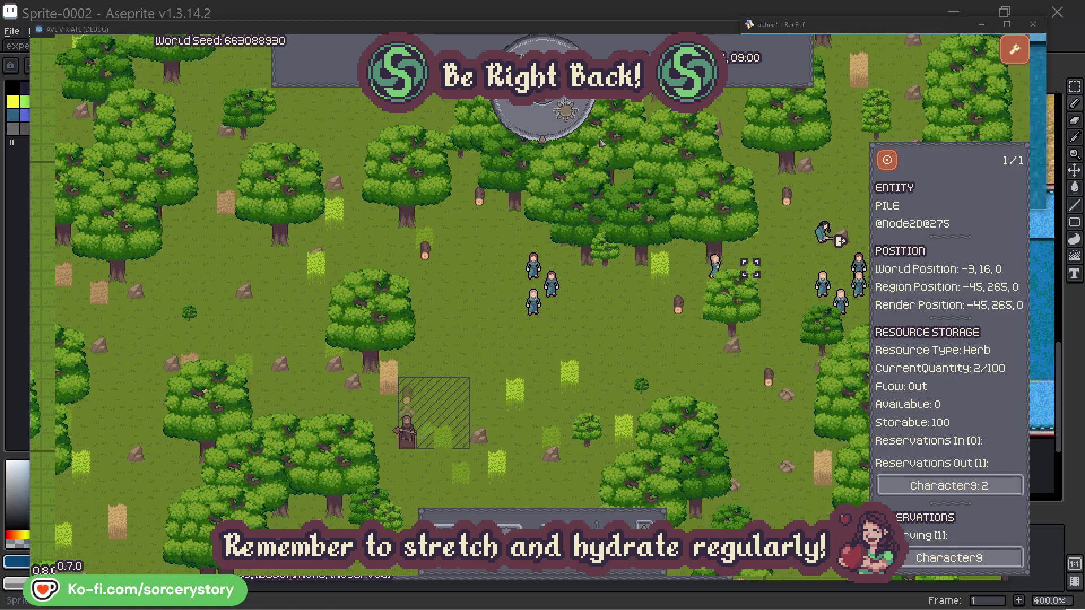
click(896, 165)
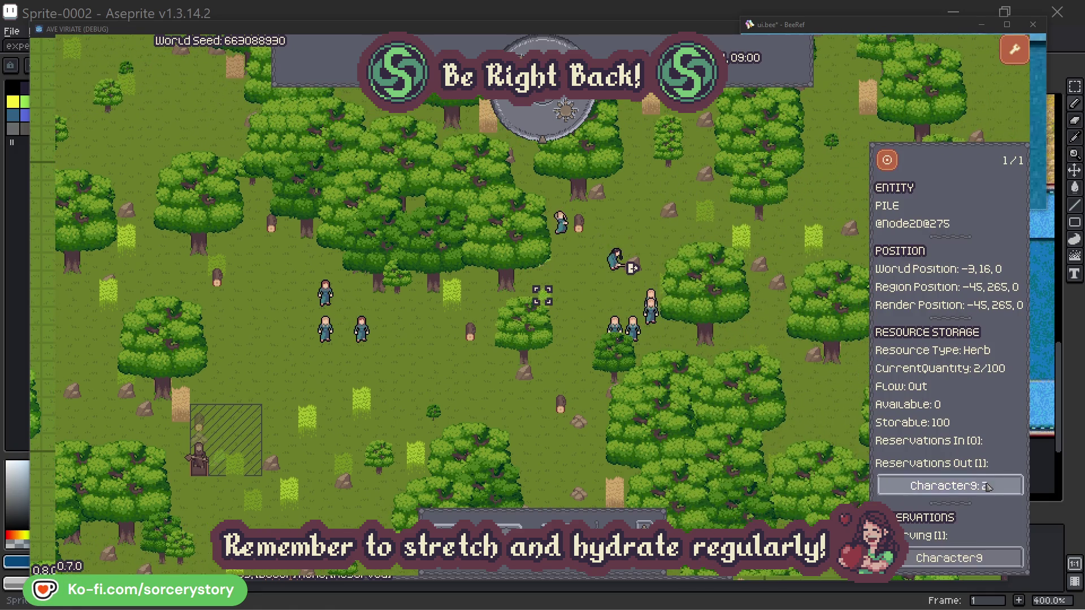
click(949, 486)
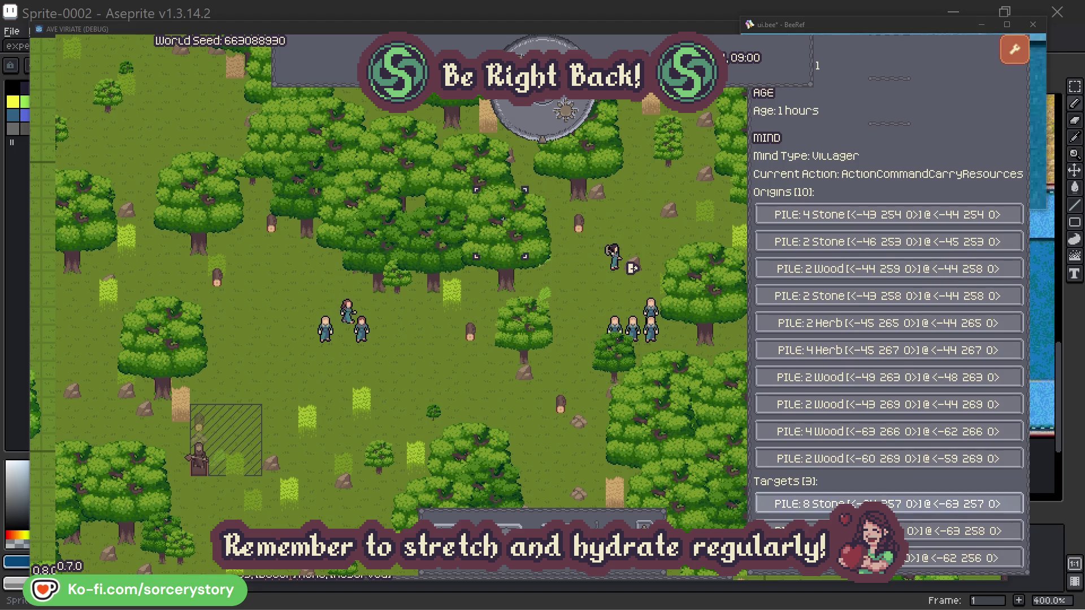
click(949, 531)
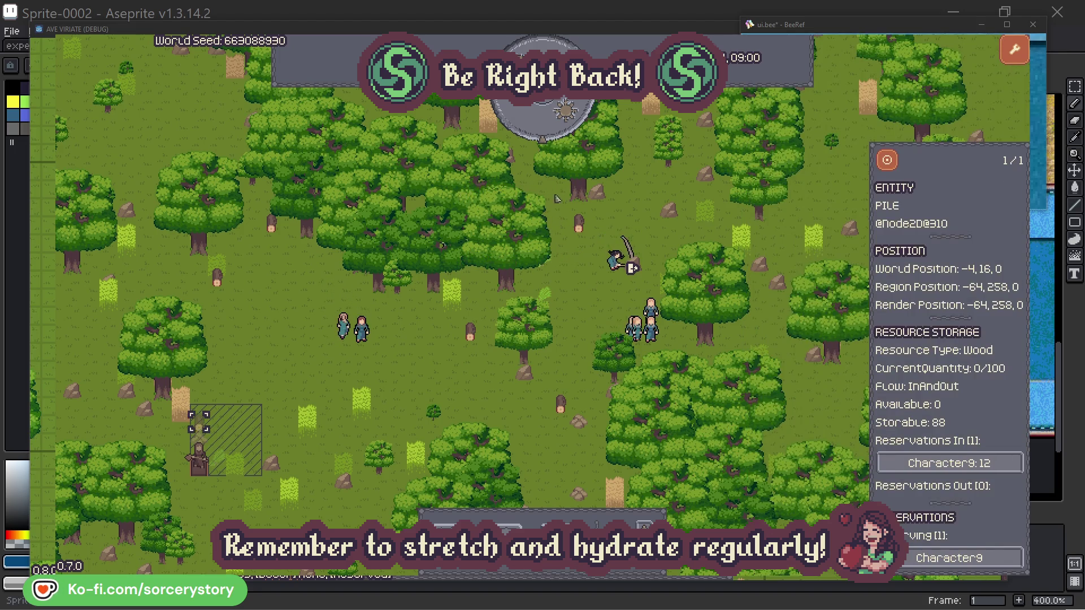
click(887, 165)
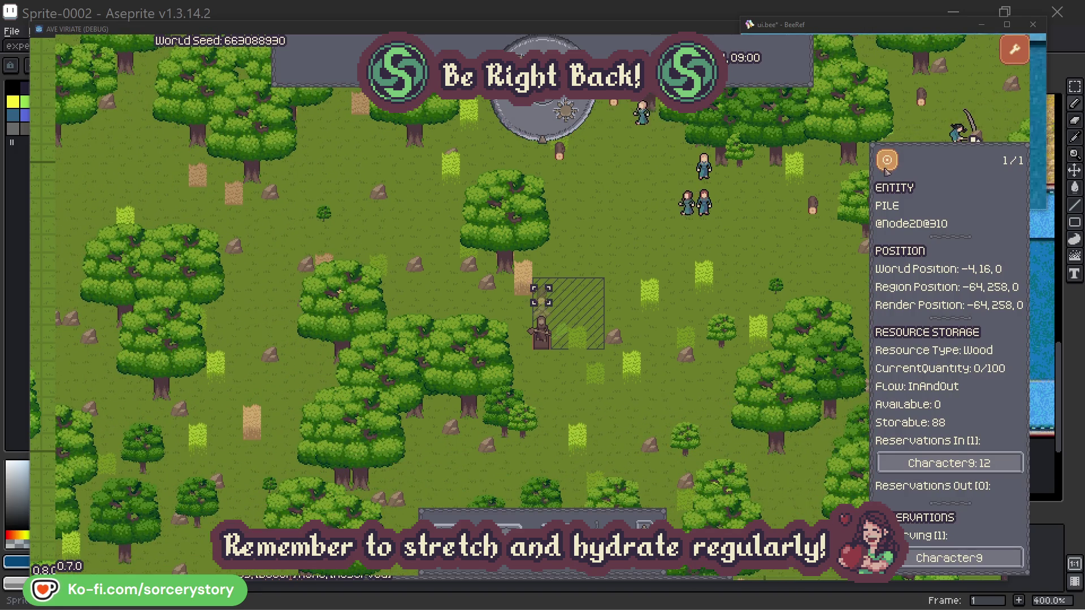
click(785, 252)
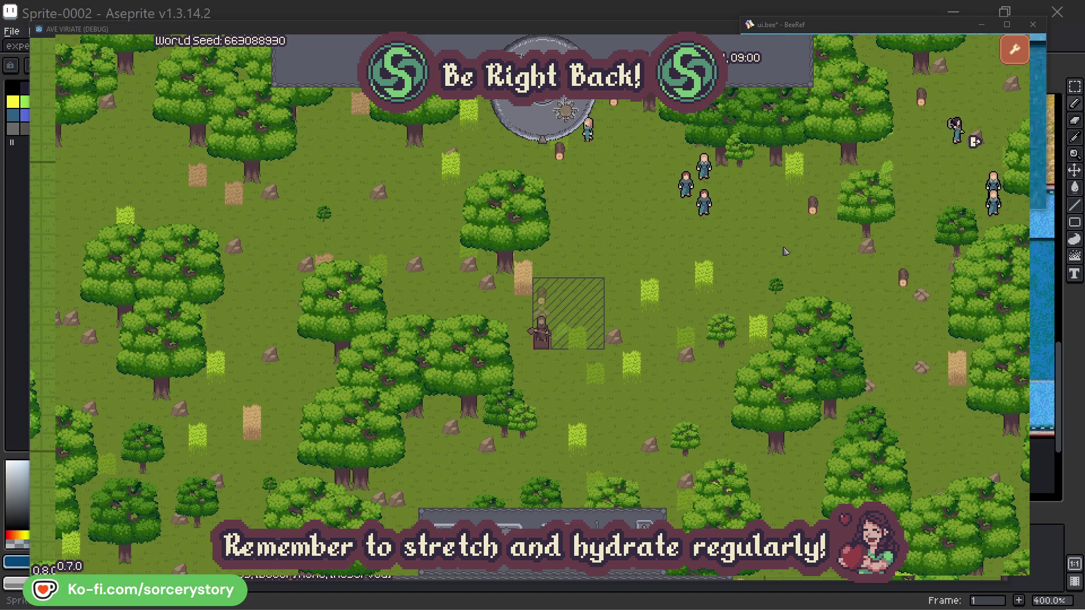
- Select Character2, centre the camera on it with F, then close the inspector
click(709, 210)
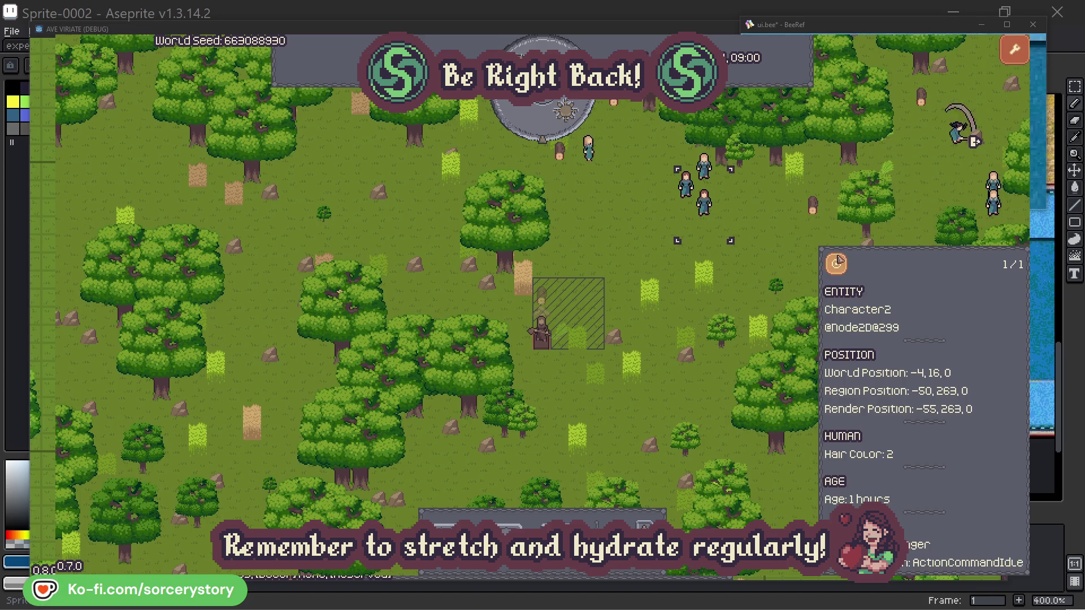
key(f)
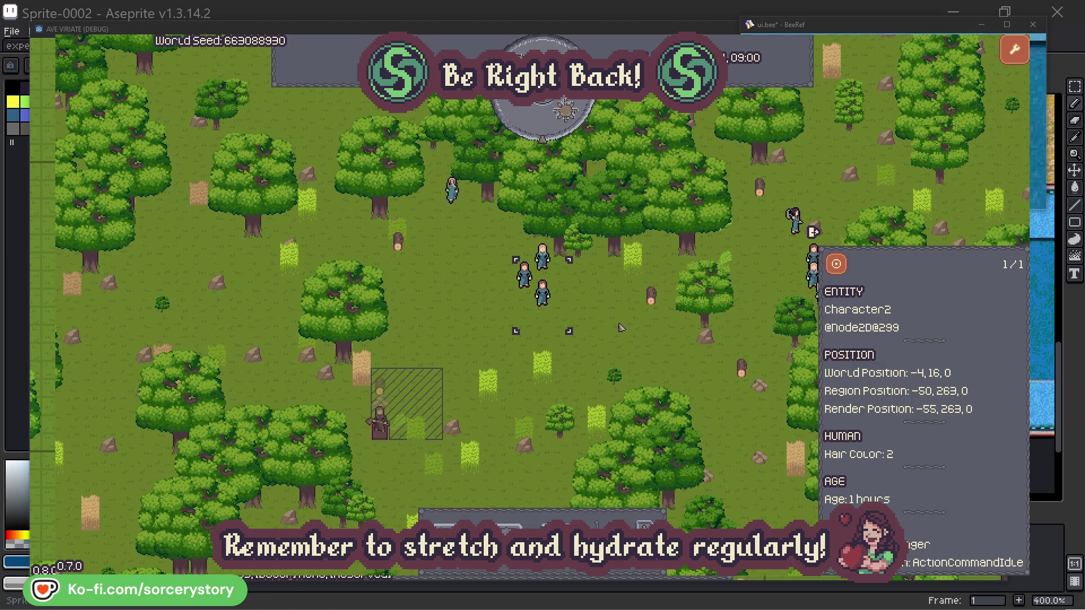
click(621, 328)
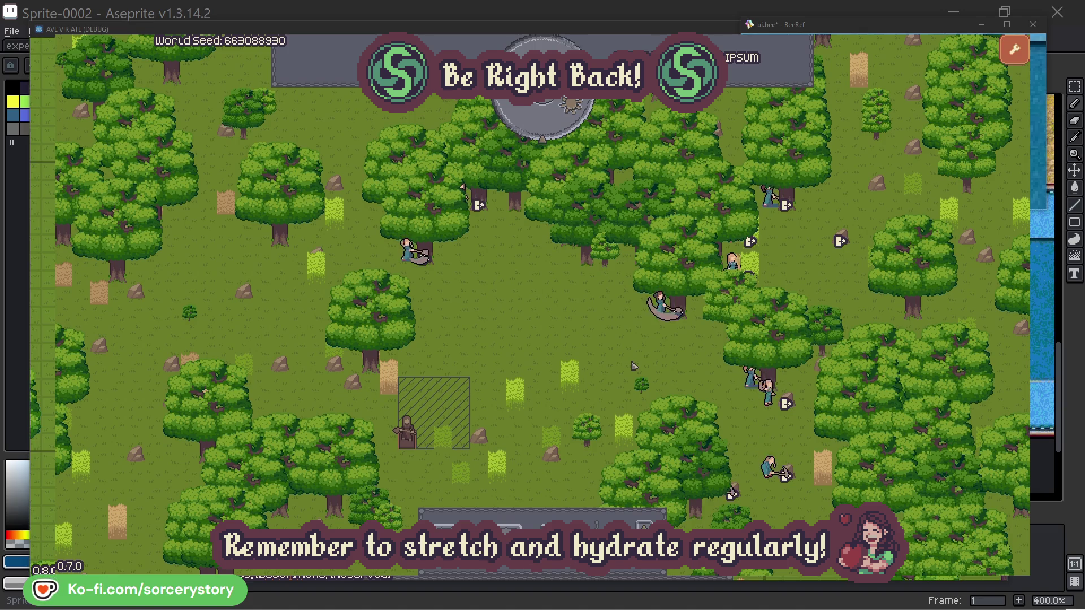
- Recheck the oak tree Character2 is gathering from, then deselect the villager
click(638, 342)
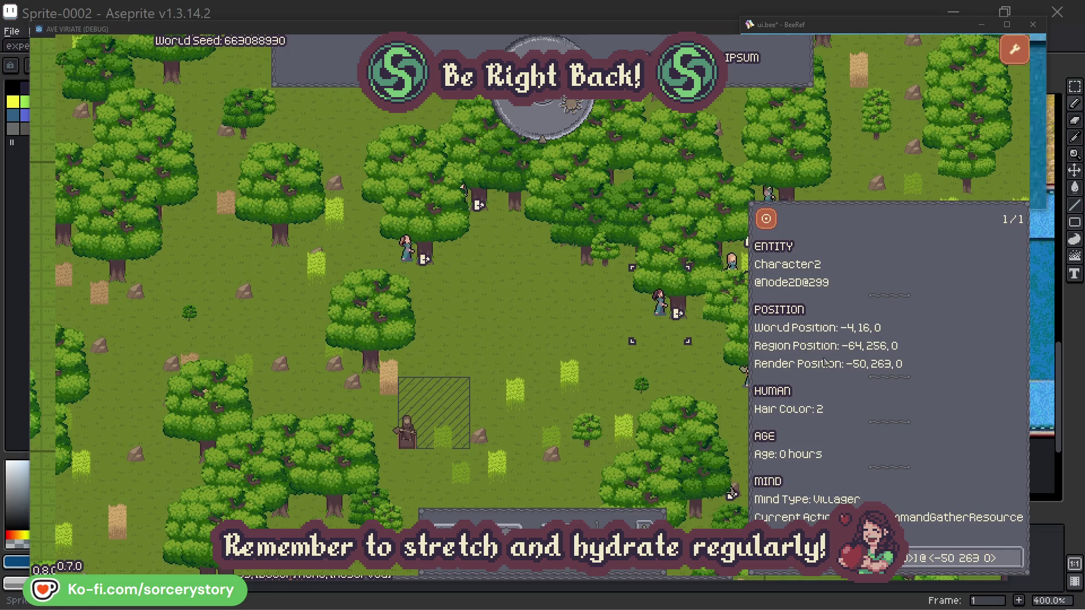
click(1015, 564)
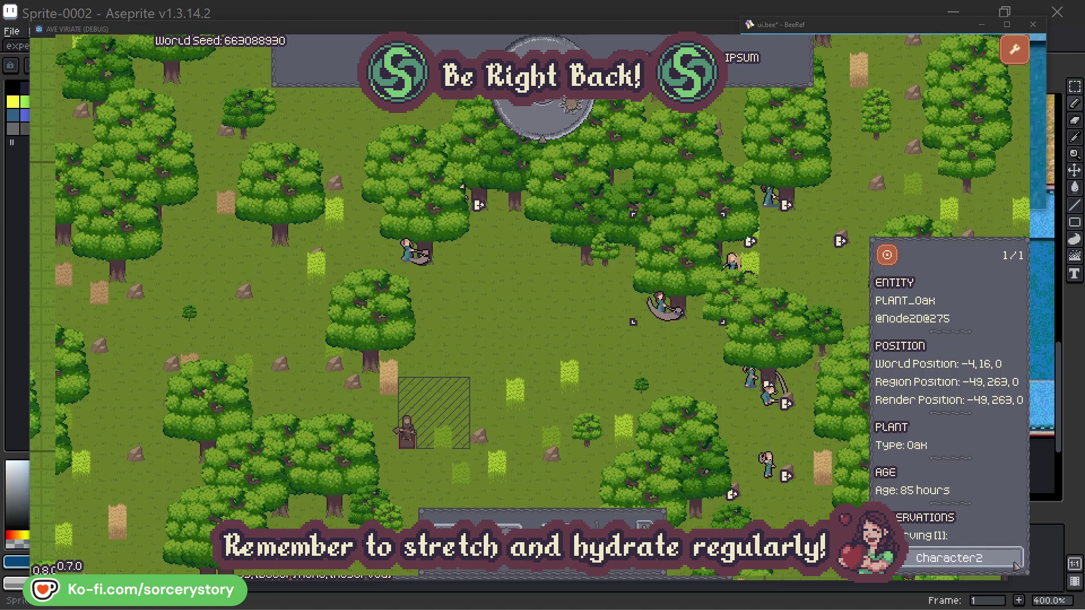
click(1015, 564)
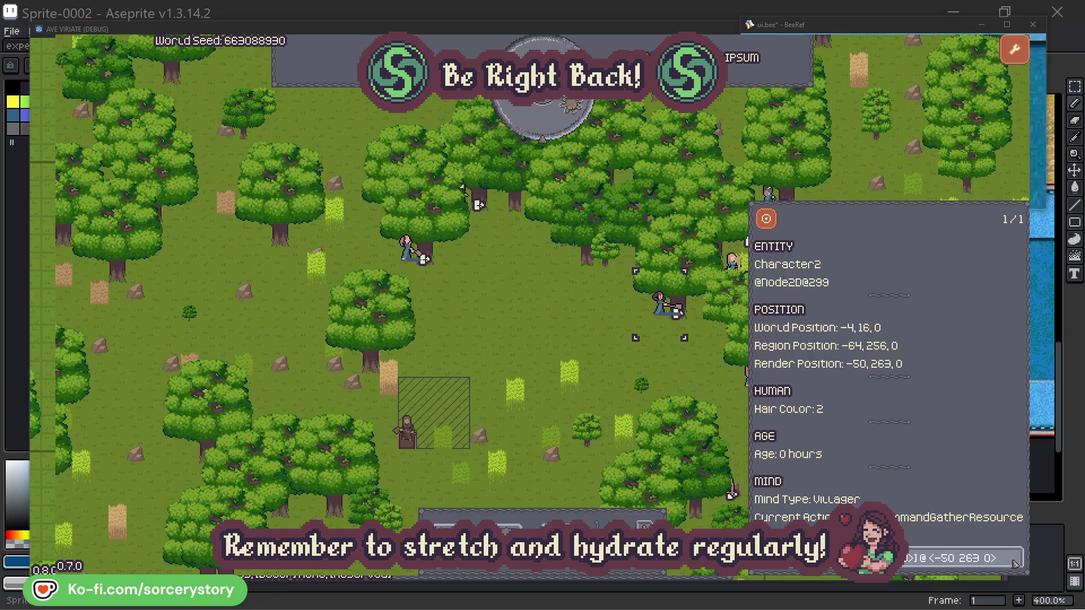
click(678, 375)
- Recheck Character0's oak tree, then pass one hour to reach 09:00
click(413, 266)
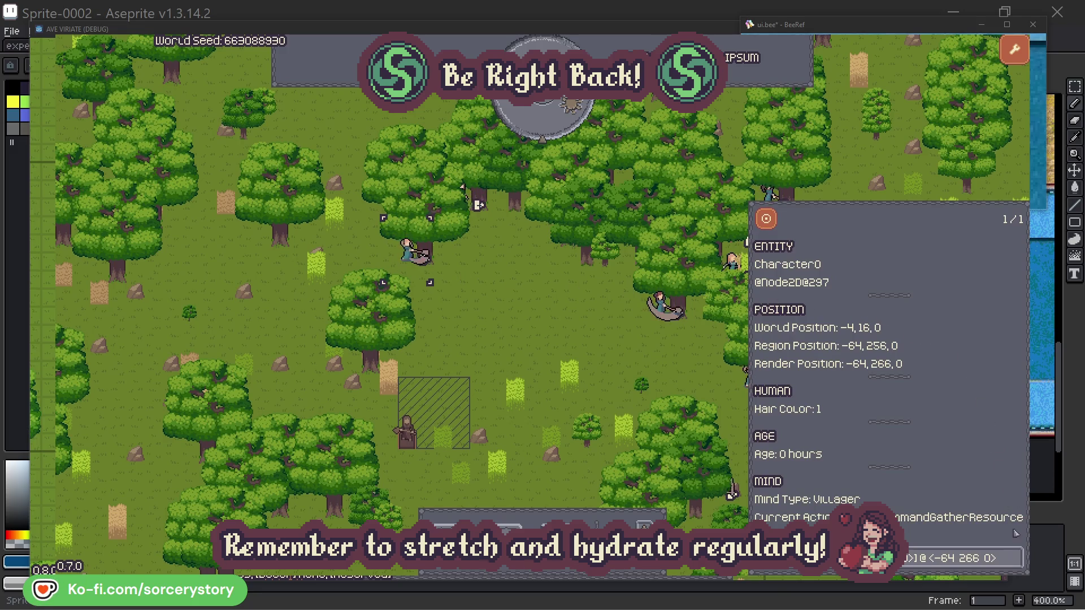
click(1015, 557)
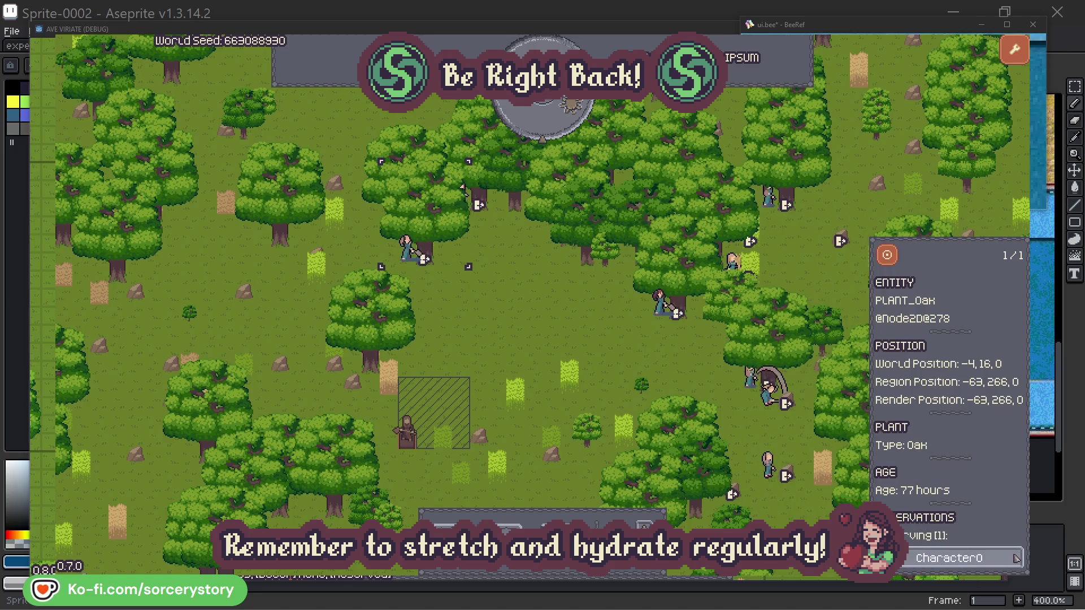
click(1016, 558)
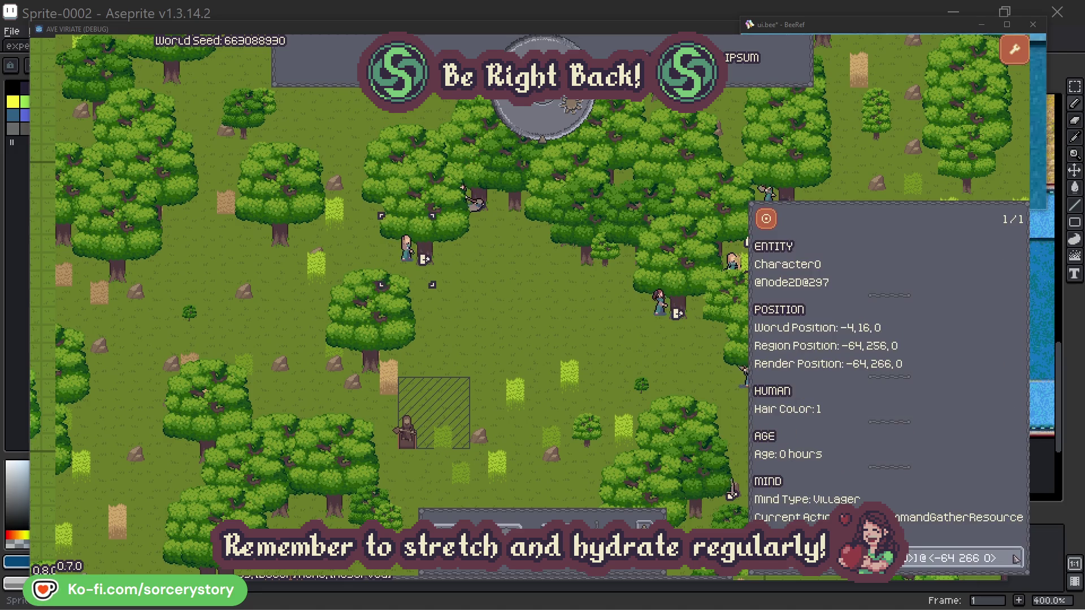
click(566, 338)
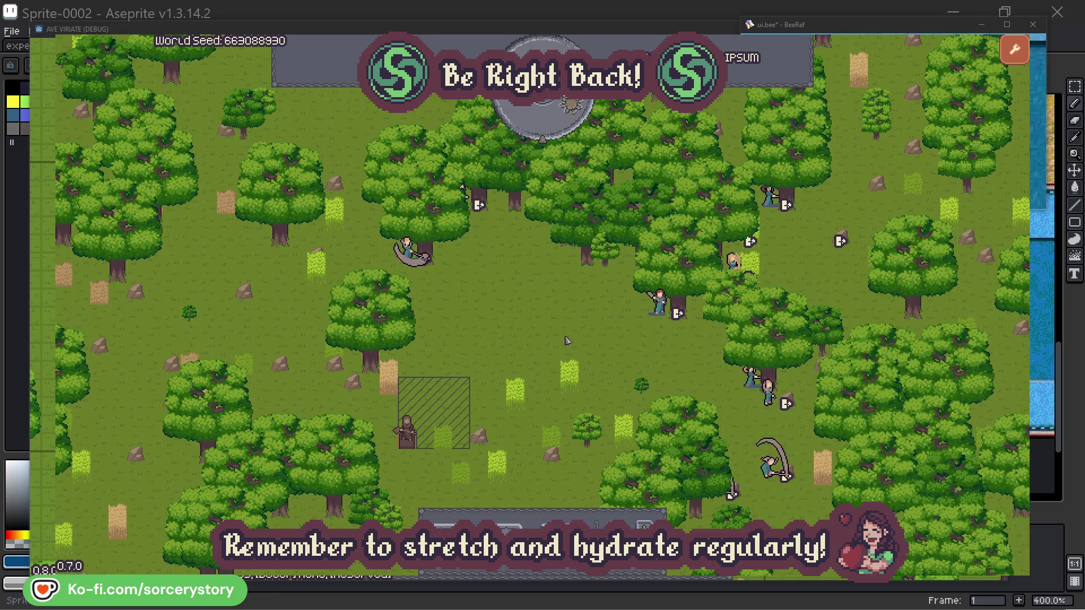
click(551, 130)
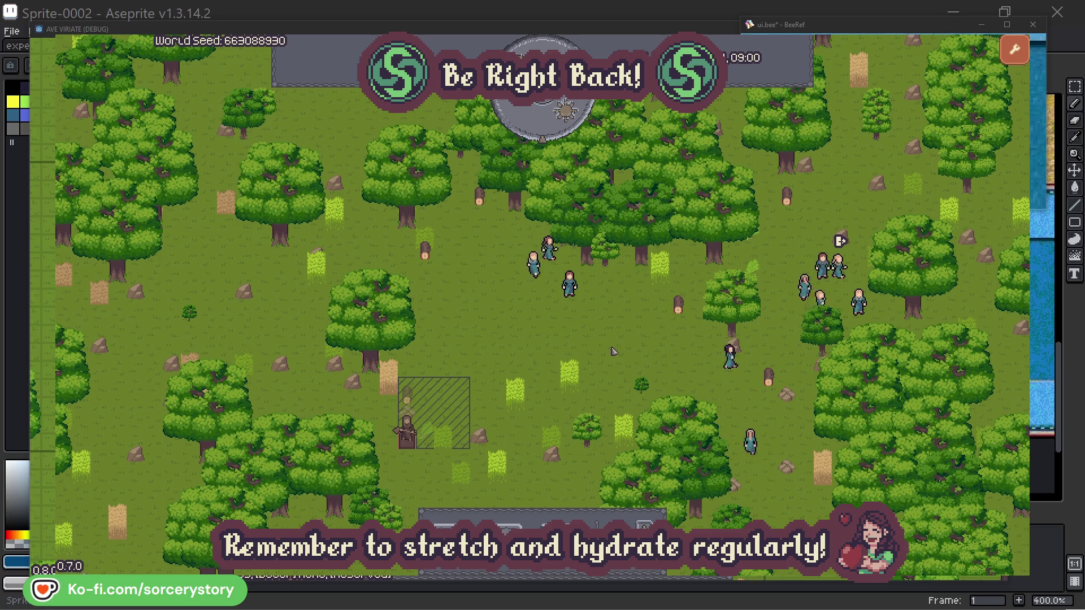
- Follow the Wood pile to Character9 and its 2 Herb pile, centring the map on each pile
click(411, 401)
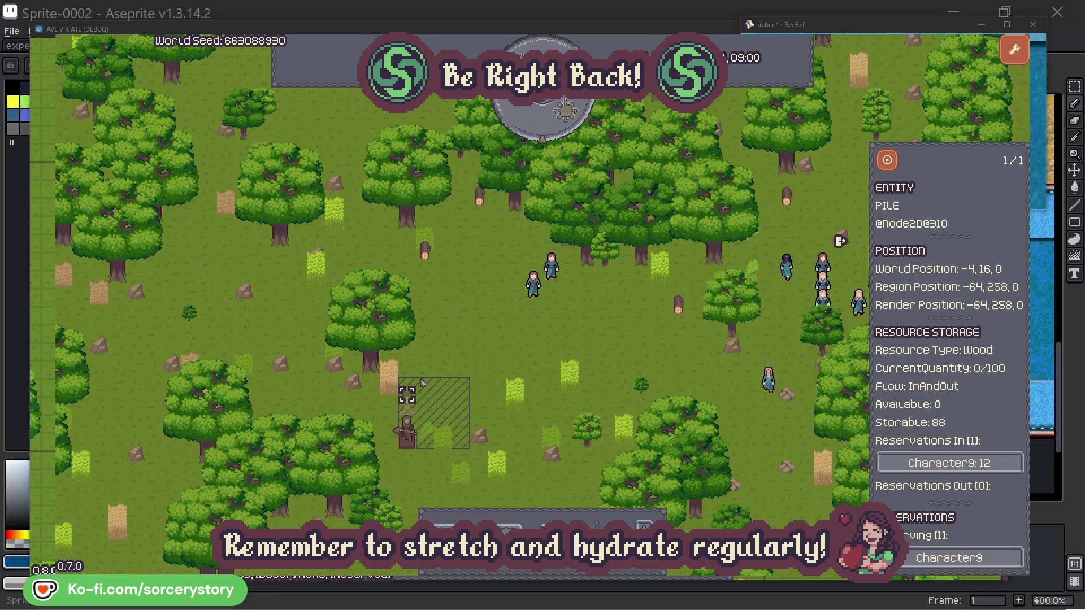
click(999, 466)
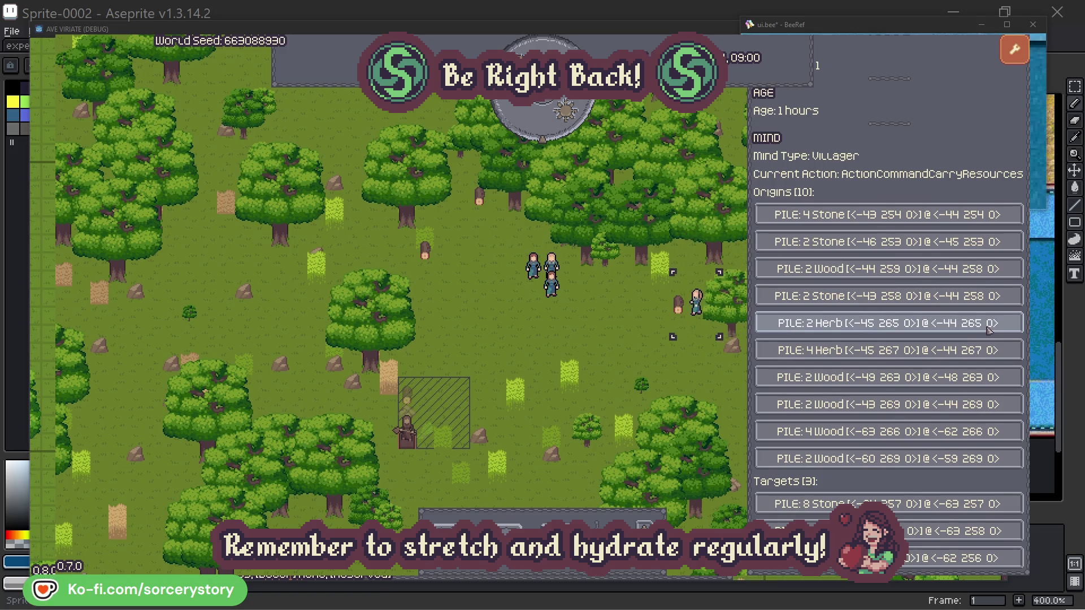
click(989, 330)
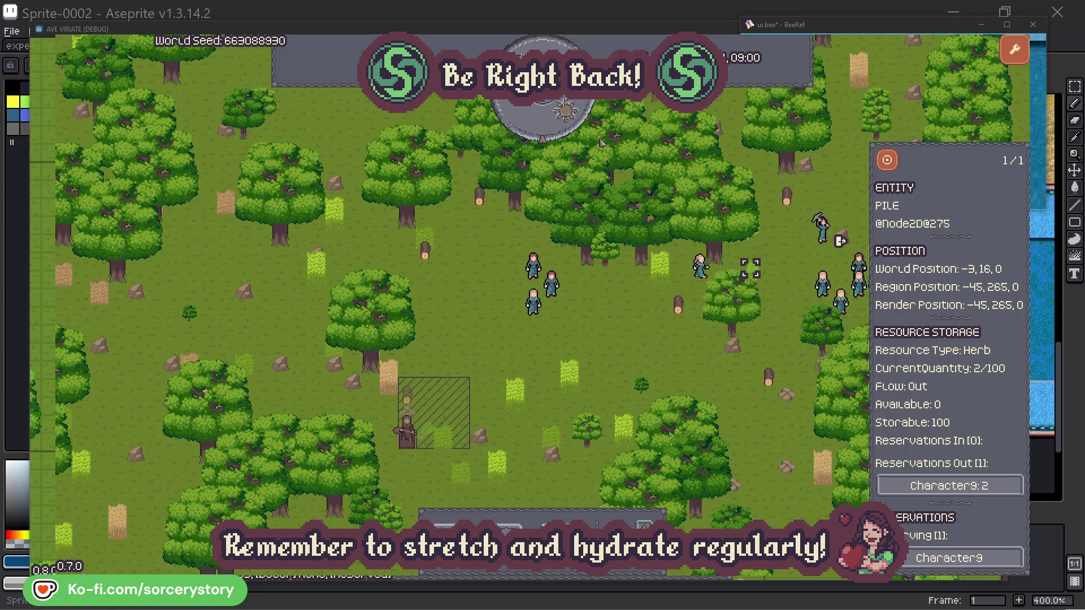
click(895, 166)
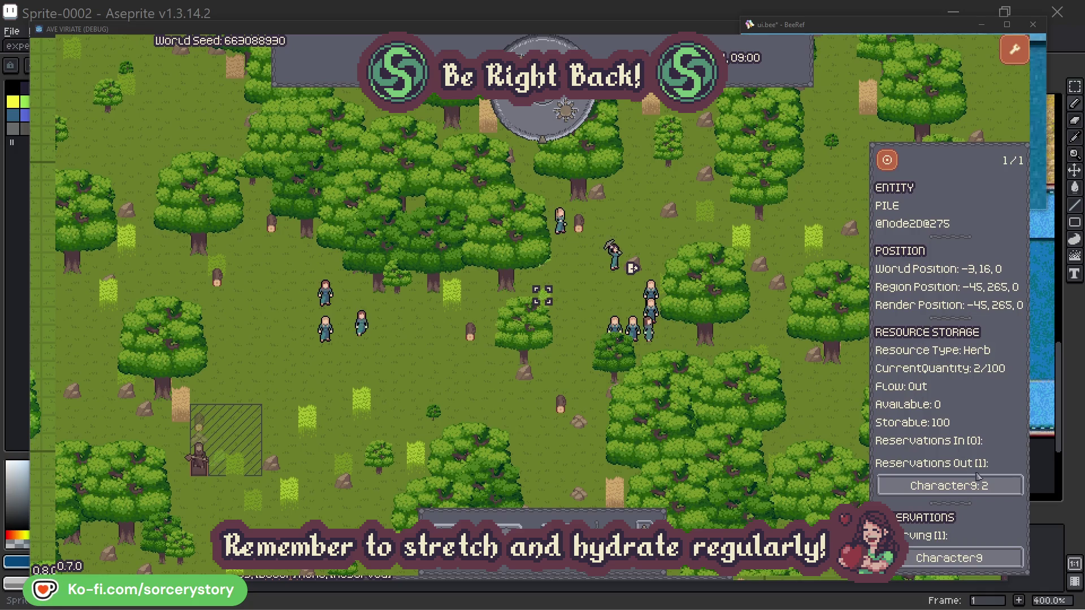
click(989, 486)
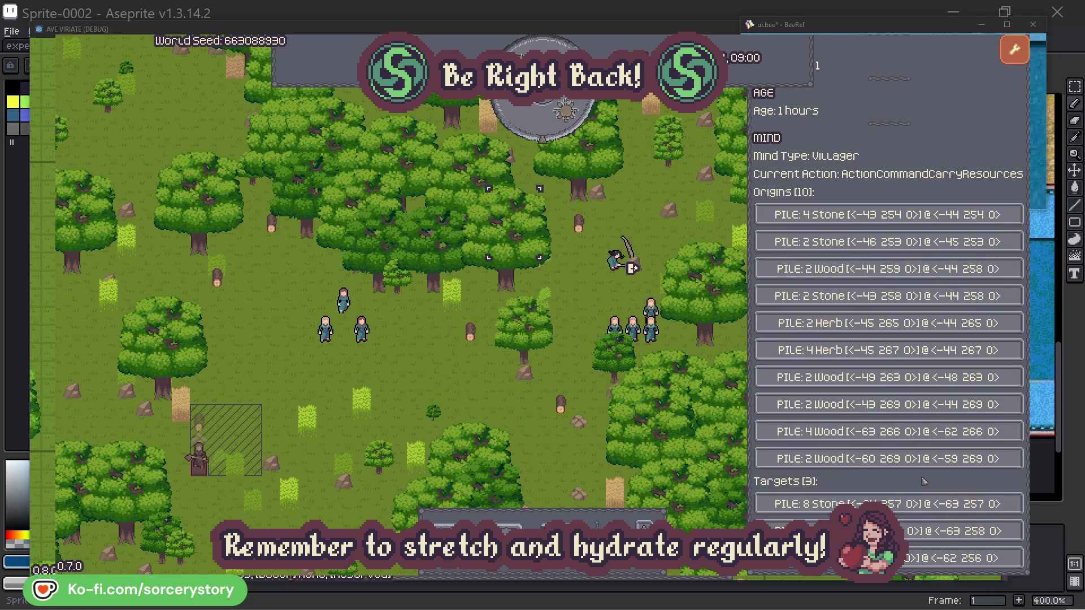
click(989, 531)
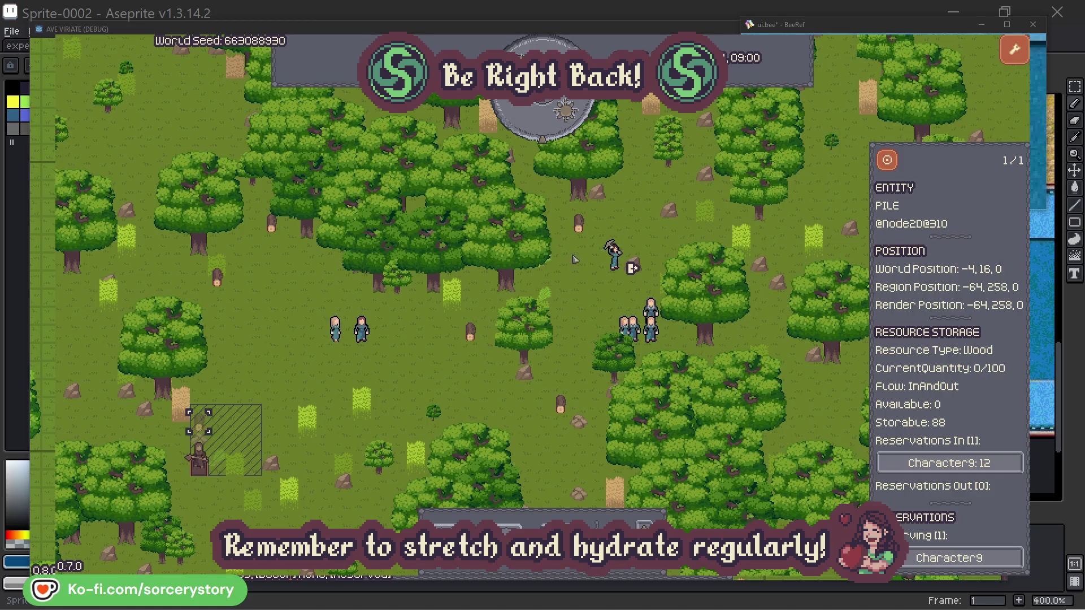
click(886, 163)
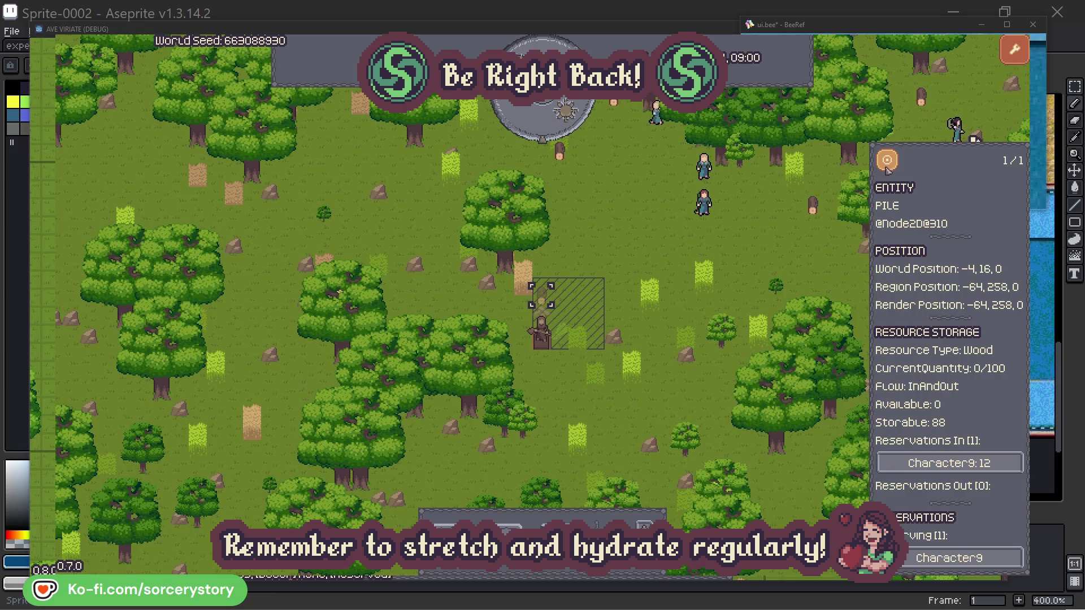
click(785, 251)
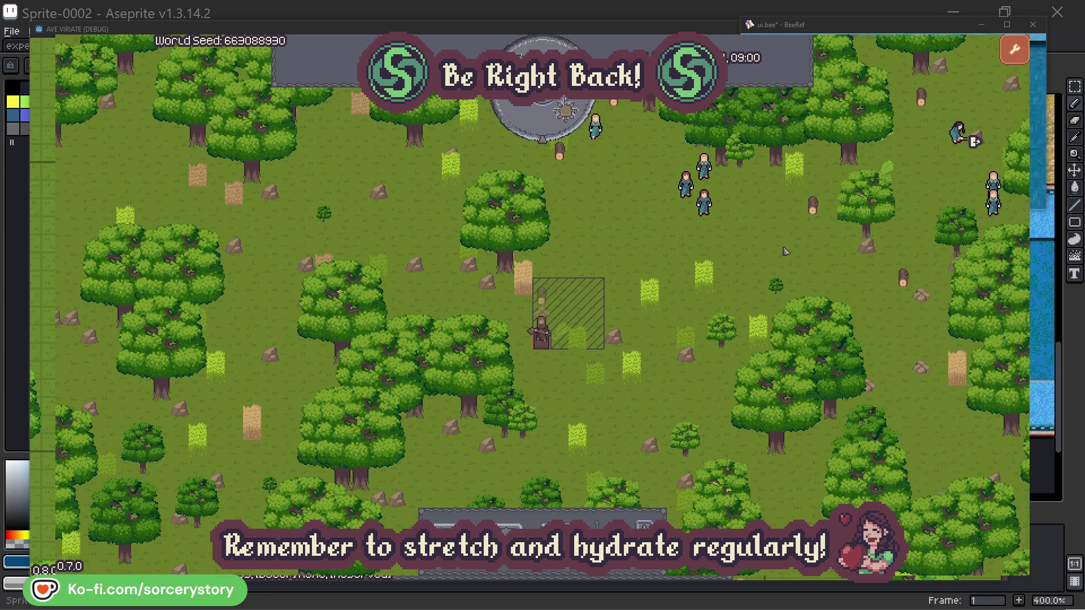
- Select Character2, centre the map on its group, then close its details
click(703, 204)
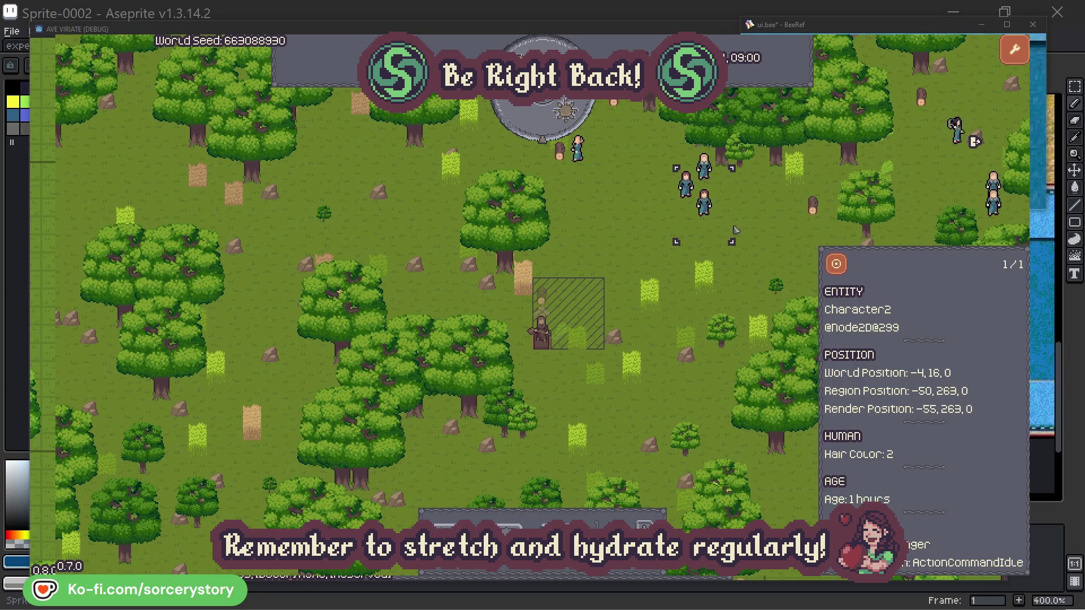
click(844, 261)
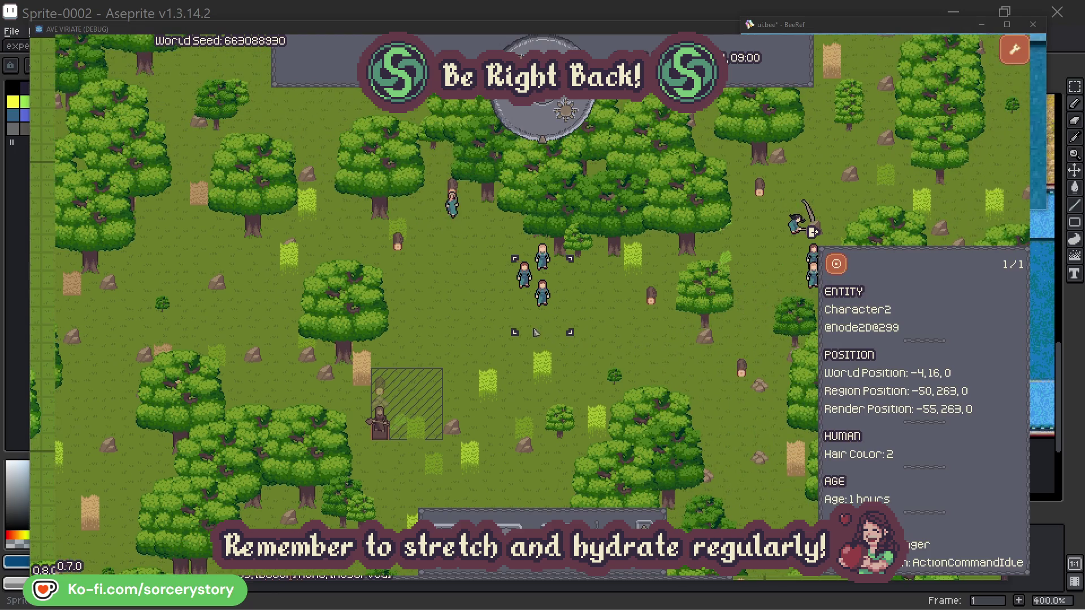
click(621, 328)
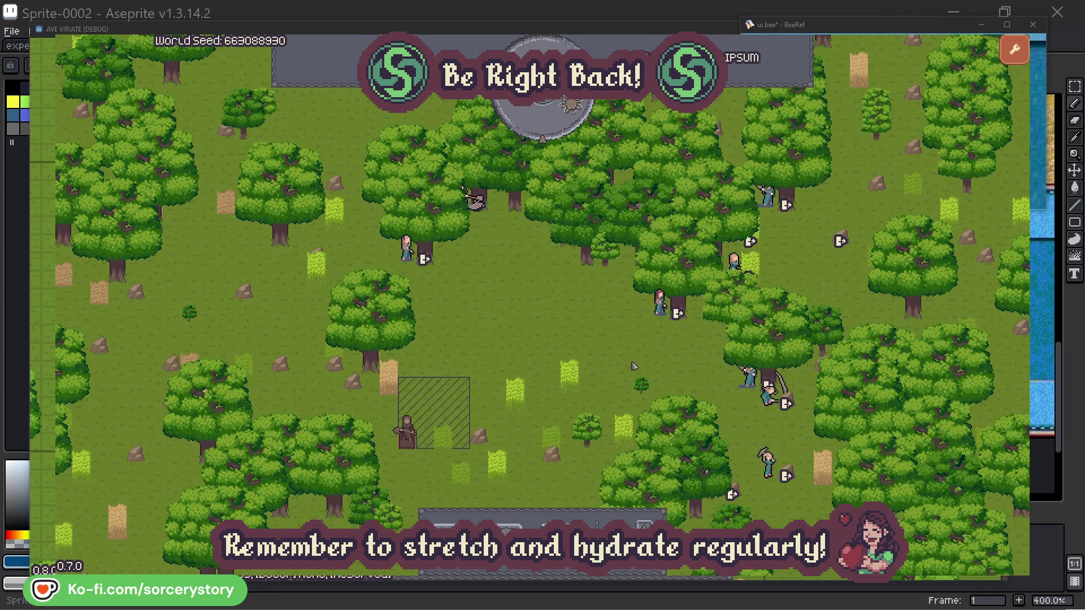
click(662, 305)
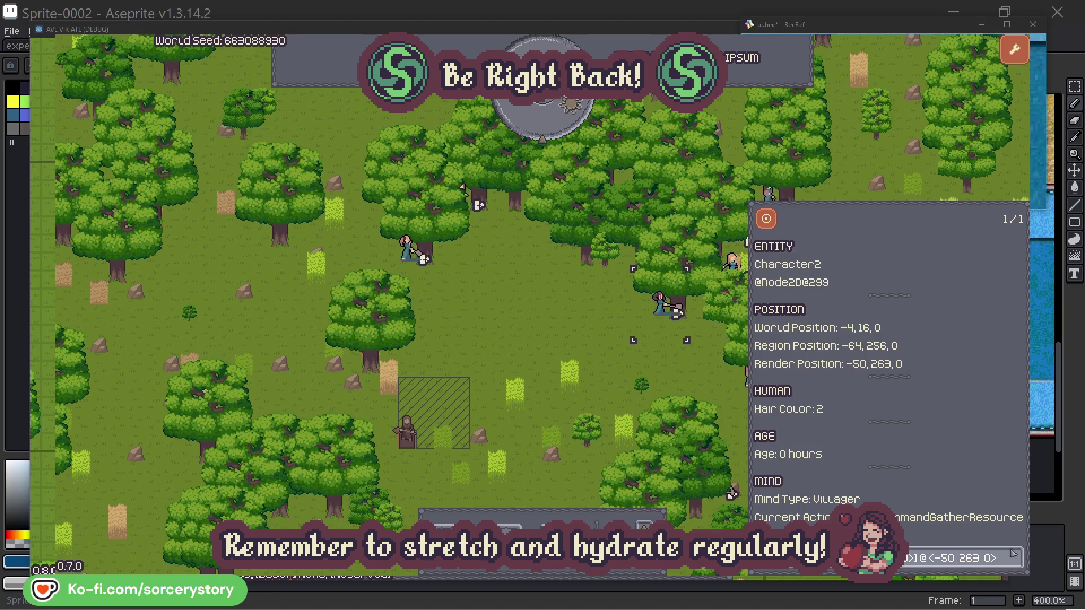
click(1016, 566)
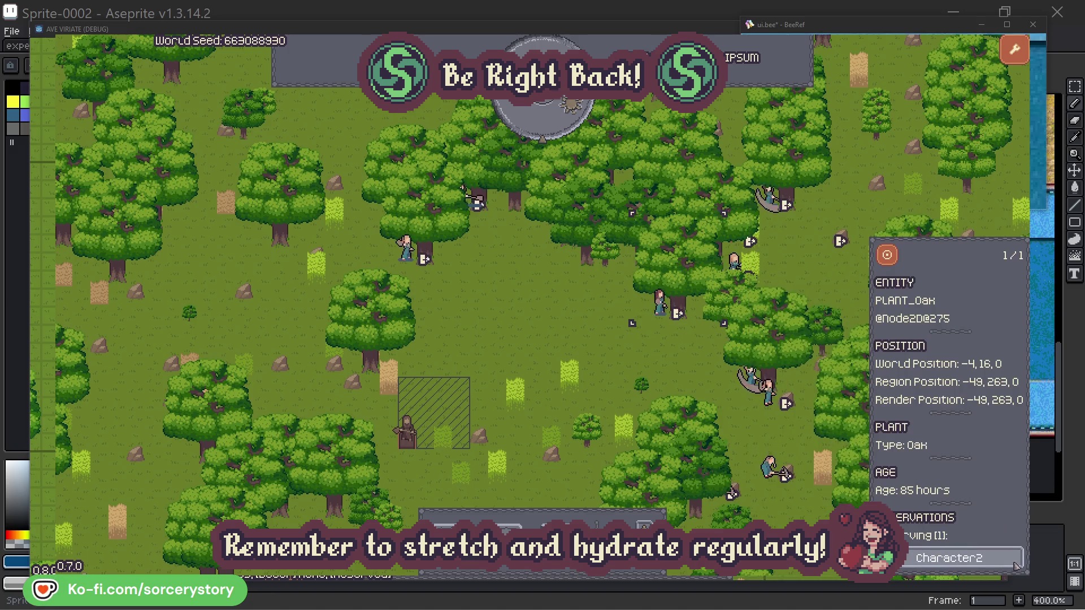
click(1016, 566)
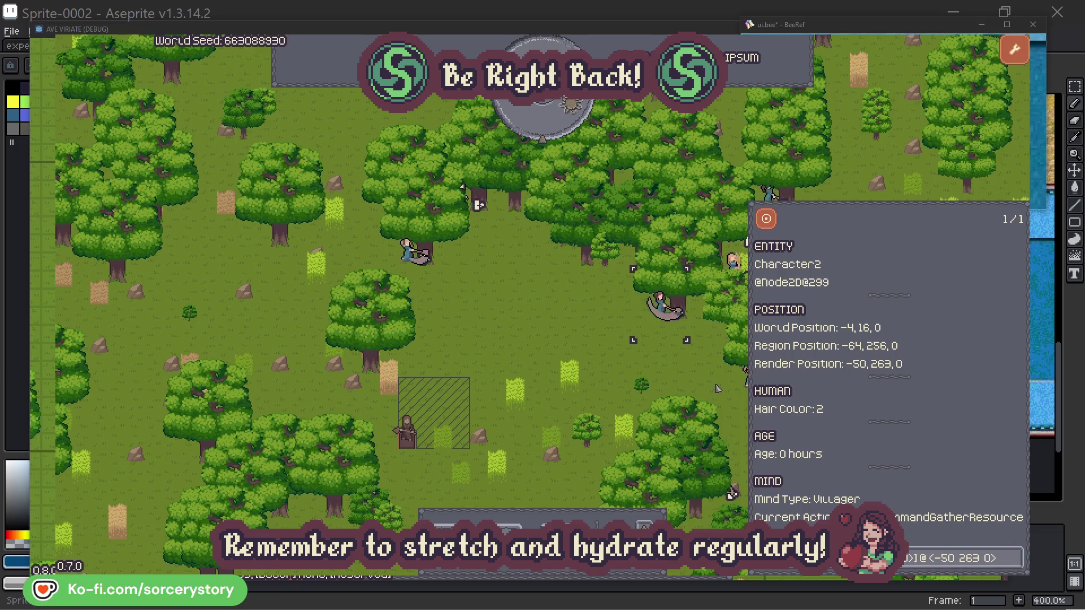
click(678, 376)
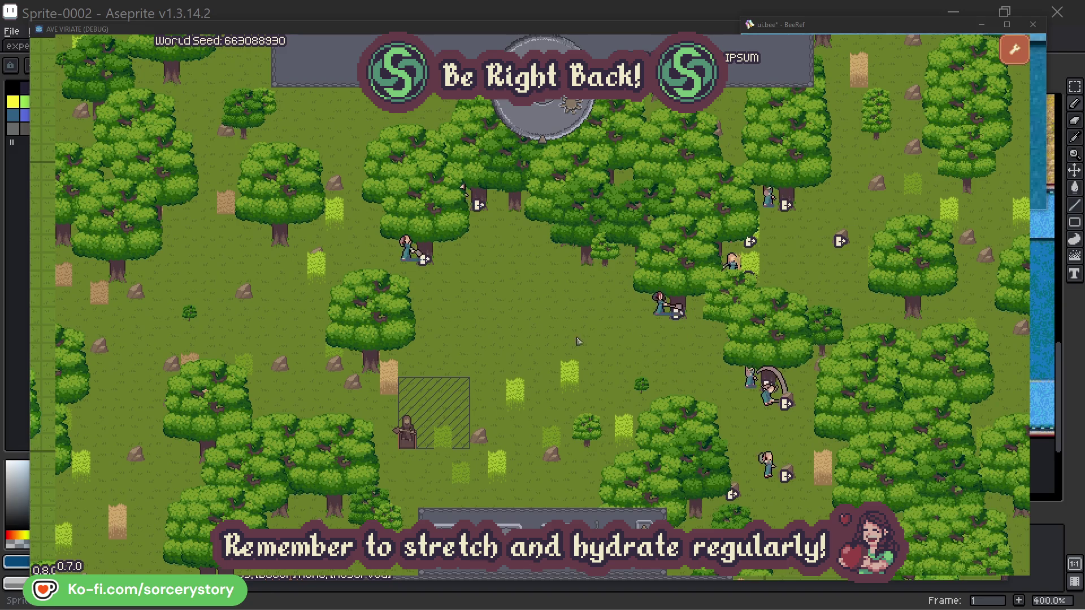
click(406, 249)
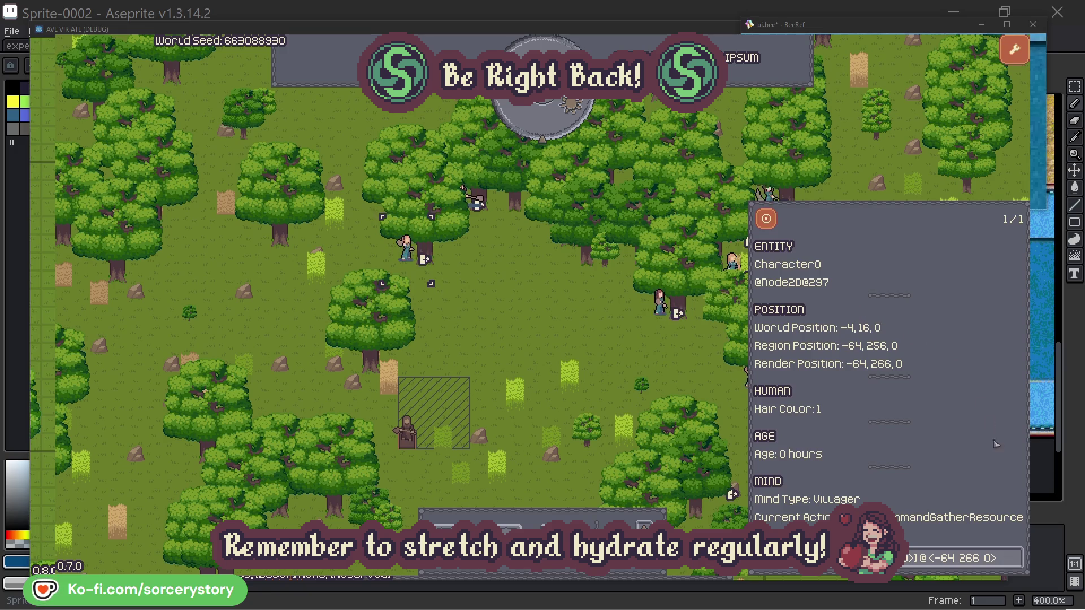
click(1015, 551)
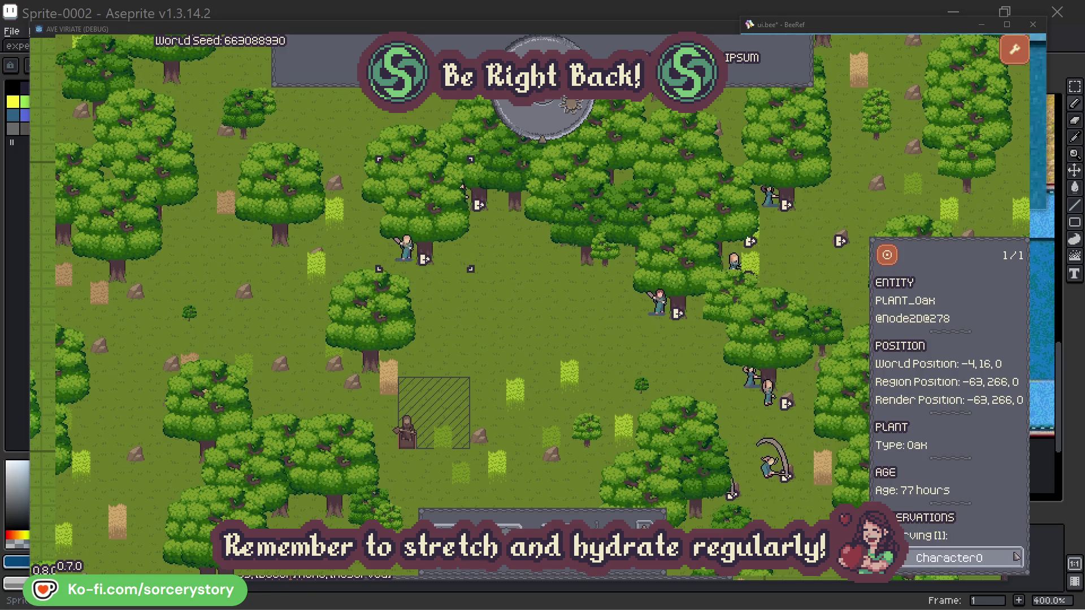
click(1016, 558)
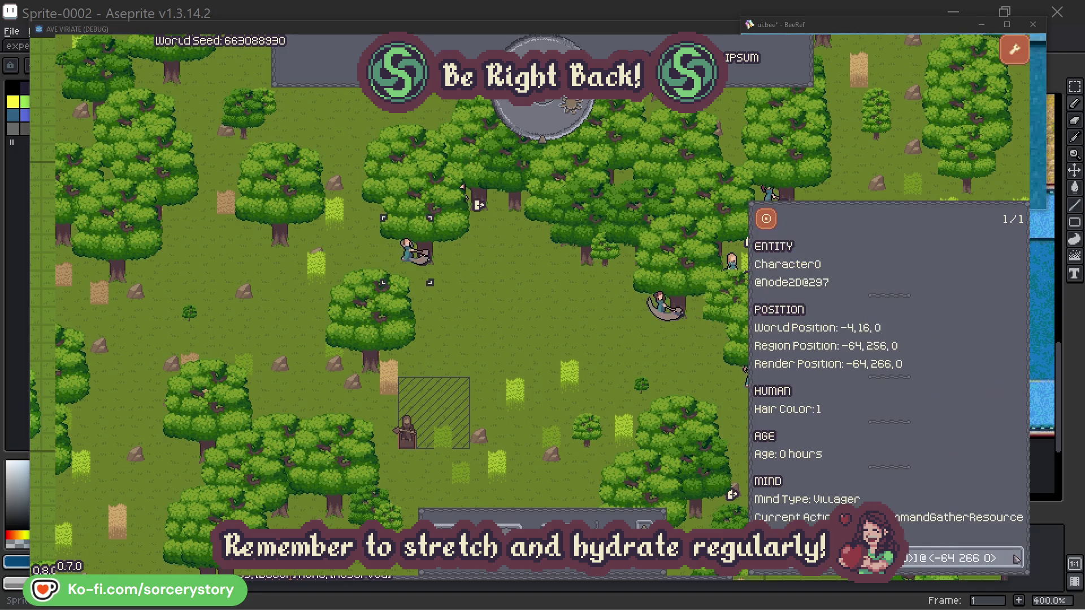
click(567, 340)
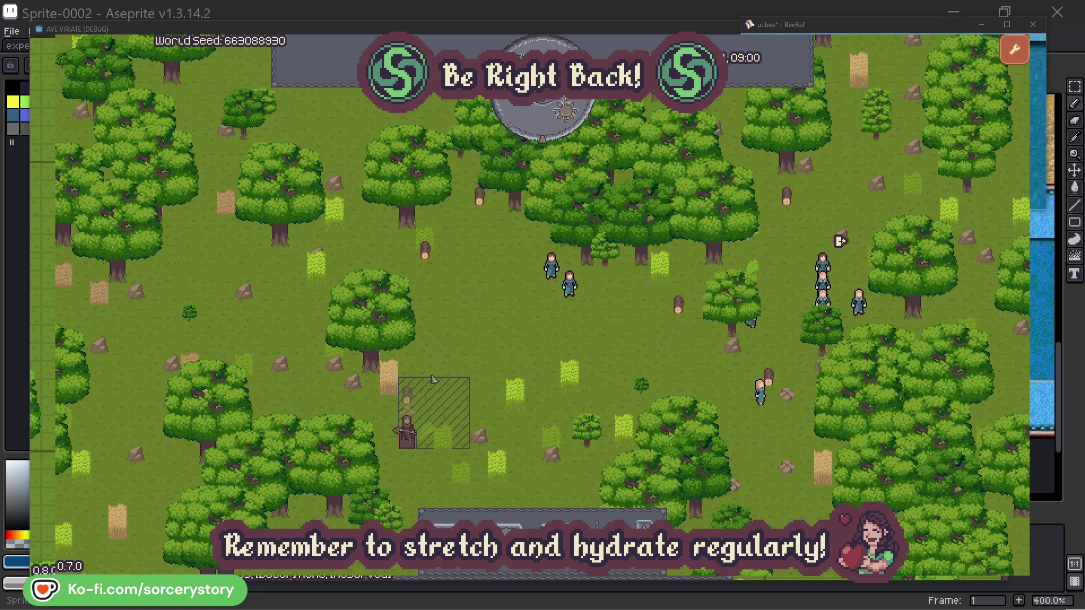
- Trace the Wood pile through Character9 to the 2 Herb origin pile, centring on both piles
click(407, 395)
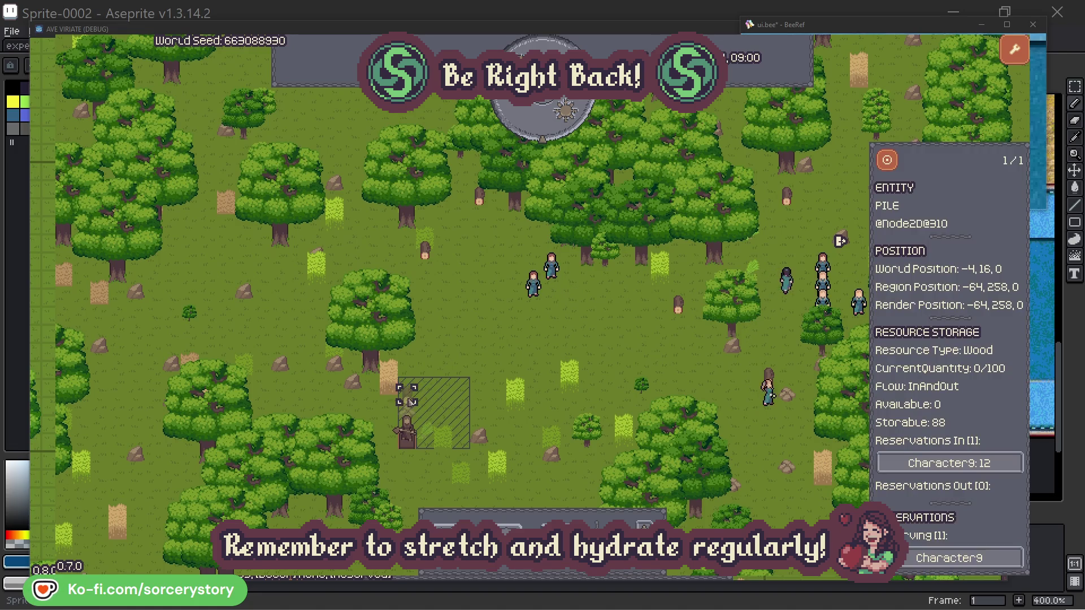
click(999, 465)
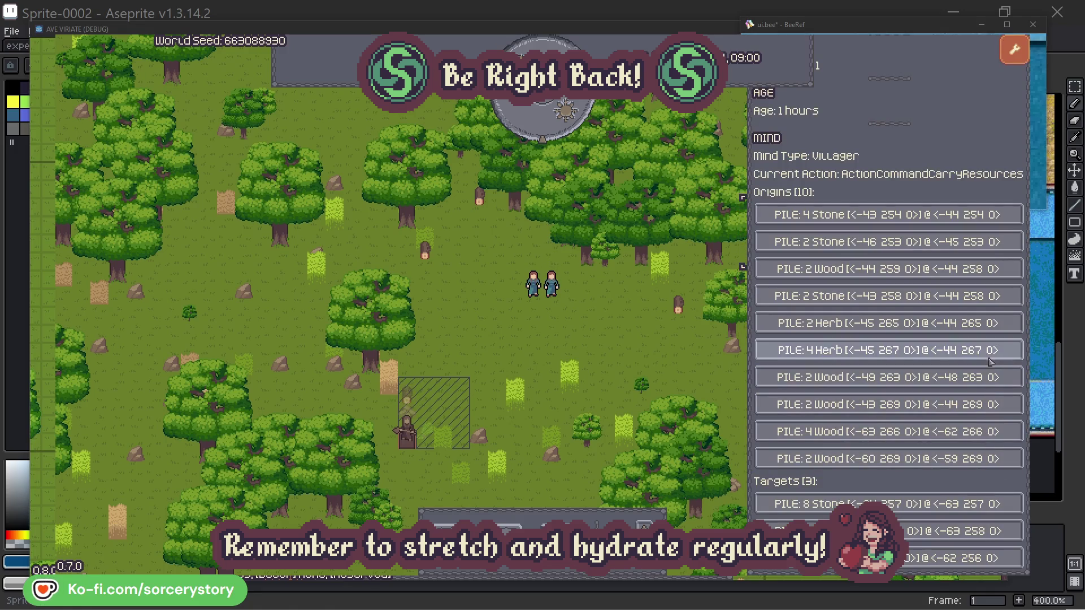
click(989, 330)
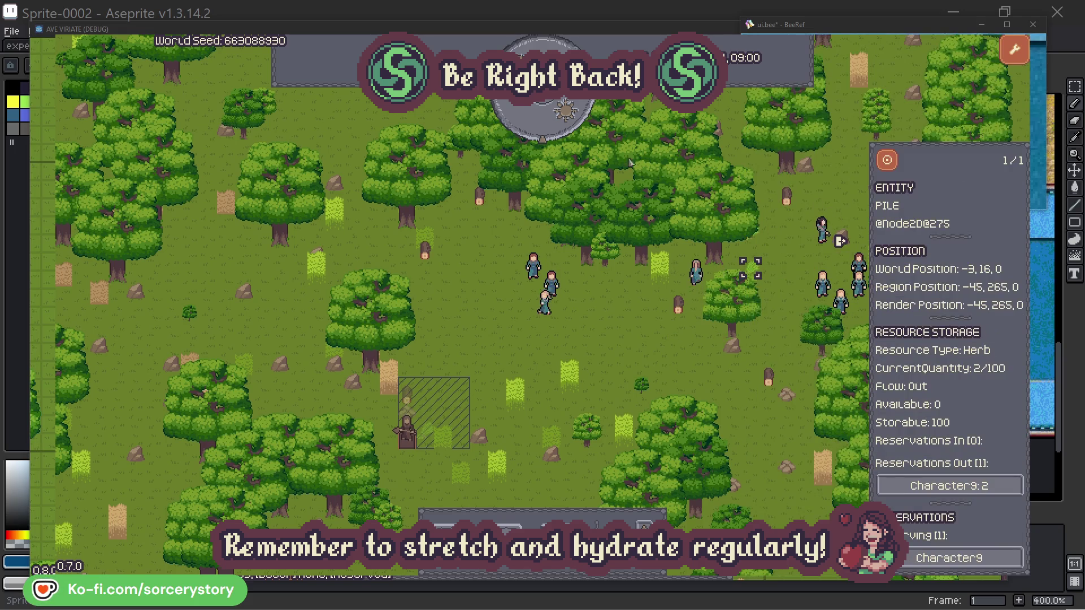
click(888, 161)
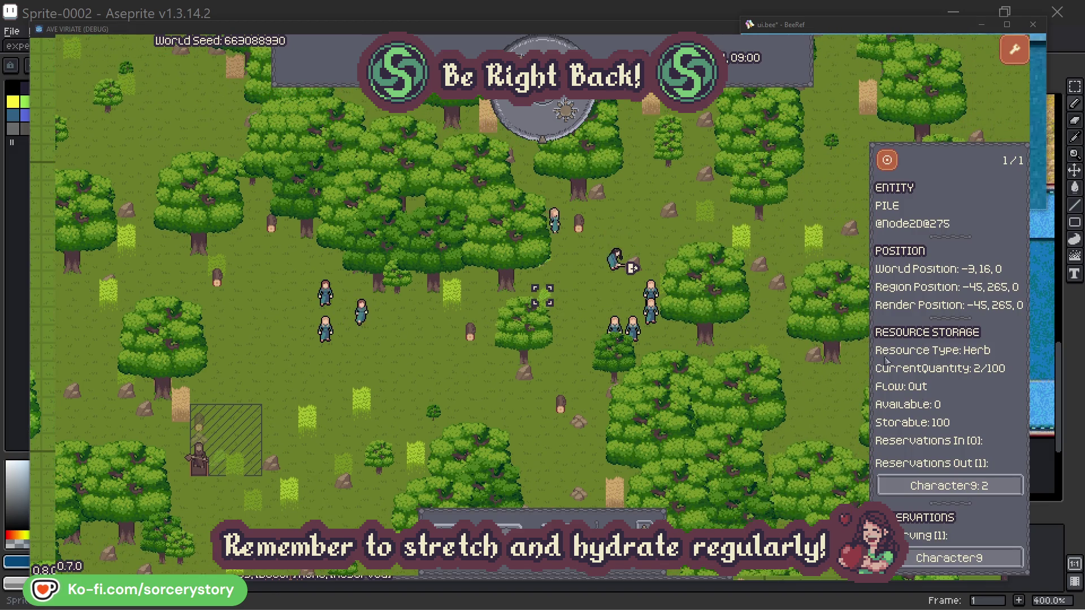
click(983, 486)
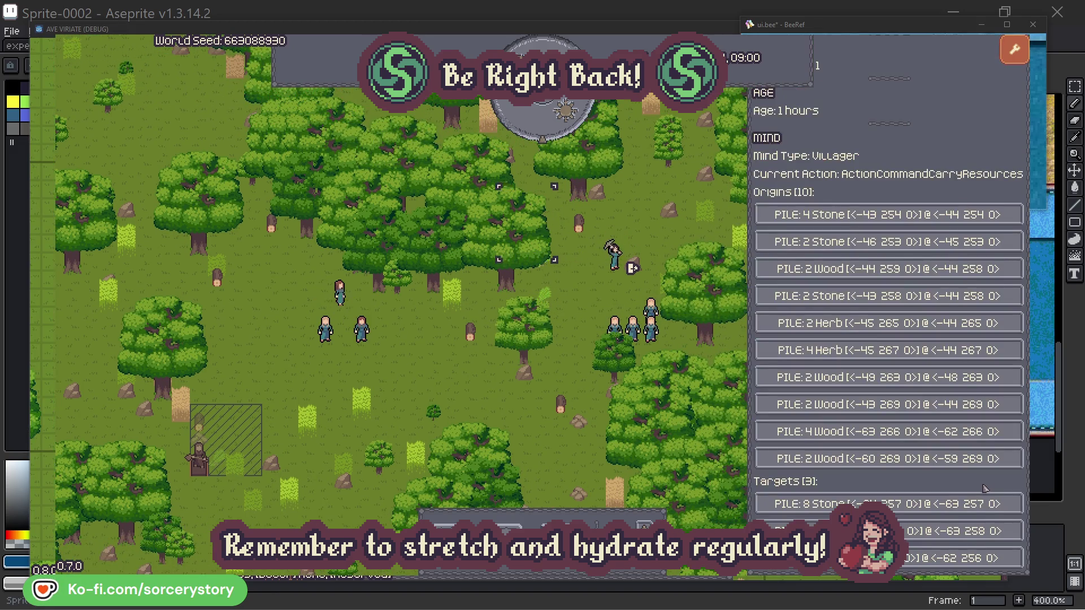
click(969, 532)
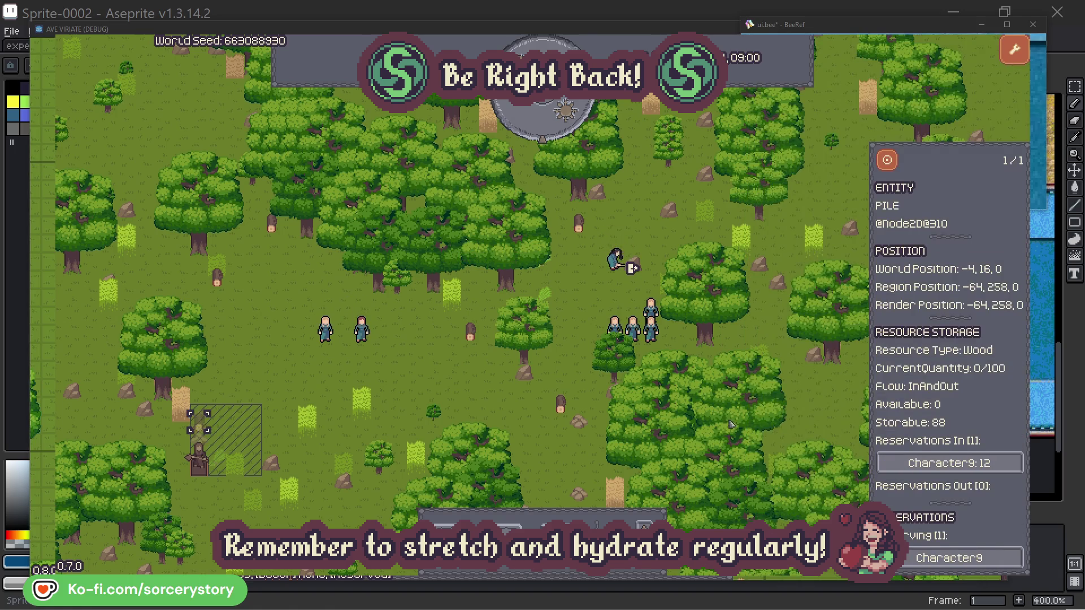
click(886, 163)
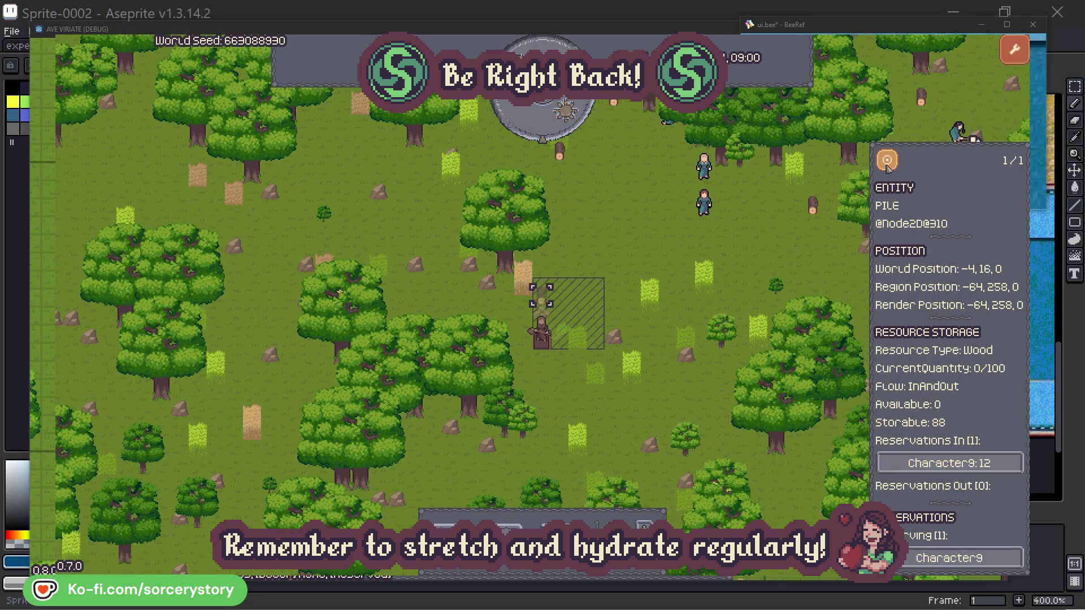
click(798, 247)
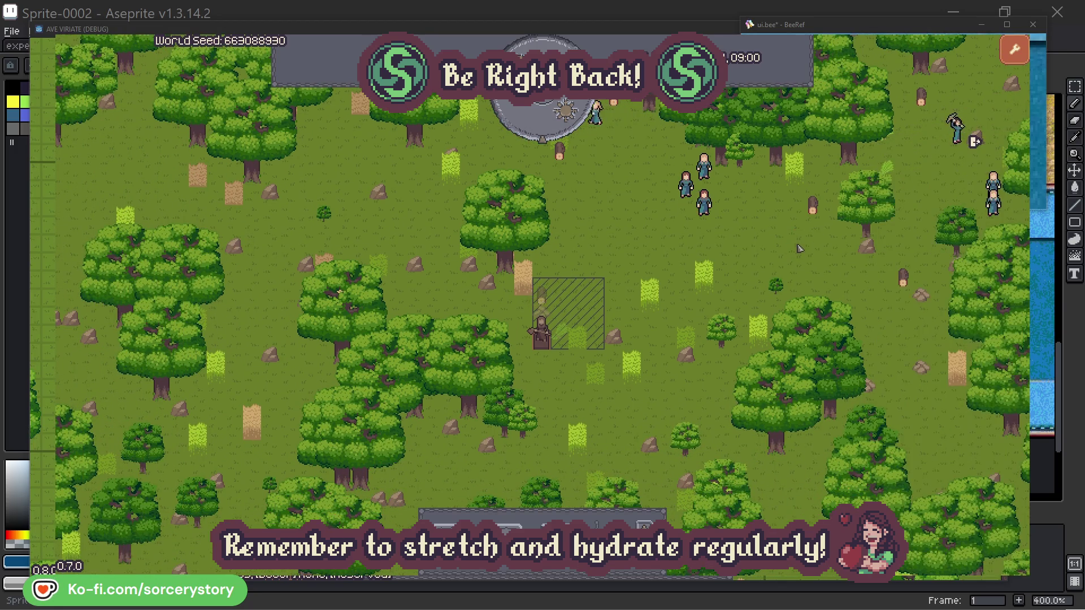
- Select Character2's group, centre the map on it, then close the details
click(704, 202)
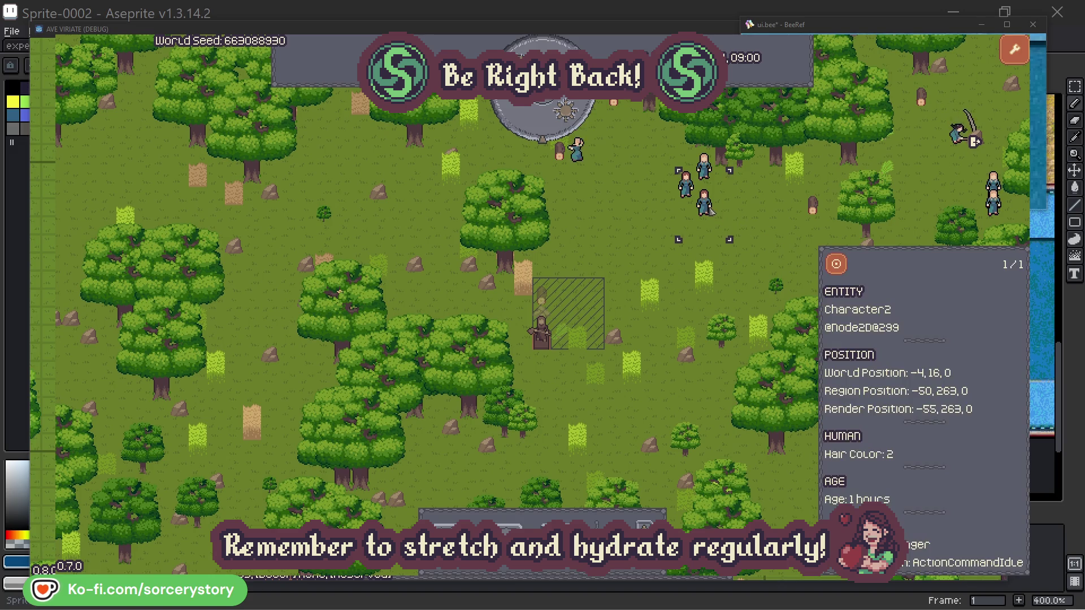
click(848, 262)
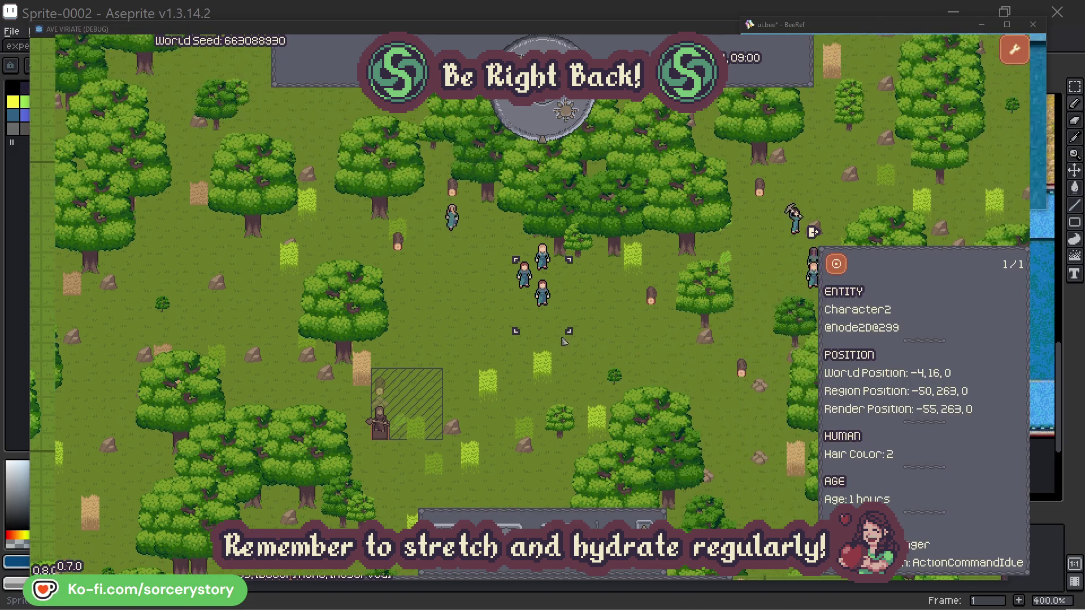
click(621, 327)
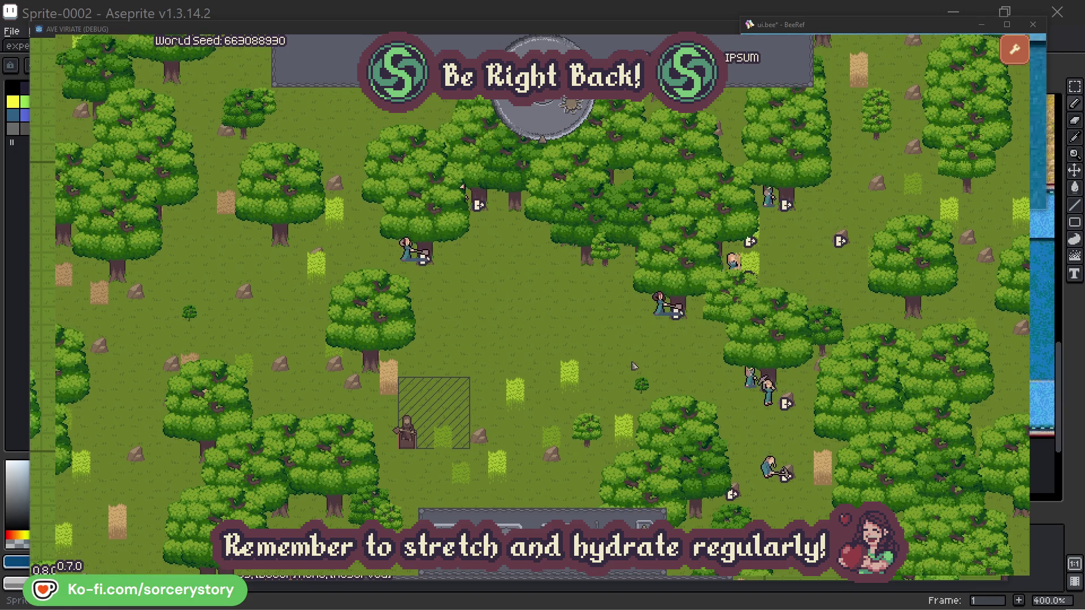
- Check the oak tree Character2 is working, then close its details
click(659, 303)
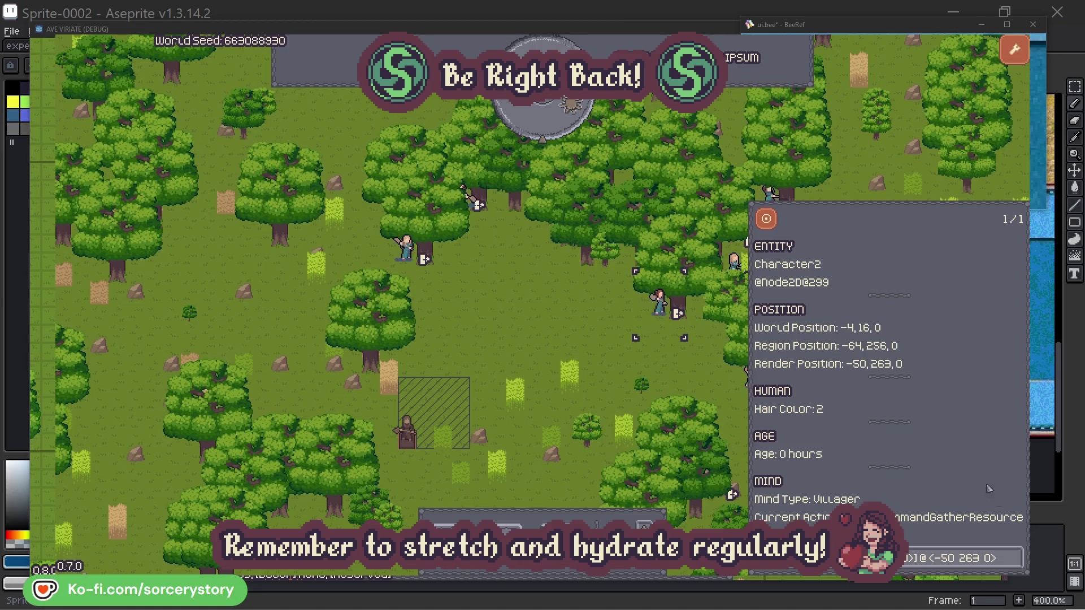
click(1015, 565)
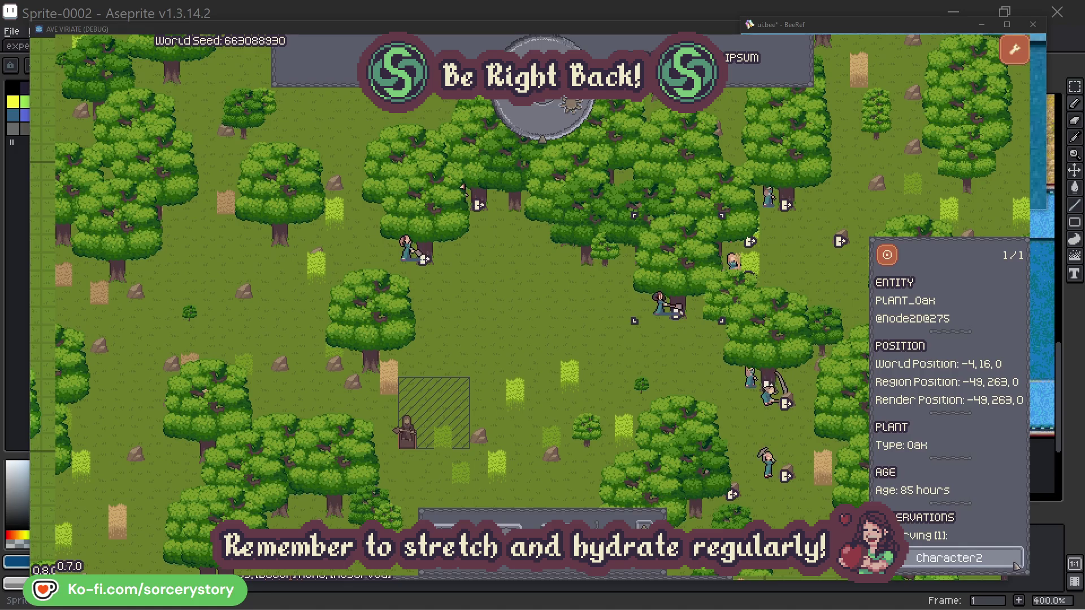
click(1012, 563)
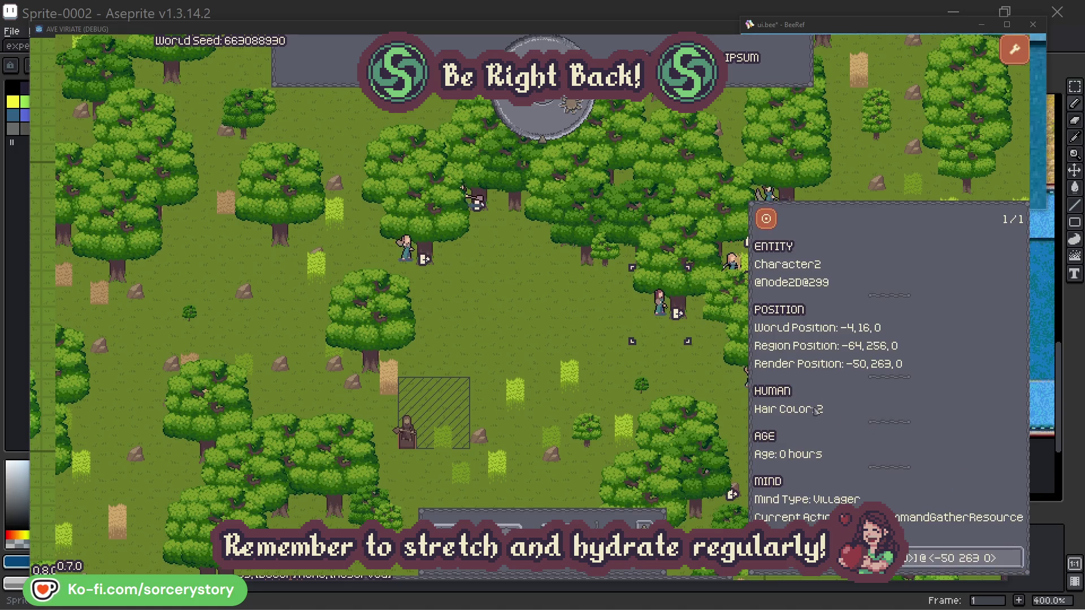
click(677, 373)
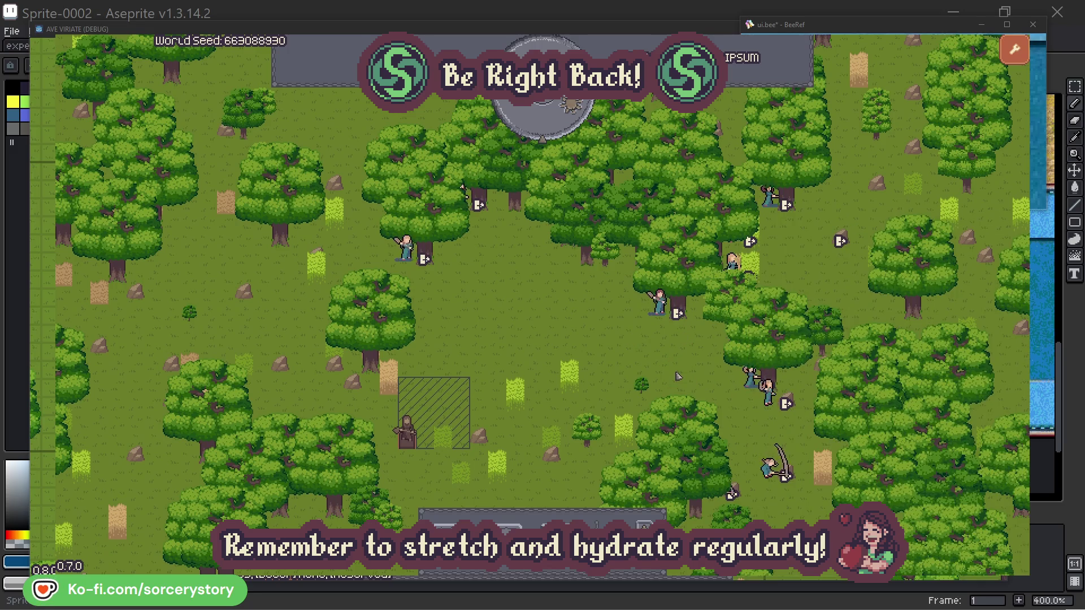
- Check Character0's oak tree, close the inspector, and advance the clock one hour
click(406, 249)
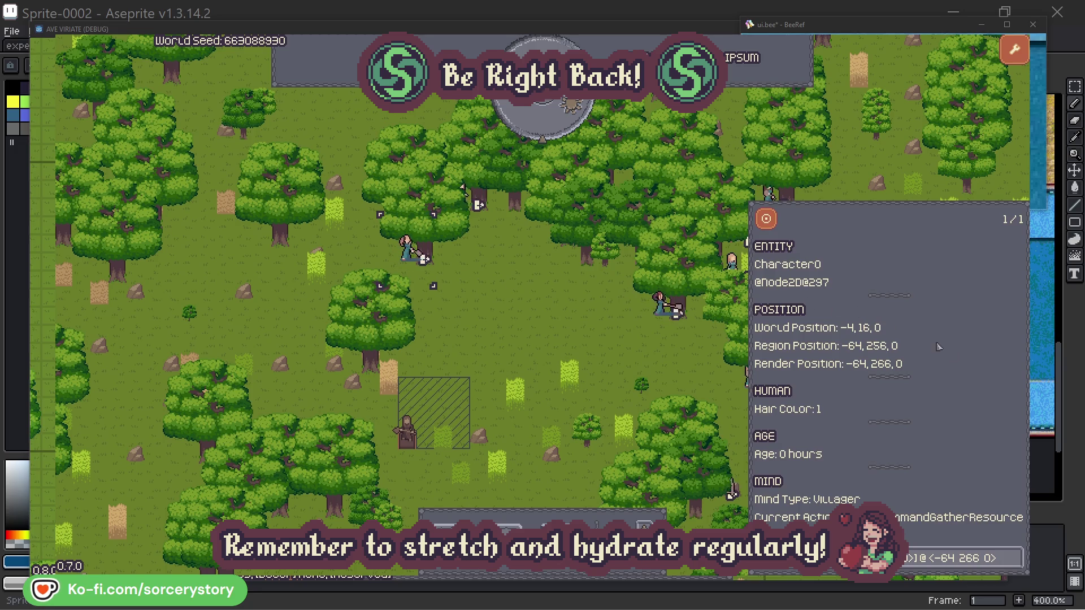
click(1015, 558)
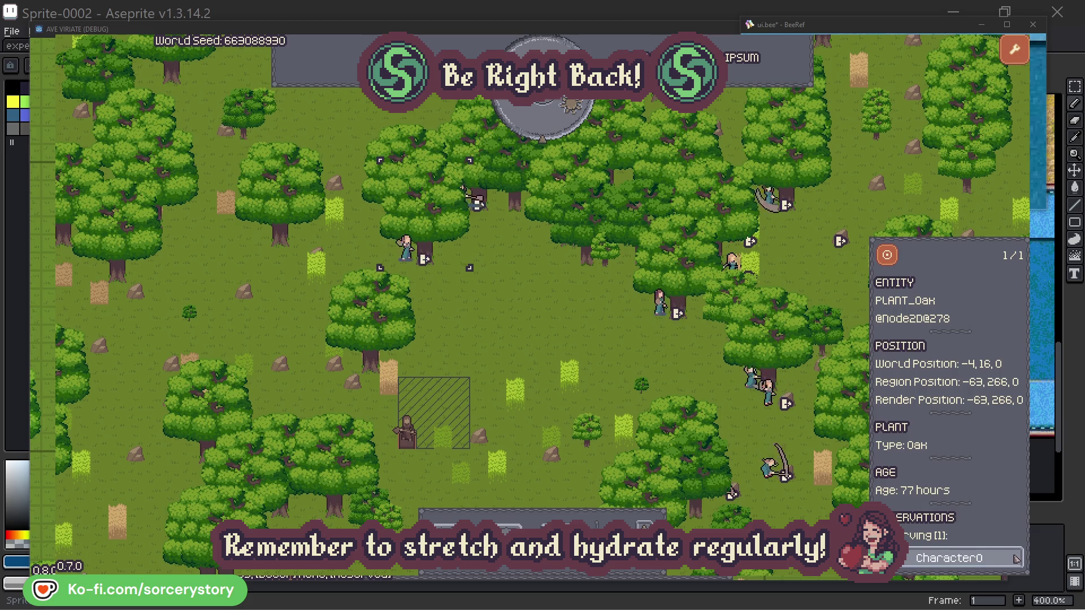
click(1015, 557)
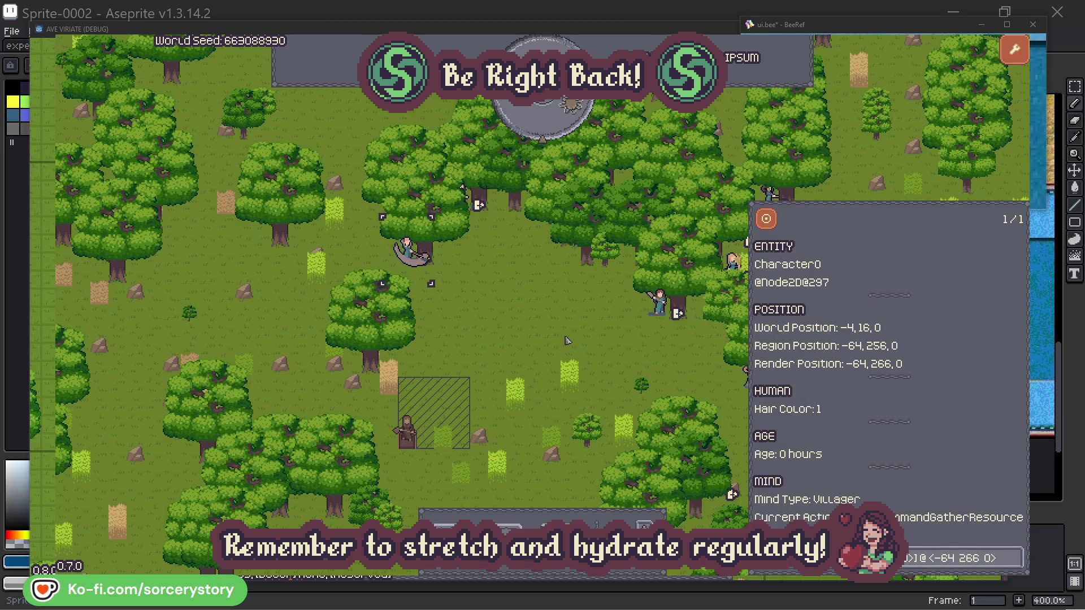
click(567, 341)
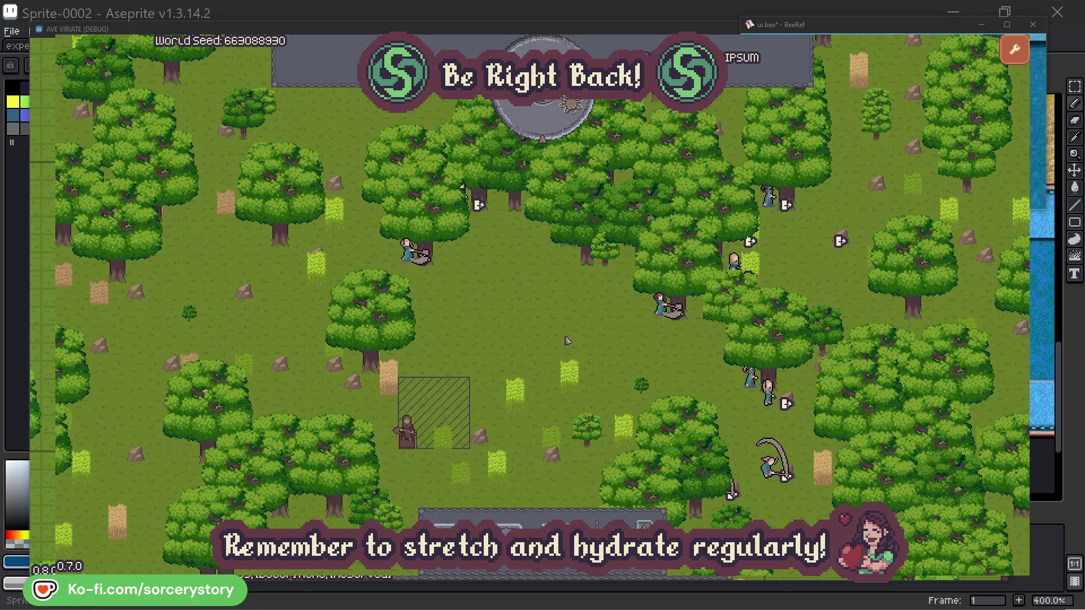
click(551, 127)
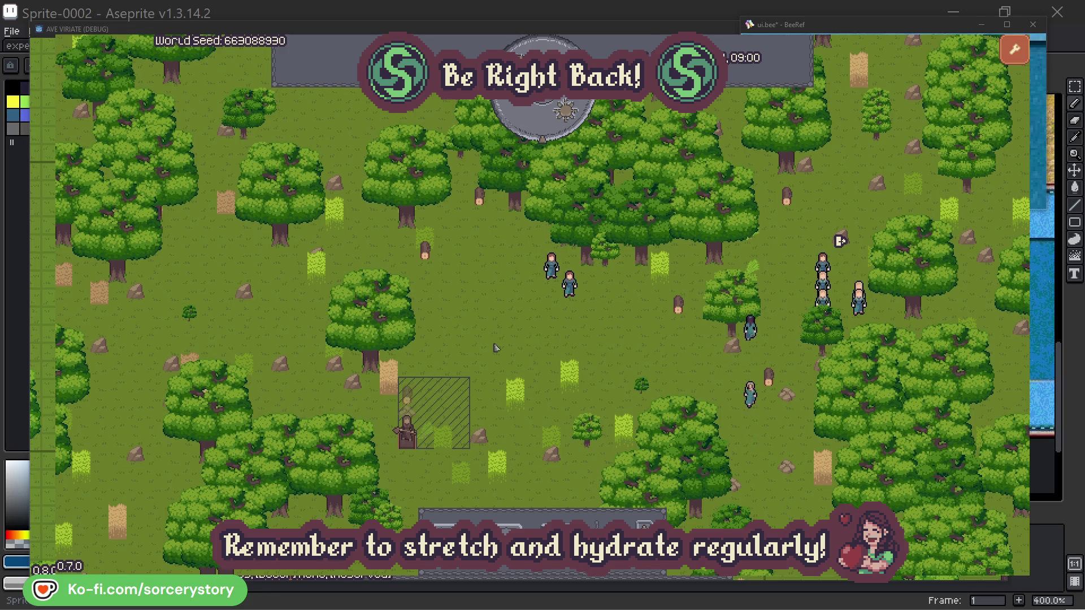
- Follow the wood pile to its reserving villager and herb origin pile, centring the map on each pile
click(417, 391)
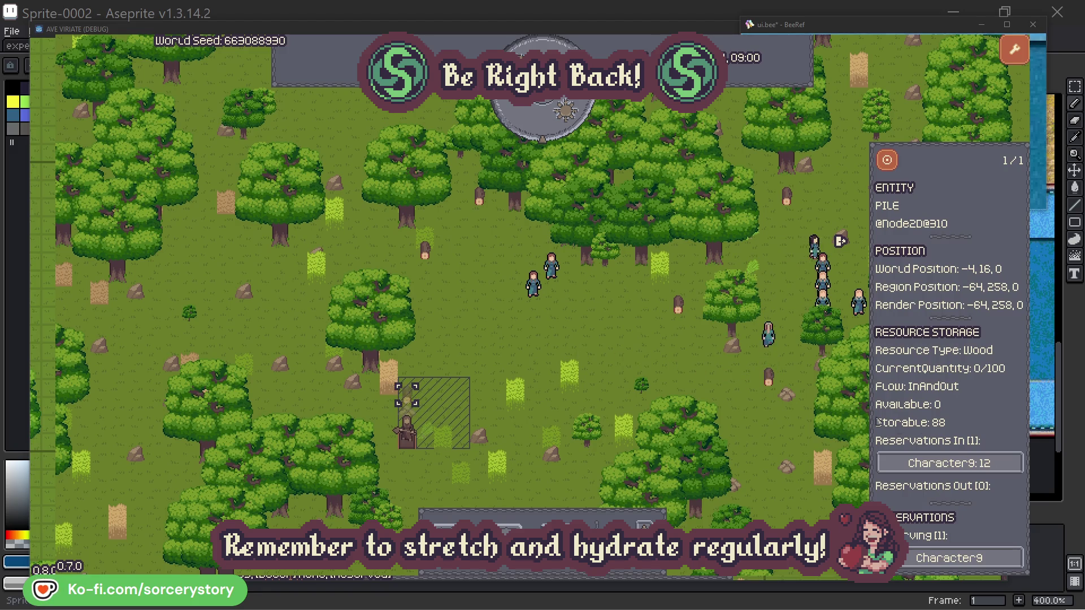
click(998, 467)
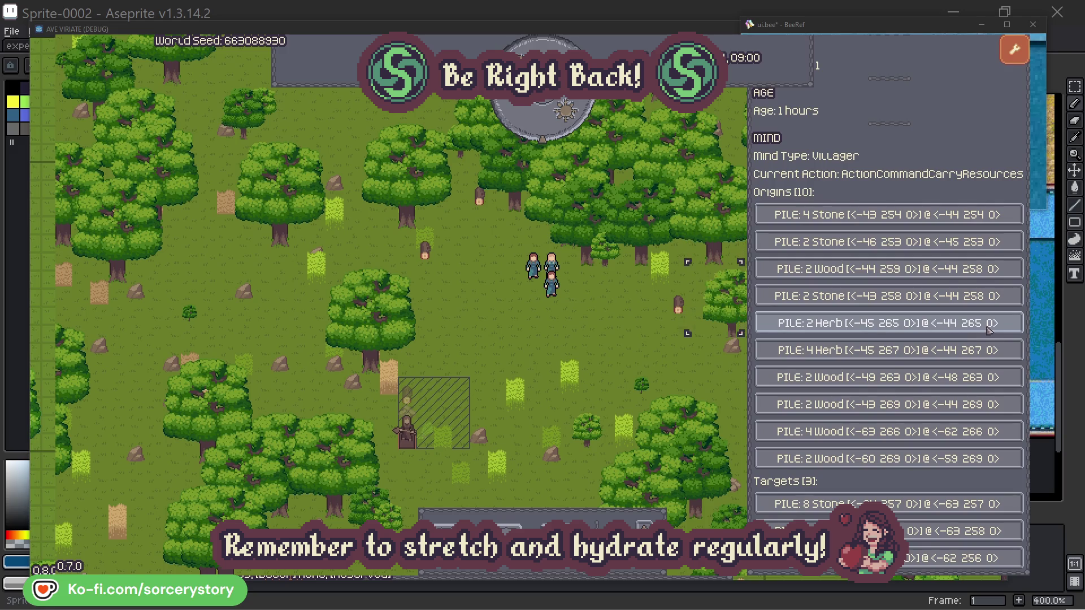
click(988, 328)
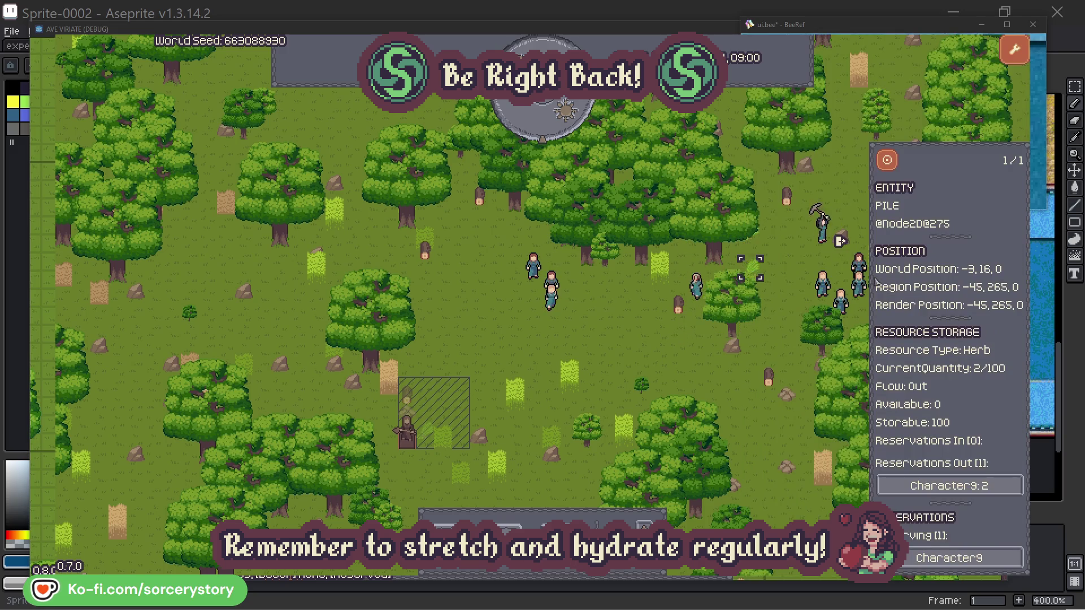
click(895, 165)
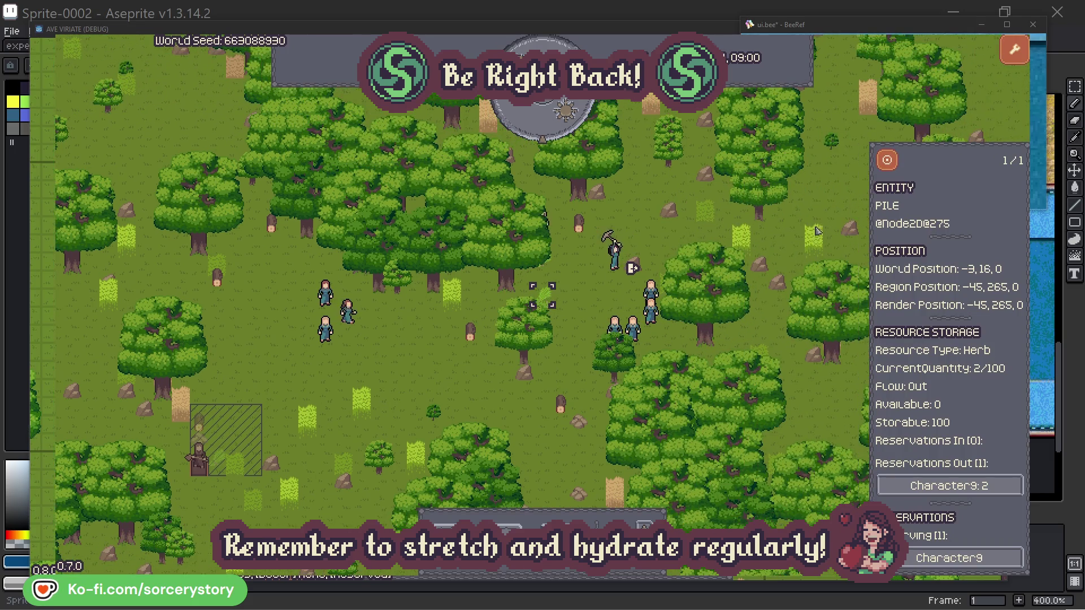
click(961, 486)
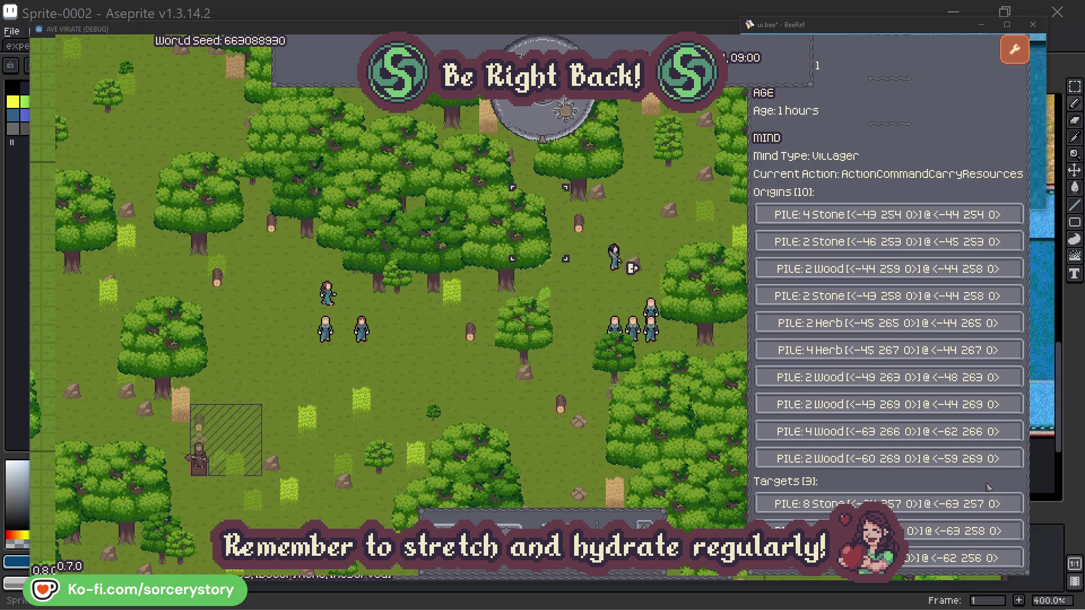
click(961, 531)
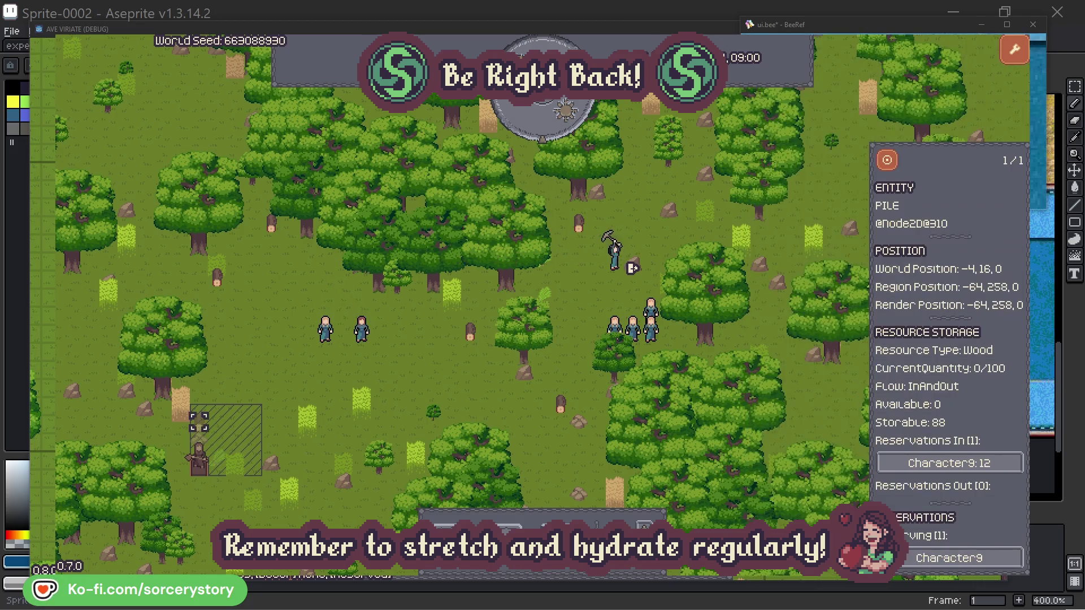
click(887, 161)
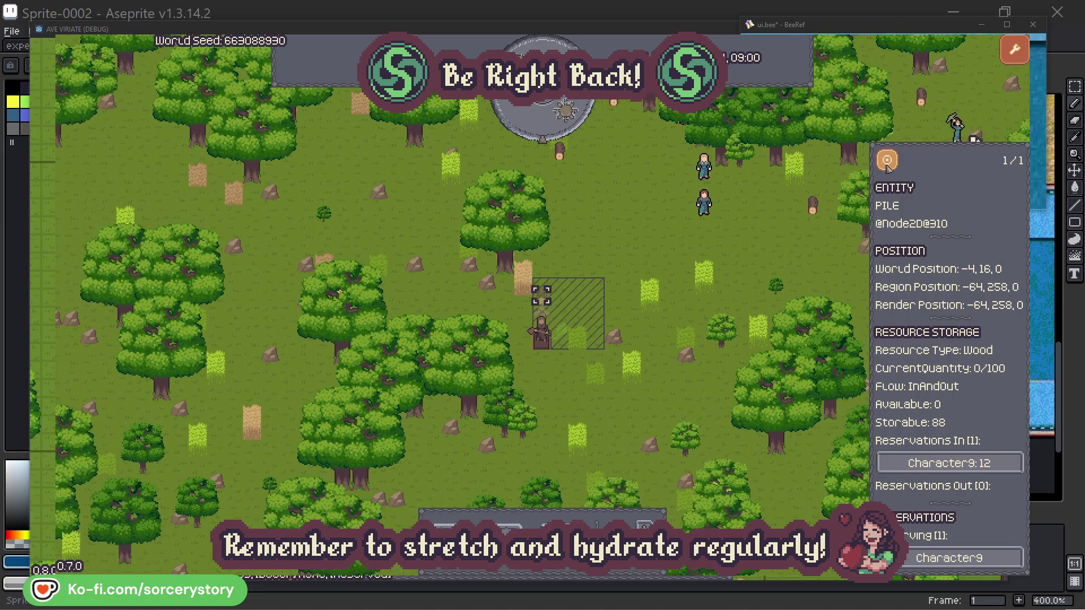
click(789, 247)
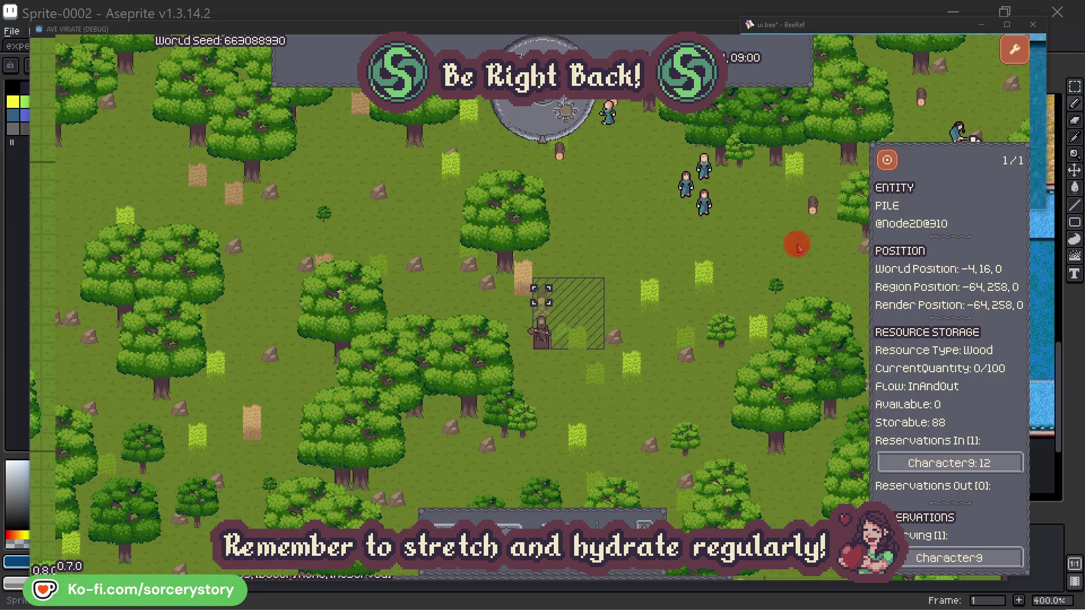
- Select a villager, centre the map on it, then close its details
click(704, 204)
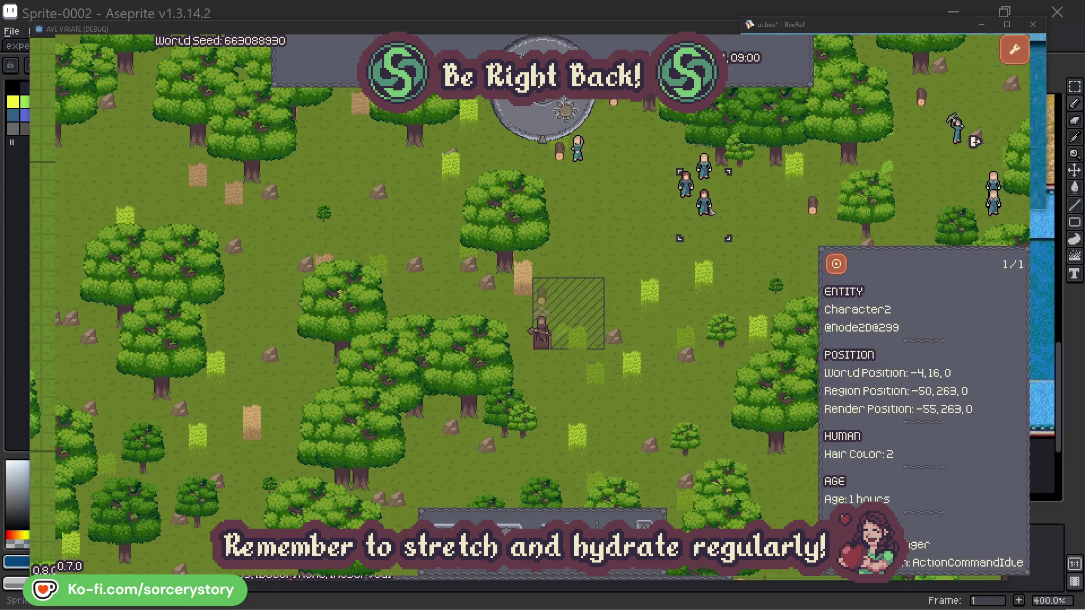
click(837, 262)
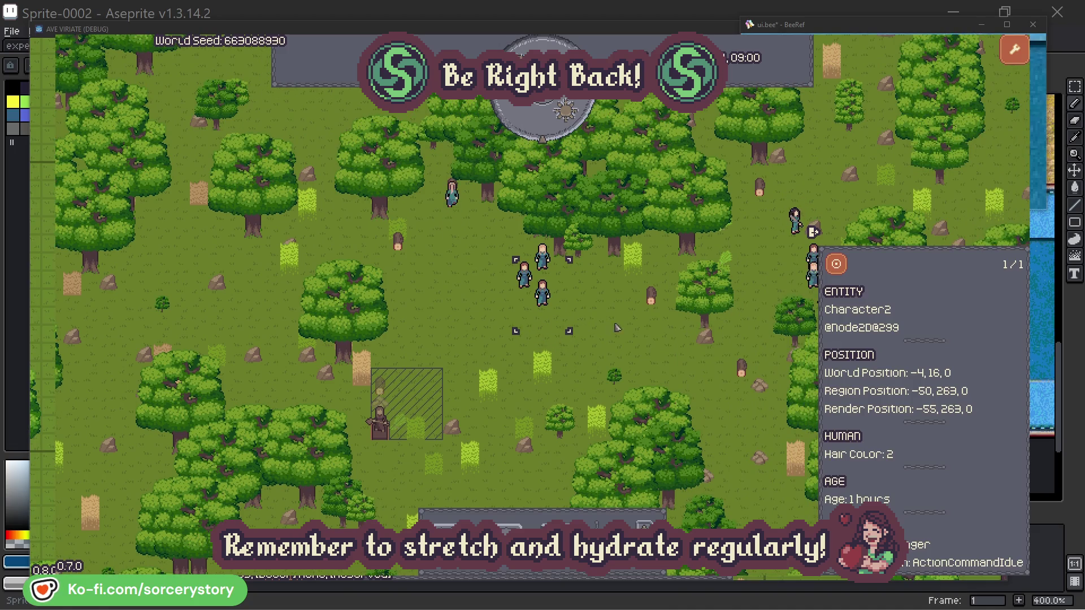
click(621, 327)
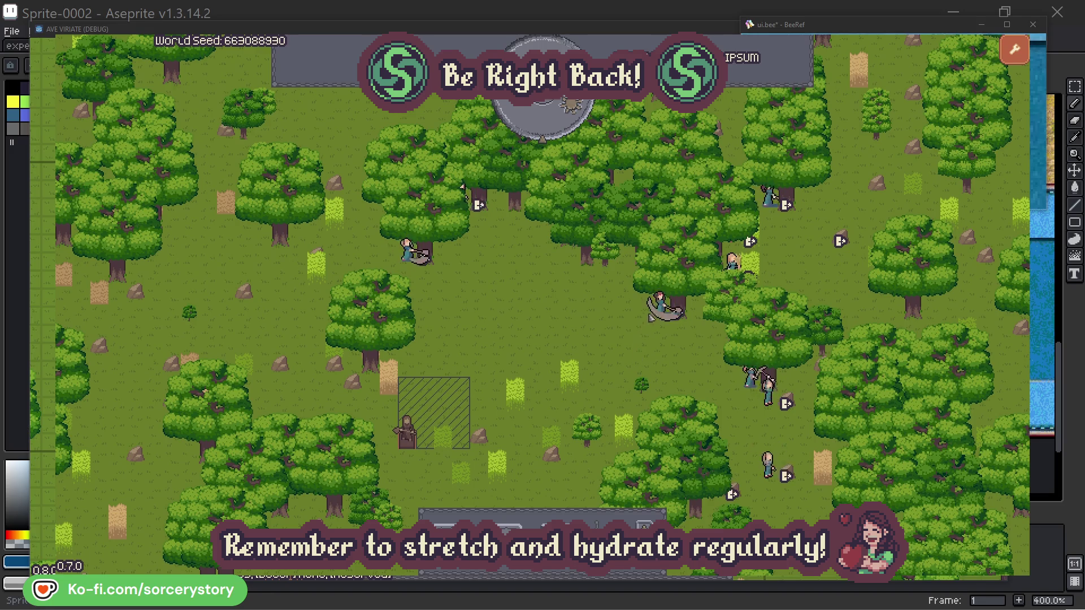
- Inspect Character2's oak tree and return, then close the villager's details
click(658, 305)
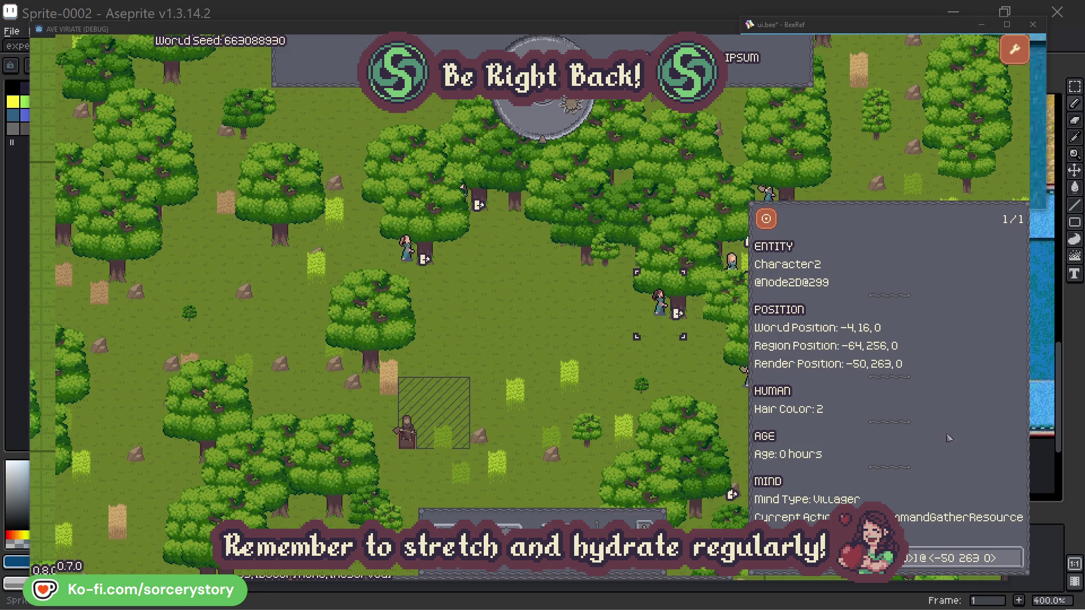
click(1016, 562)
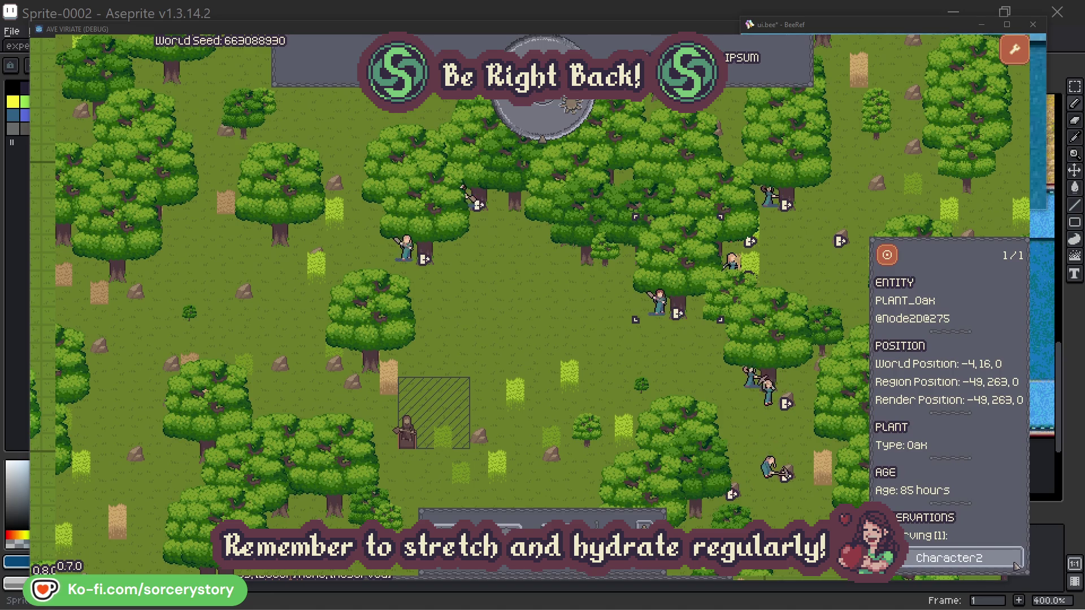
click(1017, 563)
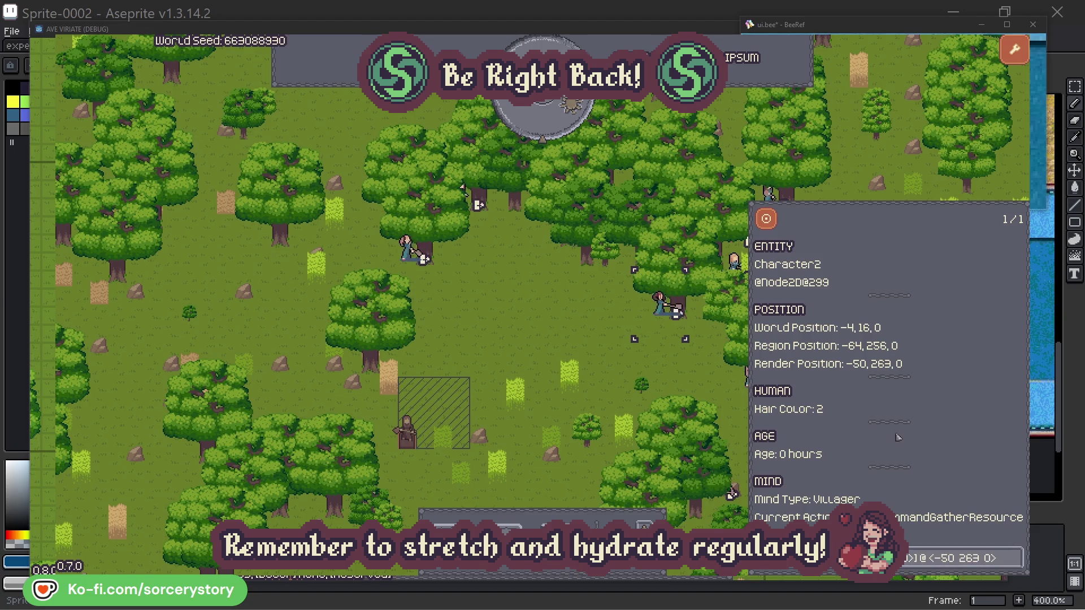
click(678, 376)
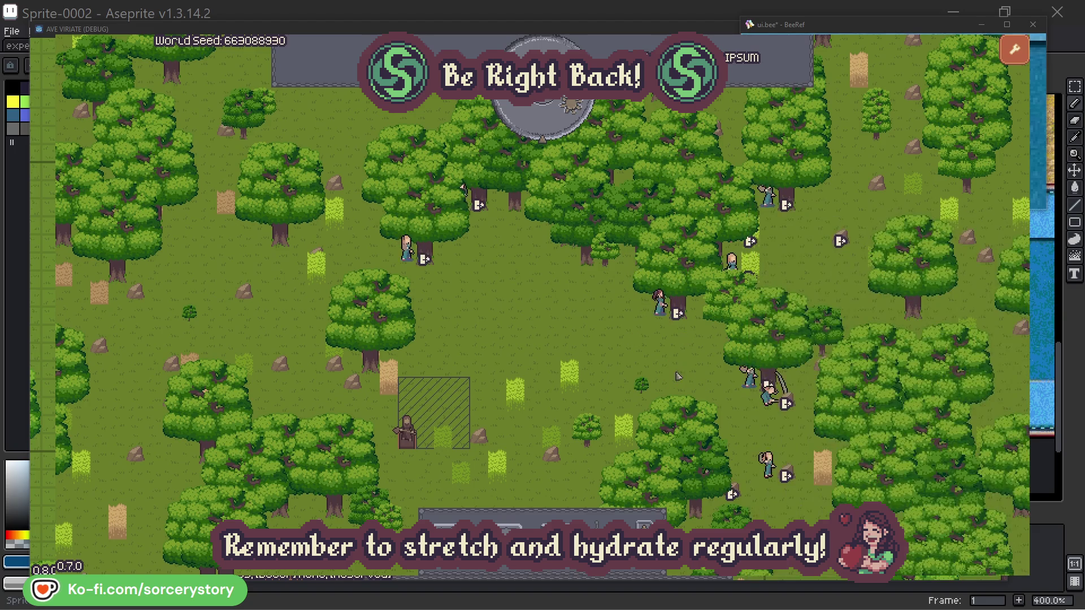
- Inspect Character0's oak tree, close its details, and advance the clock one hour
click(407, 249)
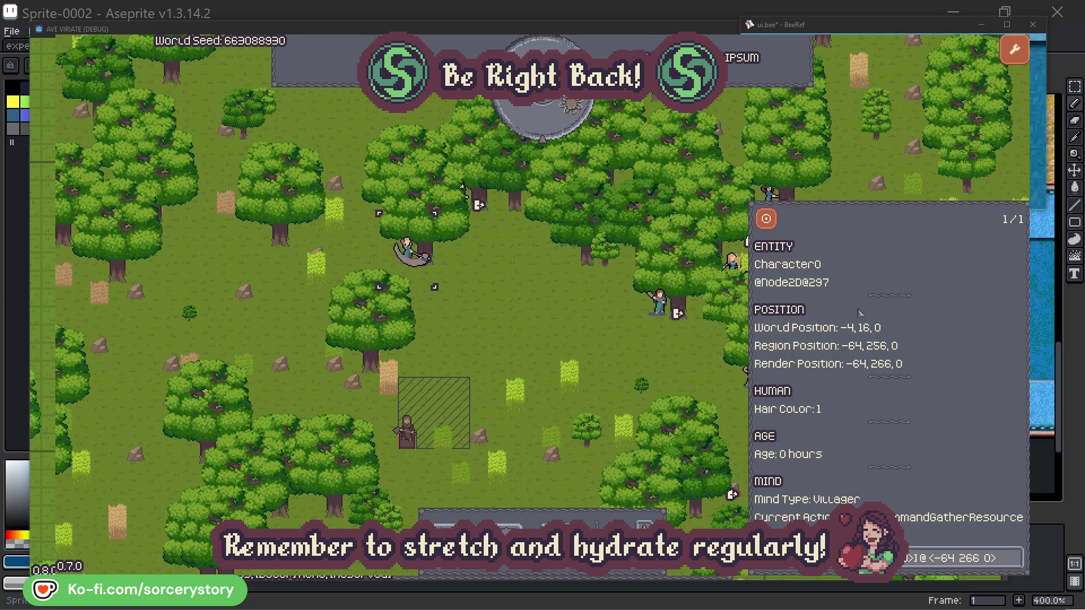
click(1016, 558)
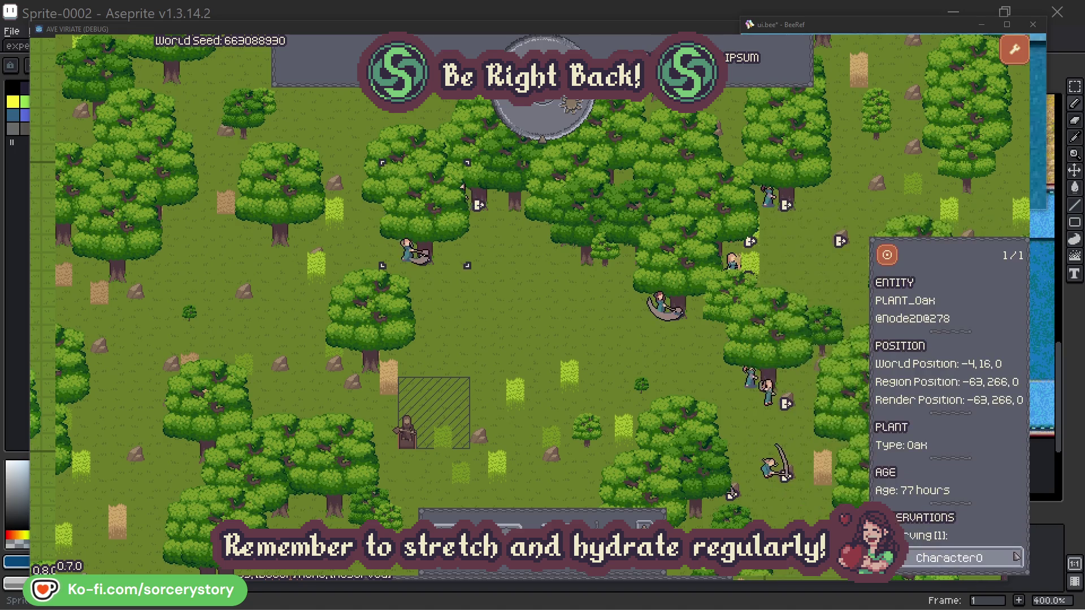
click(1015, 558)
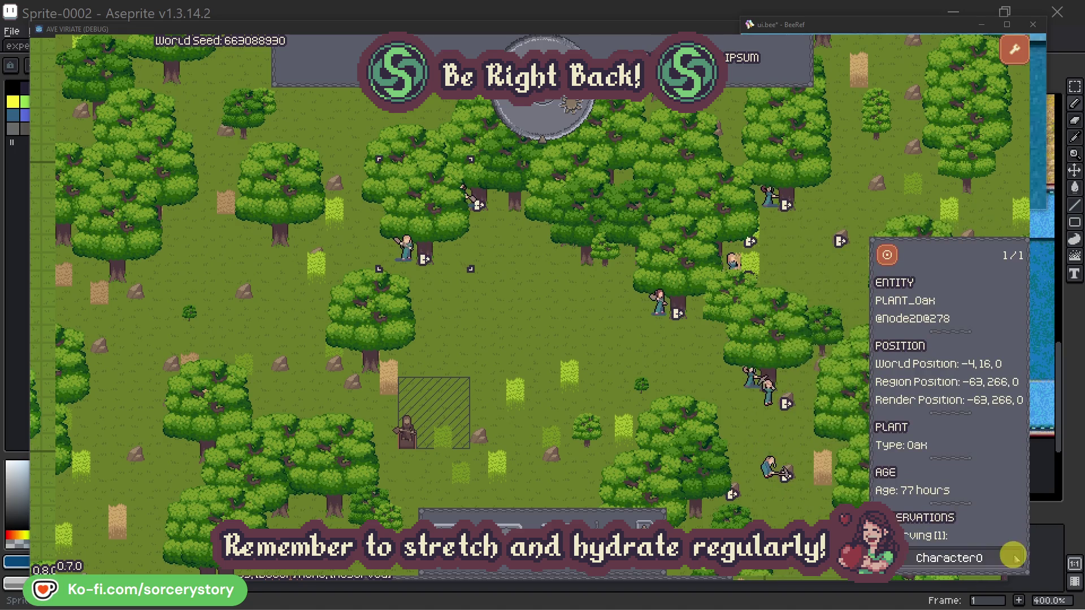
click(567, 339)
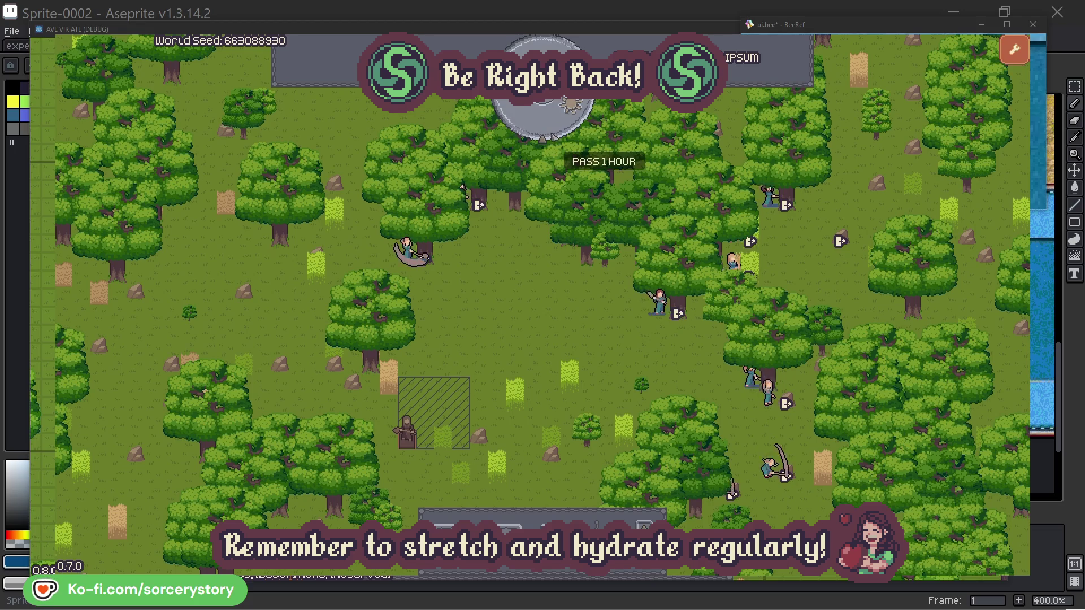
click(551, 128)
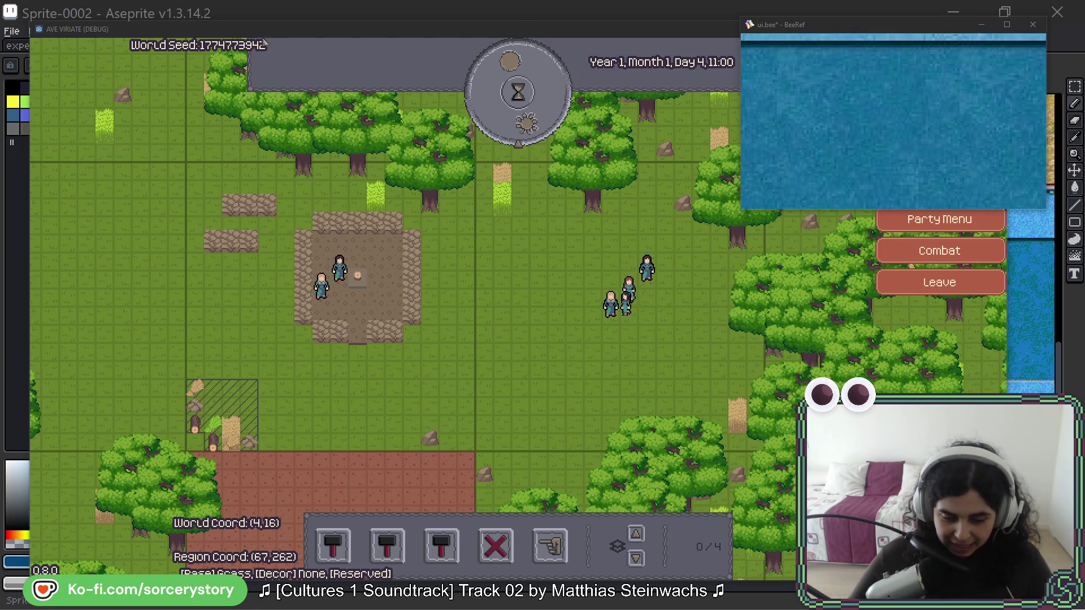
- Close the Ave Viriate game window to return to the Sprite-0002 water tile
click(270, 12)
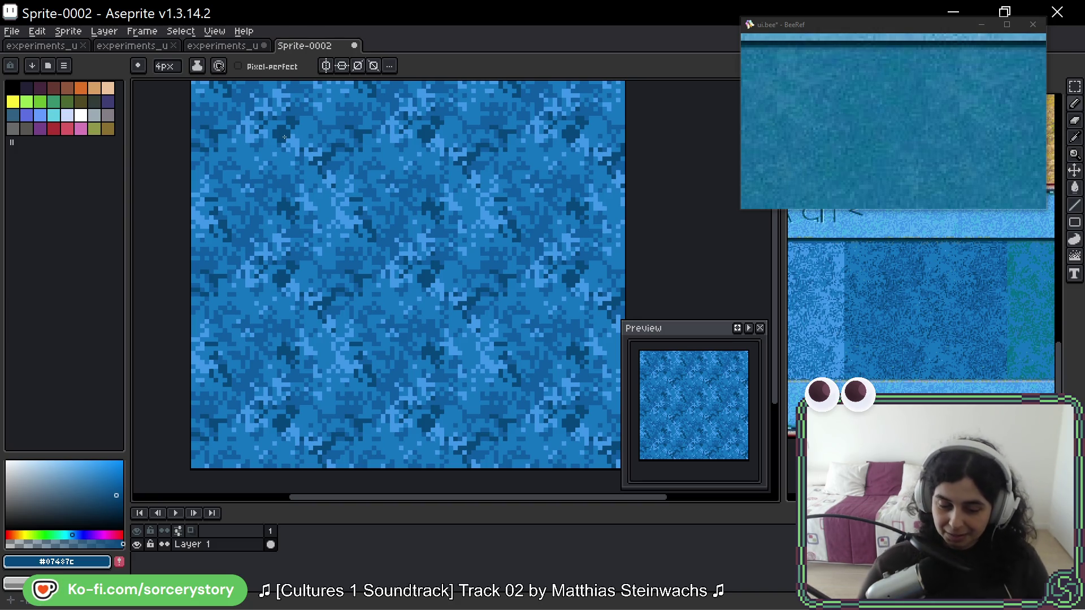
- Marquee-select a large square of the water texture and move to the experiments_ui_2026-04_03 sheet
click(1075, 87)
drag(405, 248, 483, 327)
drag(406, 249, 332, 176)
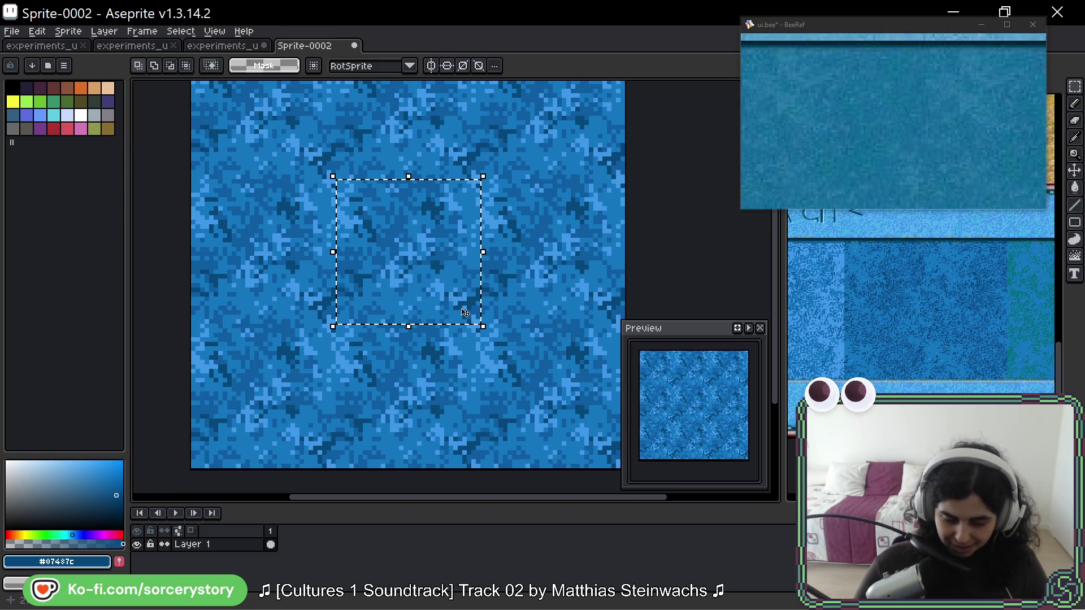
key(ctrl+Tab)
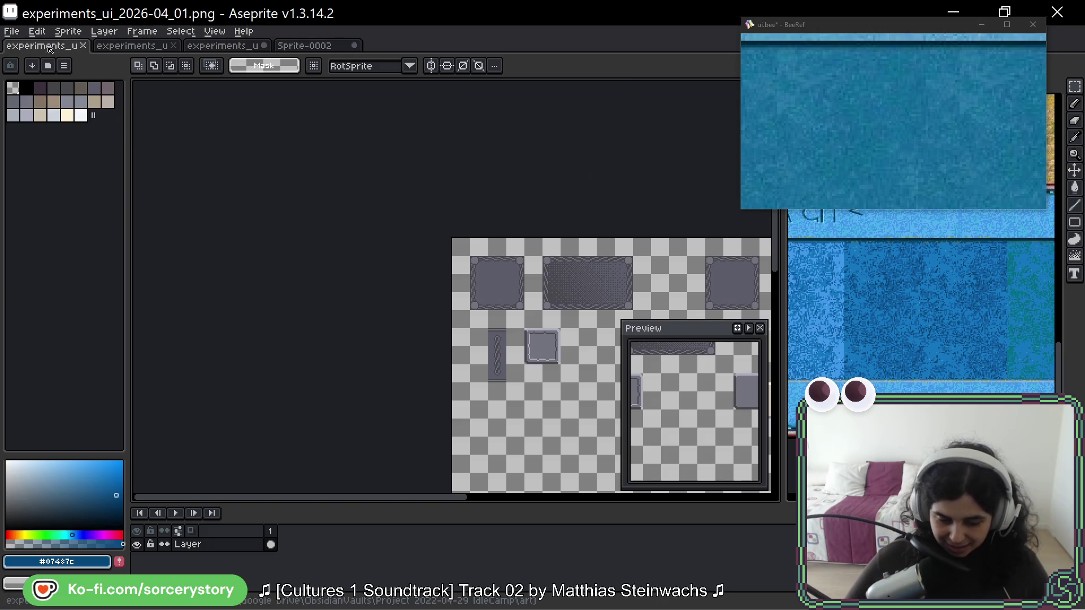
key(ctrl+Tab)
key(ctrl+Tab)
scroll(508, 243, down, 1)
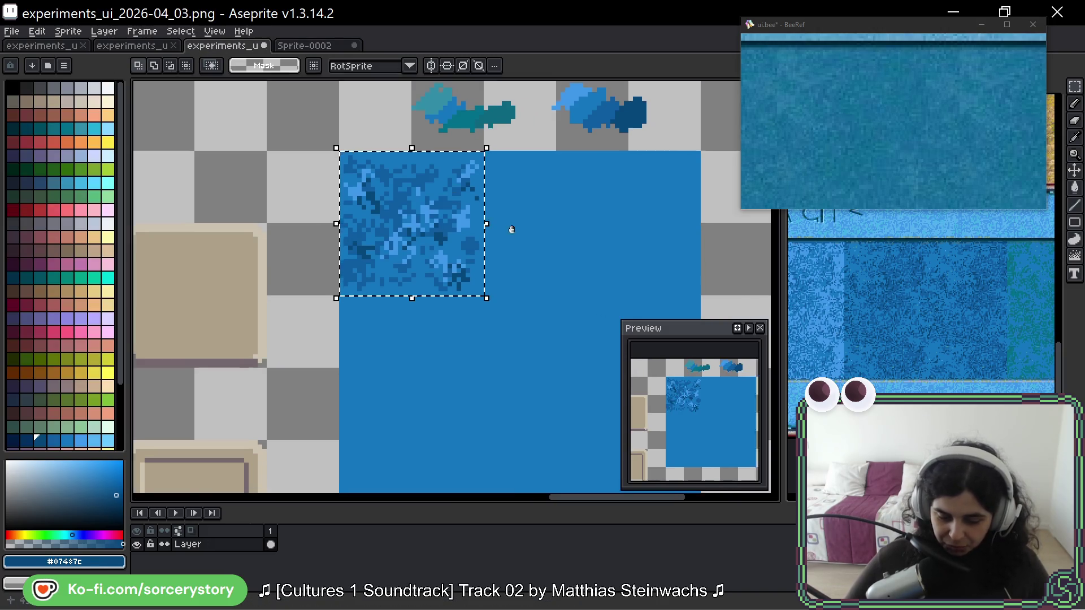
- Paste the copied water tile and reposition it on the canvas
scroll(472, 262, down, 1)
key(ctrl+v)
mouse_move(460, 282)
mouse_down()
mouse_move(423, 341)
mouse_move(422, 237)
mouse_move(345, 281)
mouse_move(238, 317)
mouse_up()
click(426, 357)
key(ctrl+z)
drag(221, 257, 407, 242)
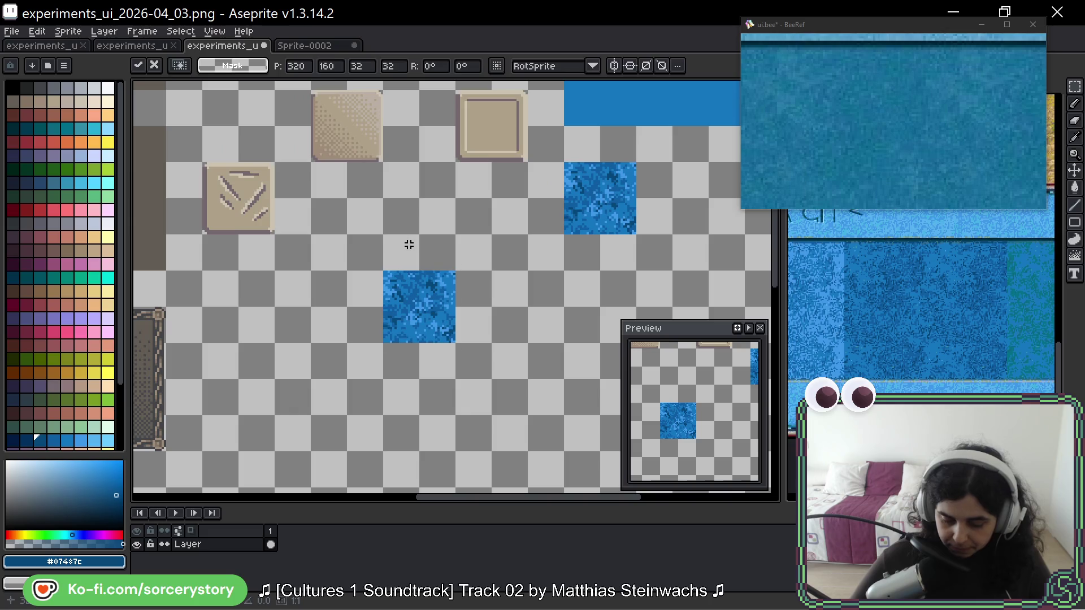
key(Return)
- Move the beige panel tile to 368,224 beside the water tiles and commit it
scroll(407, 242, up, 5)
scroll(311, 202, right, 3)
drag(394, 173, 417, 218)
scroll(416, 218, down, 5)
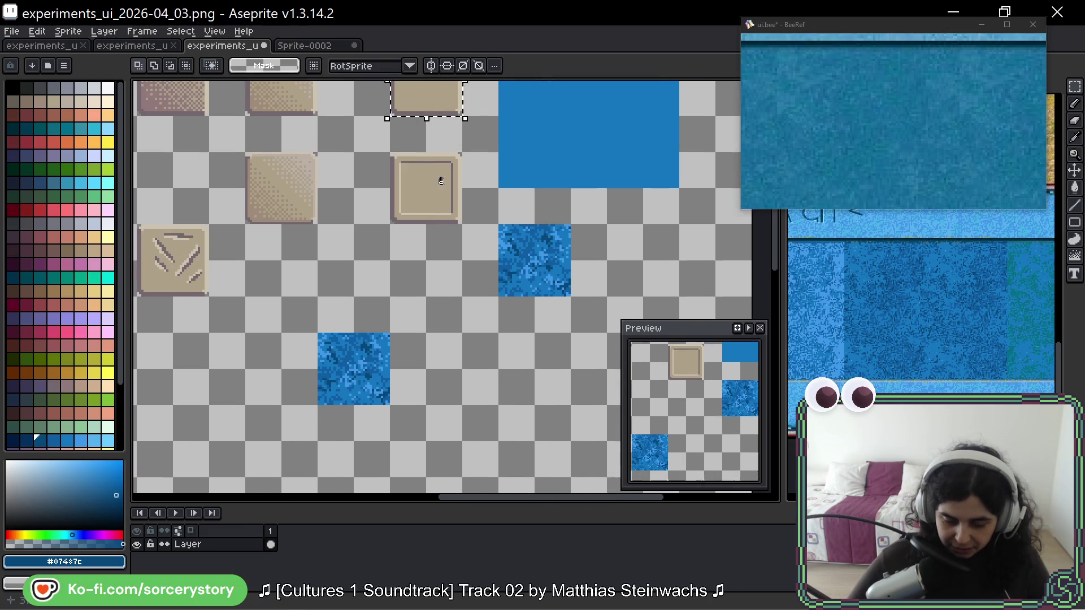
mouse_move(420, 85)
mouse_down()
mouse_move(455, 495)
mouse_move(455, 318)
mouse_up()
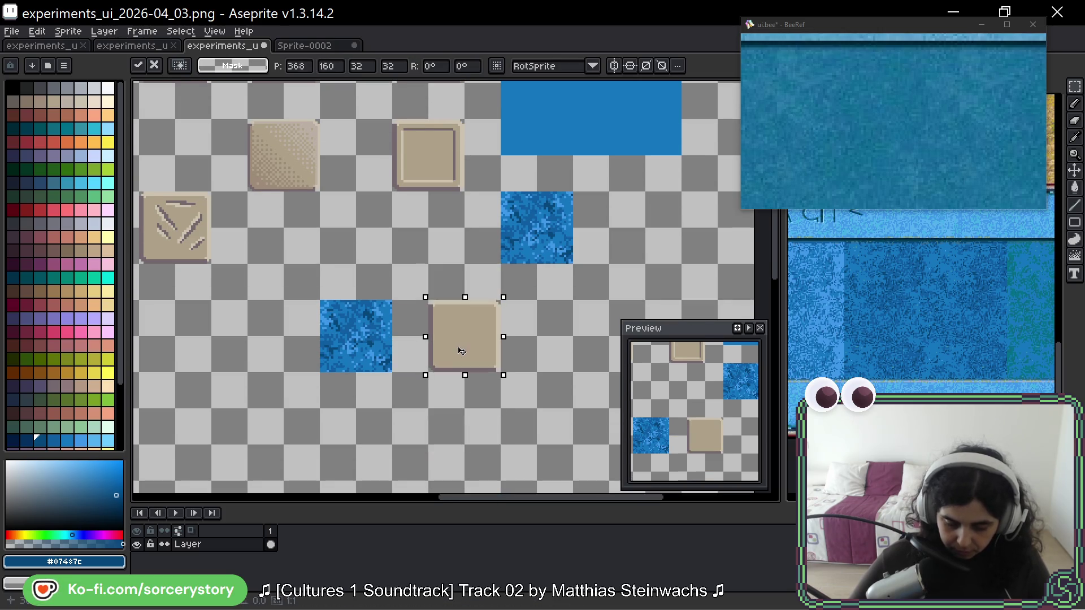
key(Return)
scroll(455, 355, up, 4)
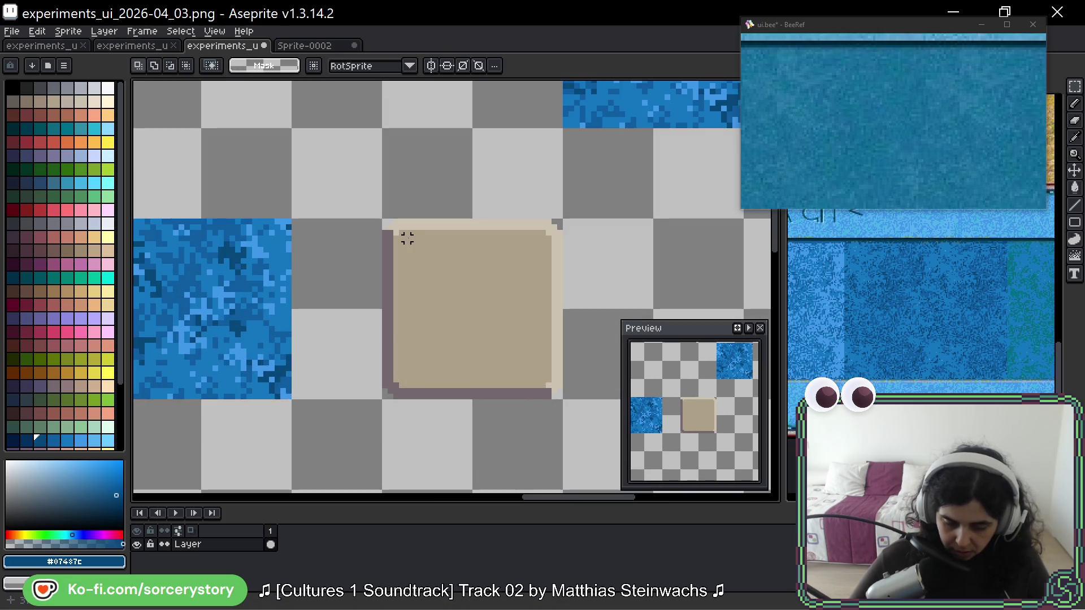
- Select the beige panel tile and try a black interior outline, then undo it
mouse_move(401, 232)
mouse_down()
mouse_move(456, 311)
mouse_move(547, 390)
mouse_up()
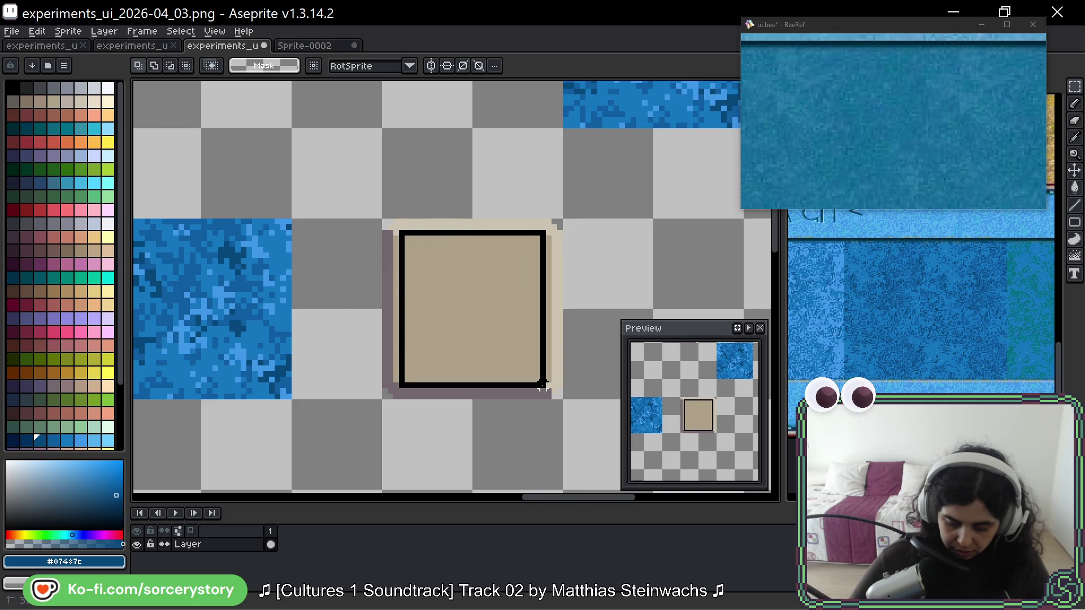
drag(549, 237, 390, 378)
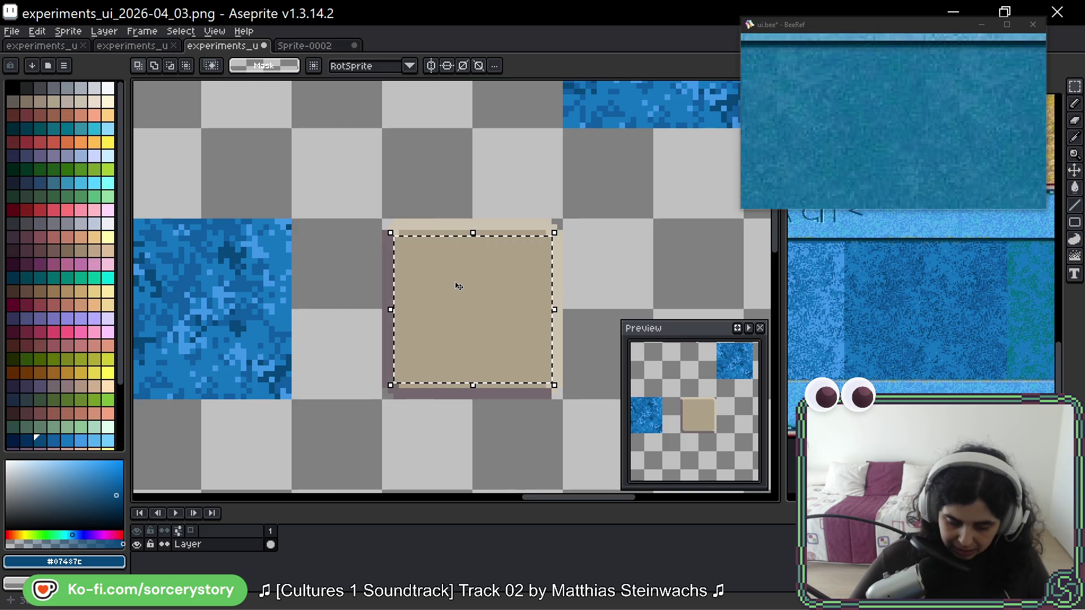
mouse_move(400, 234)
mouse_down()
mouse_move(494, 371)
mouse_move(542, 386)
mouse_up()
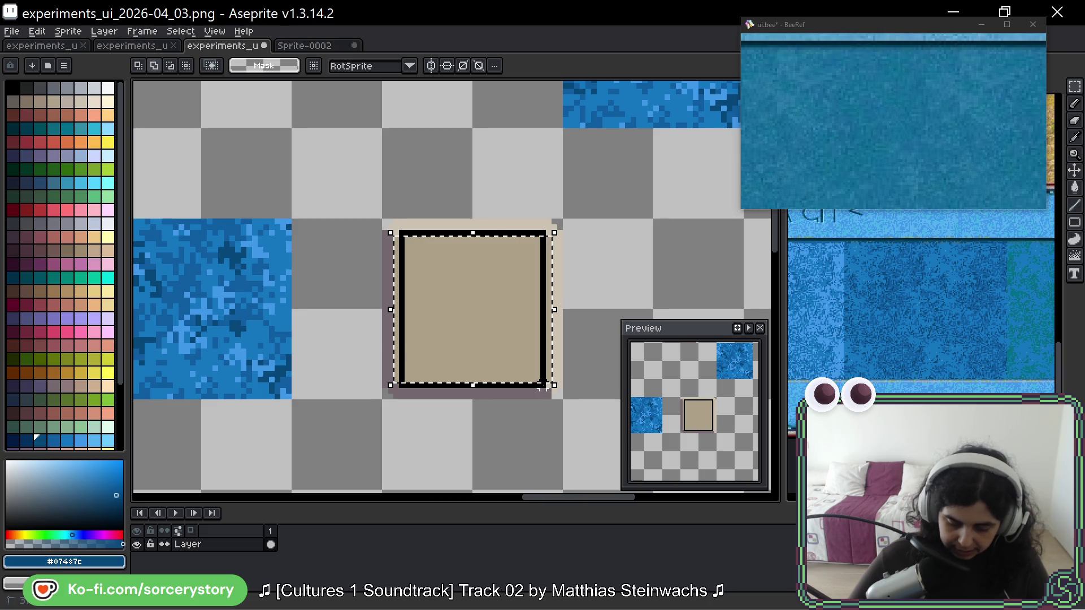
key(ctrl+z)
- Copy the water tile into the beige frame and commit the placement
drag(553, 293, 278, 294)
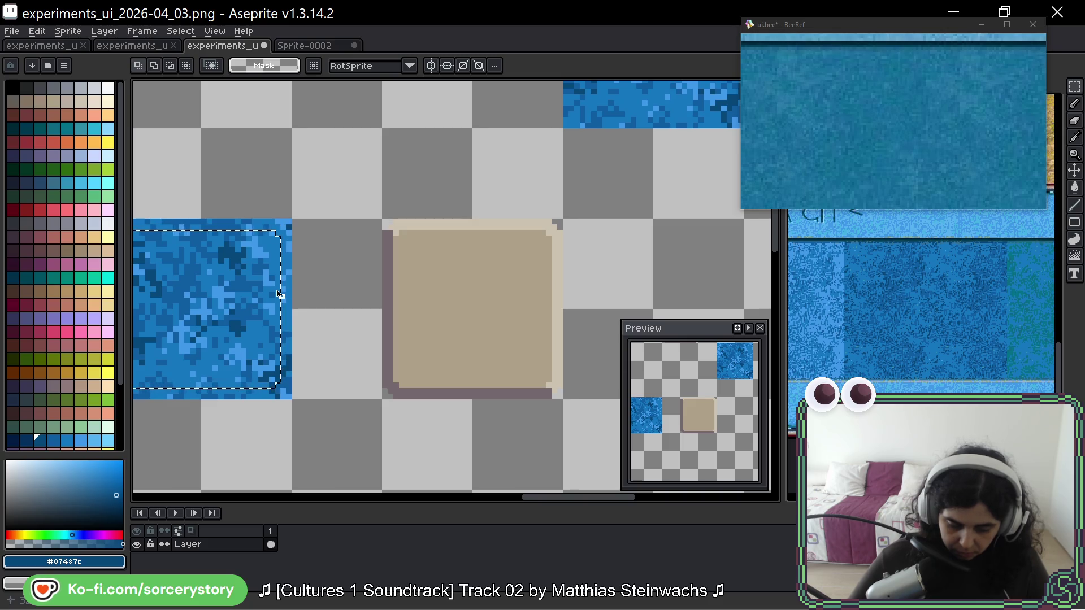
mouse_move(328, 320)
mouse_down()
mouse_move(450, 303)
mouse_move(421, 268)
mouse_up()
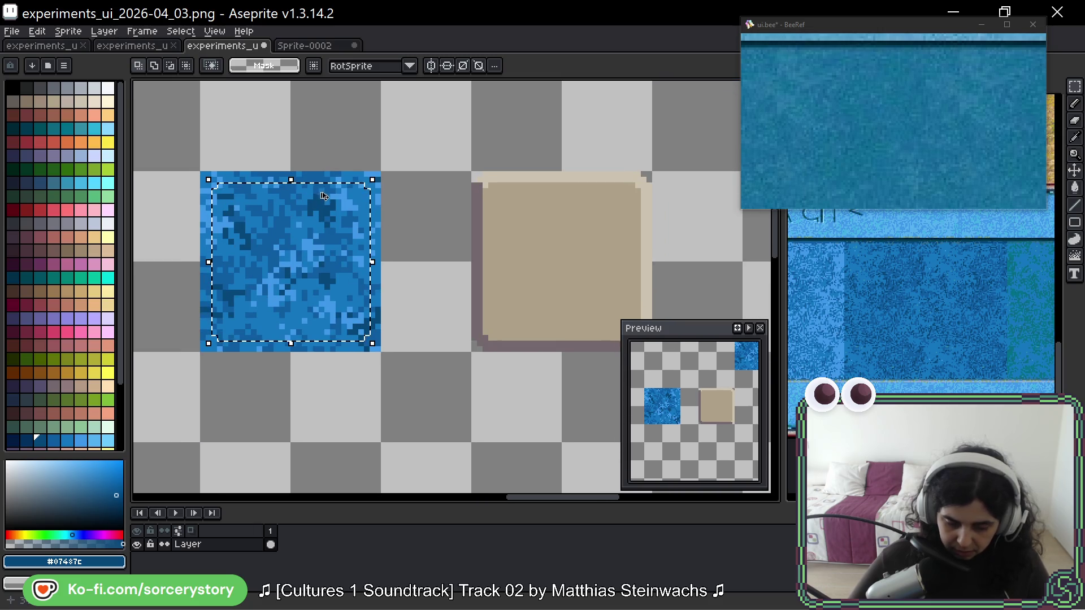
drag(277, 253, 547, 258)
key(Return)
drag(558, 298, 461, 278)
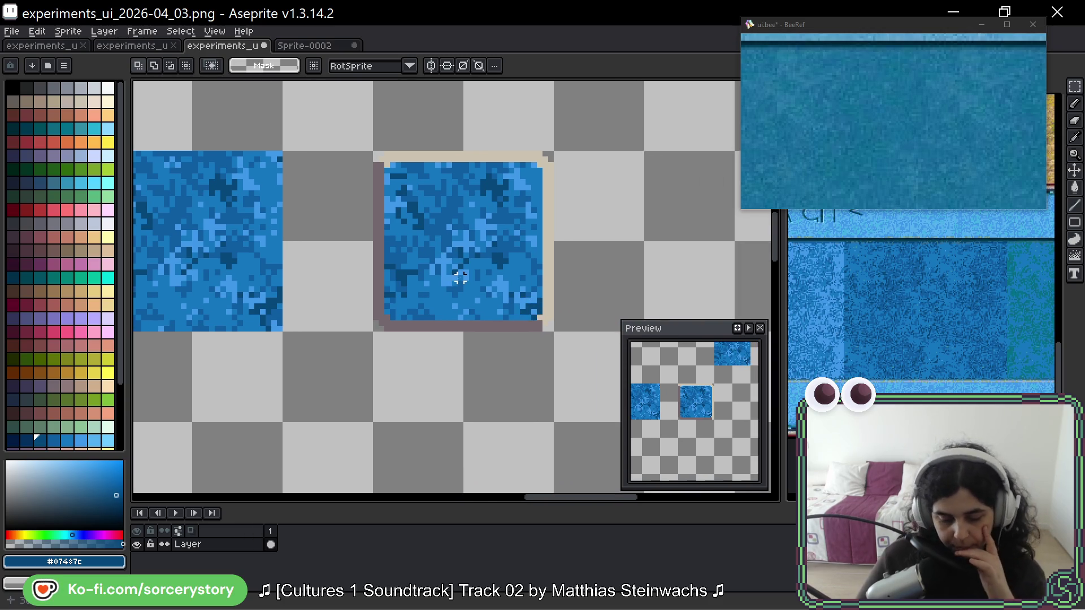
drag(359, 238, 426, 230)
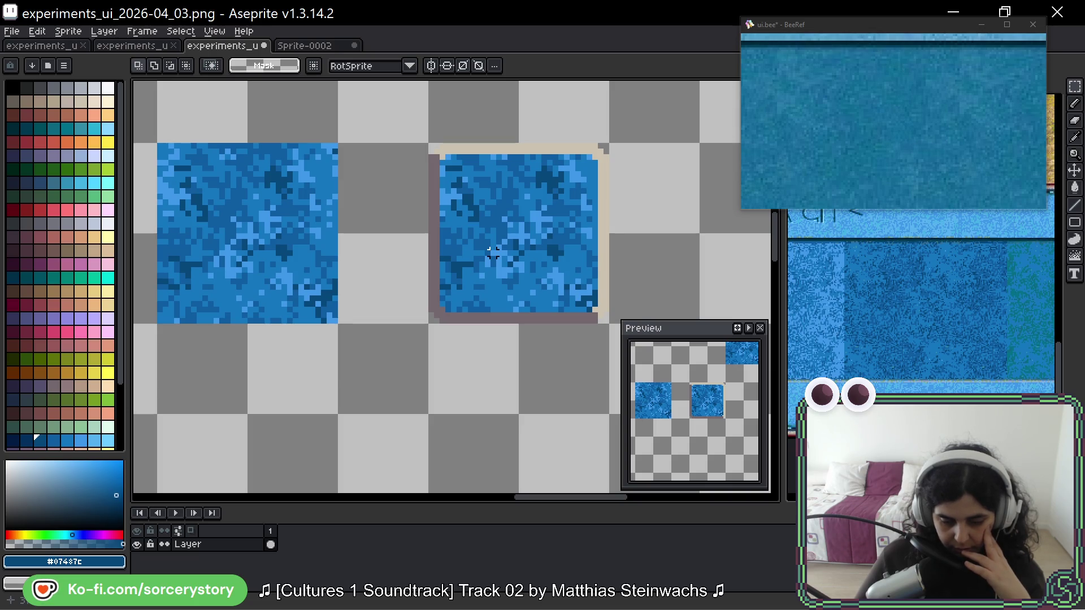
- Duplicate the left water tile beside the framed panel
scroll(493, 247, down, 2)
scroll(296, 144, up, 1)
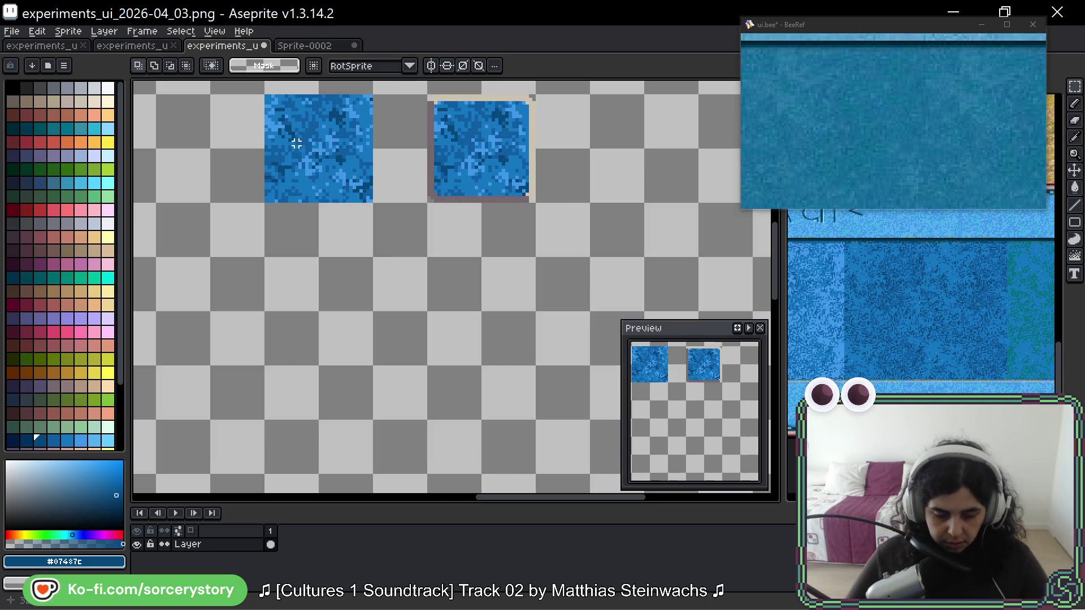
mouse_move(286, 121)
mouse_down()
mouse_move(314, 134)
mouse_move(475, 293)
mouse_move(635, 189)
mouse_move(634, 131)
mouse_up()
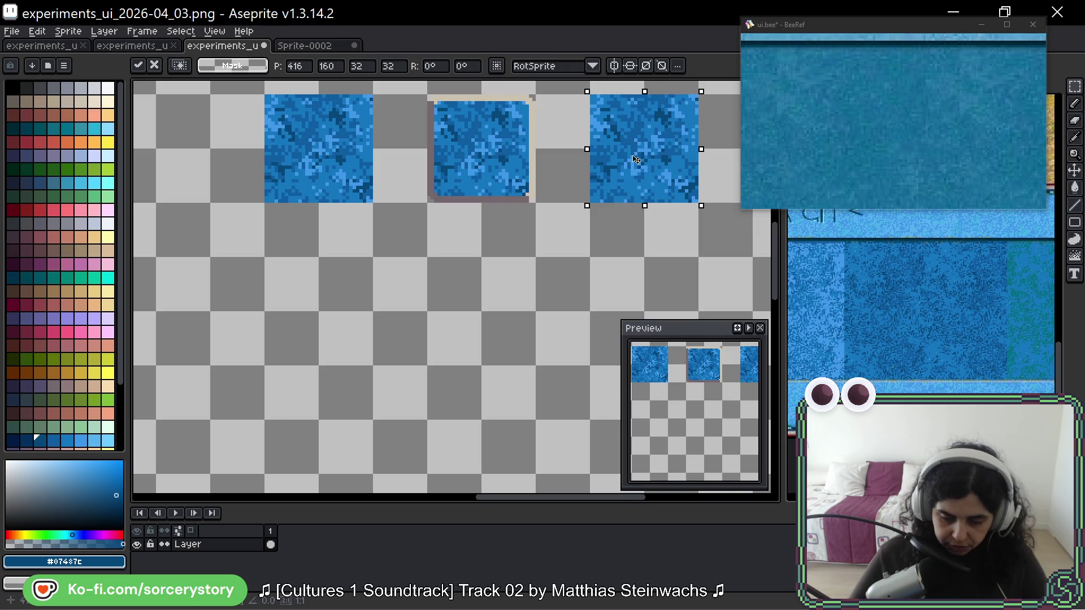
drag(557, 161, 548, 207)
key(Return)
scroll(507, 160, up, 3)
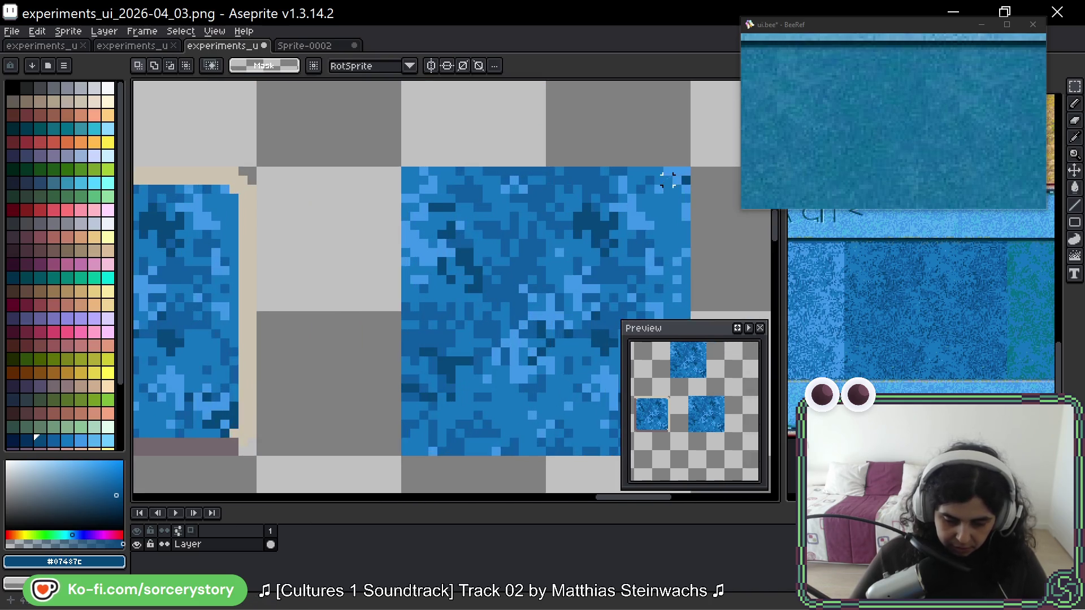
- Switch to a 1-pixel pencil and frame the new tile's corners for trimming
key(b)
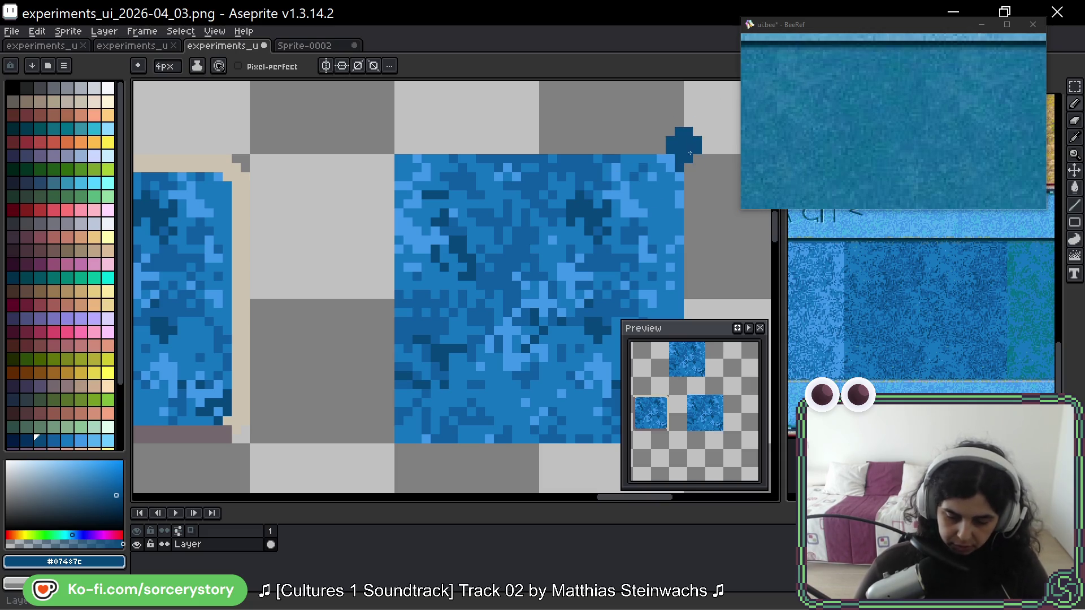
key(minus)
key(minus)
key(minus)
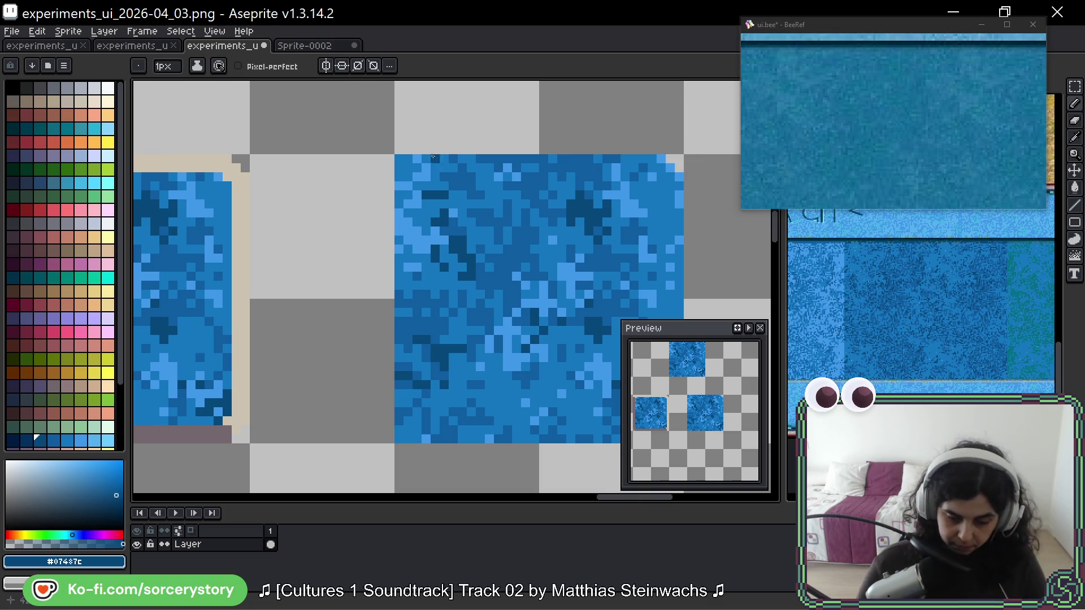
scroll(405, 167, down, 3)
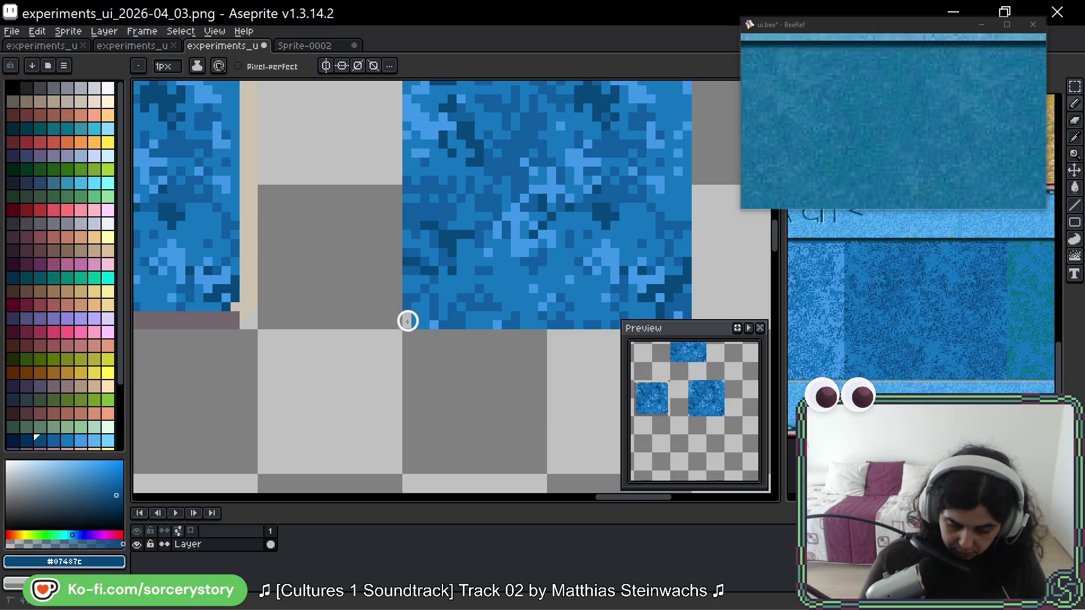
drag(698, 283, 586, 227)
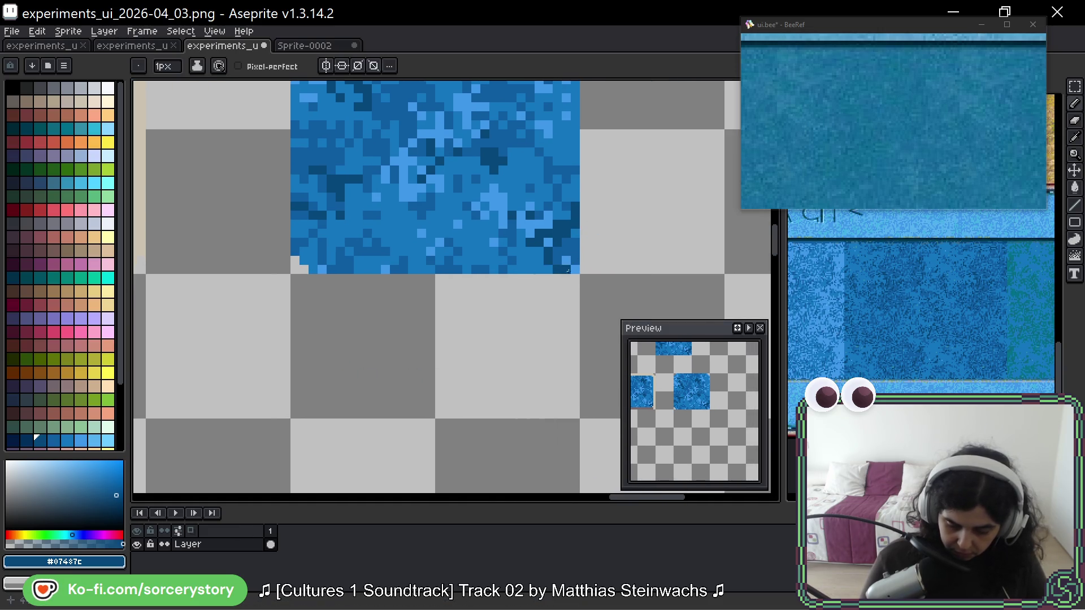
scroll(576, 269, down, 2)
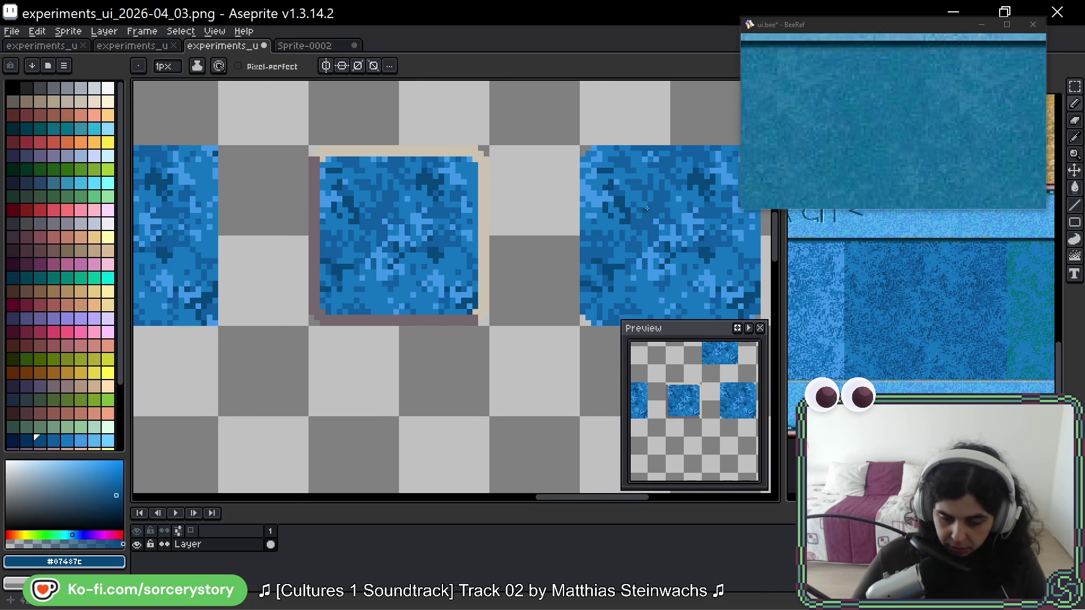
drag(647, 208, 429, 185)
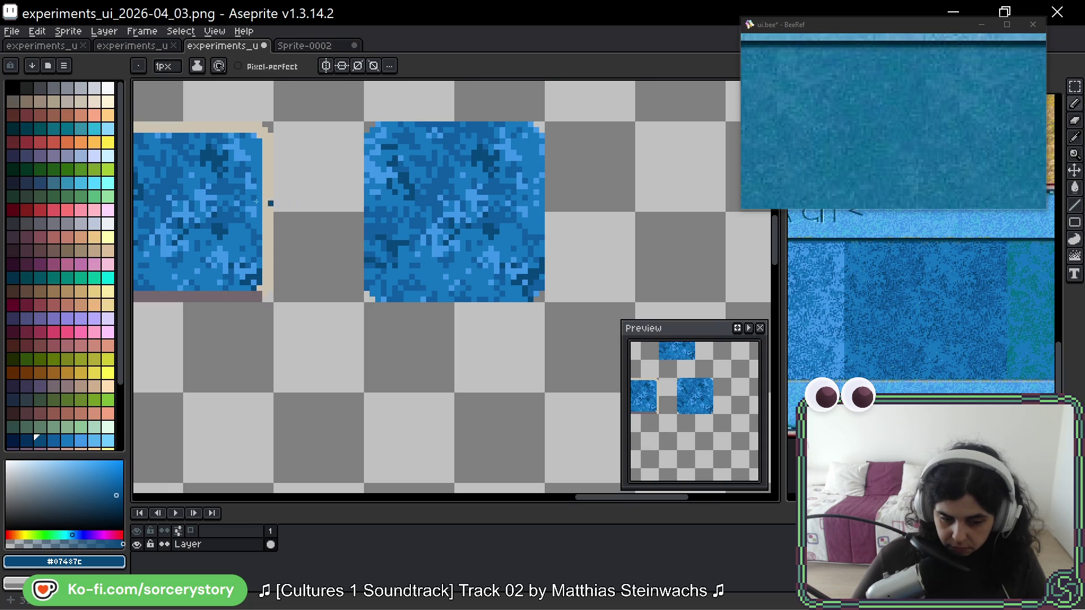
- Magic-wand the plain tan tile's inner fill and drag that selection onto the rounded water tile
key(m)
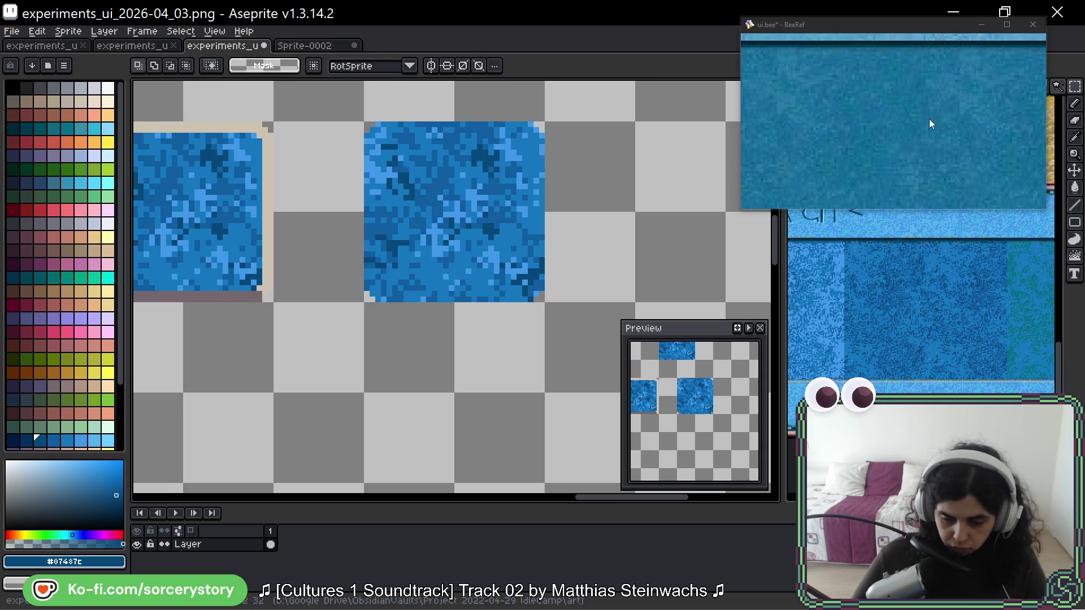
drag(499, 141, 521, 299)
scroll(521, 228, down, 2)
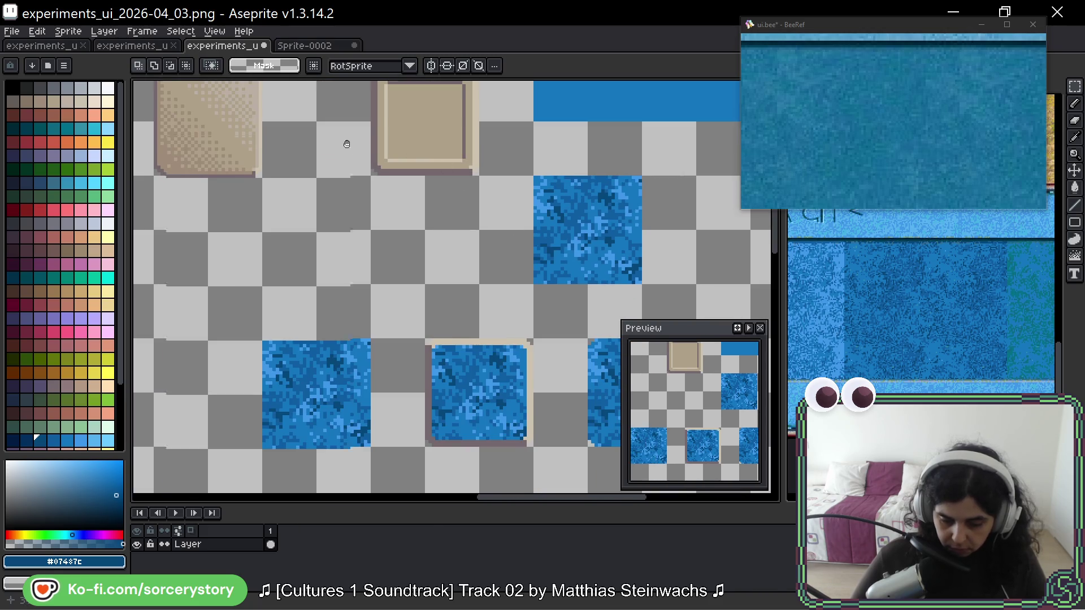
drag(345, 140, 367, 310)
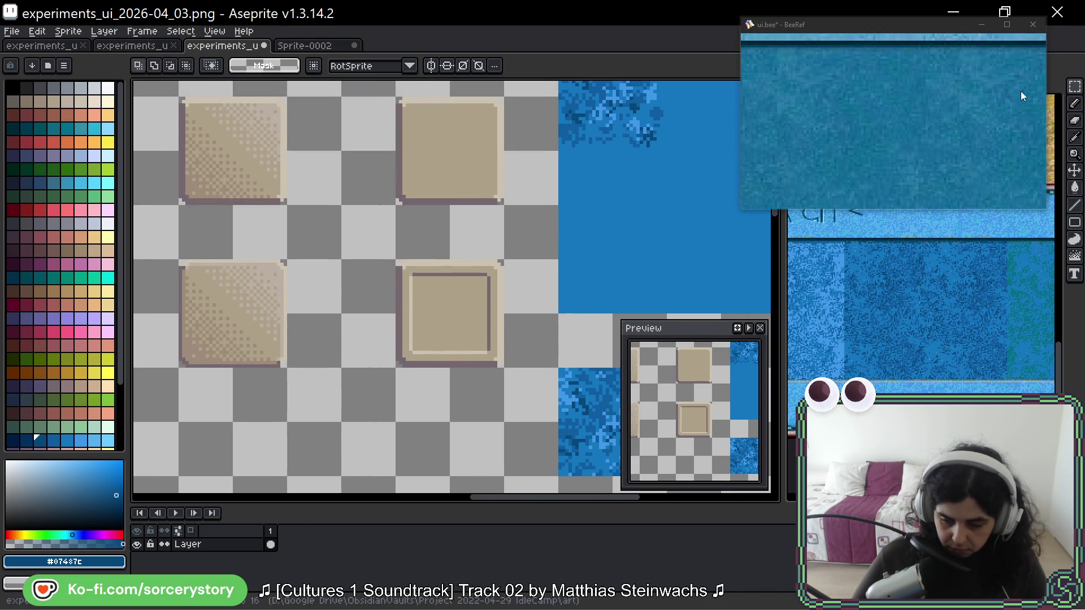
key(w)
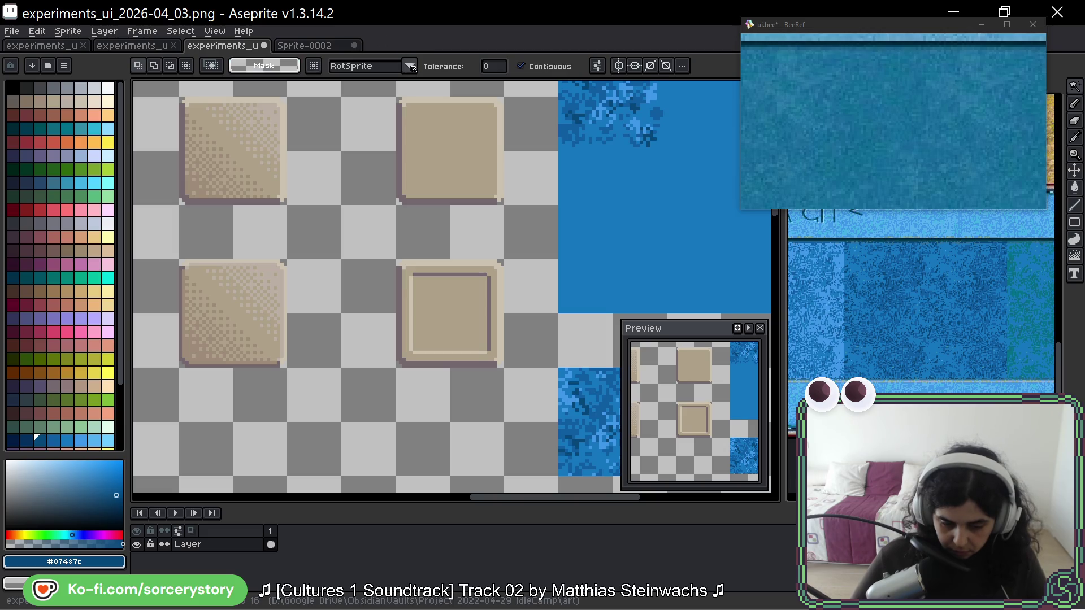
click(485, 138)
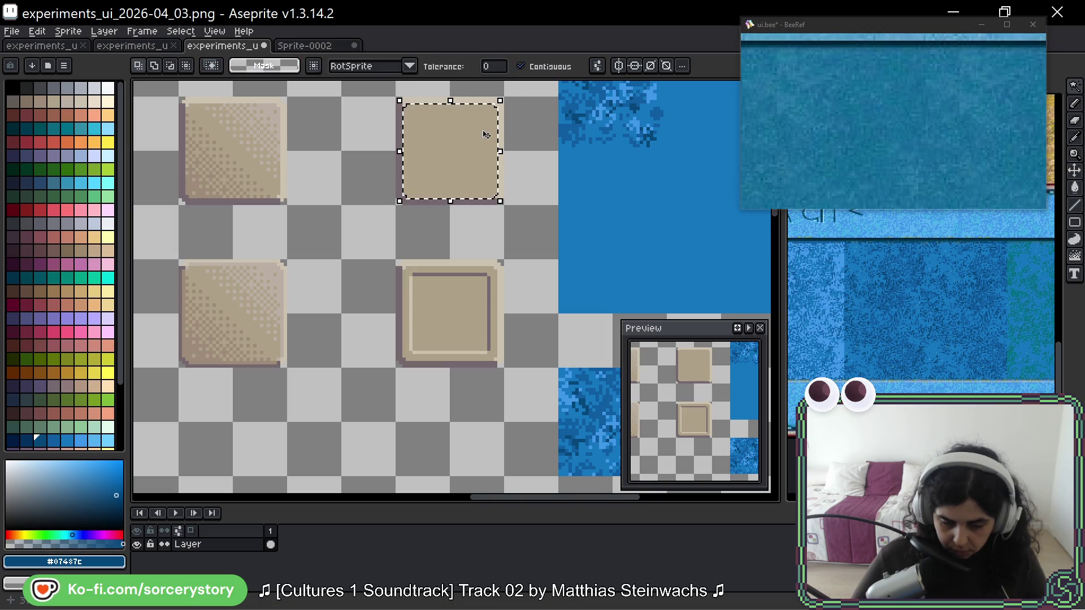
mouse_move(478, 109)
mouse_down()
mouse_move(599, 367)
mouse_move(578, 346)
mouse_up()
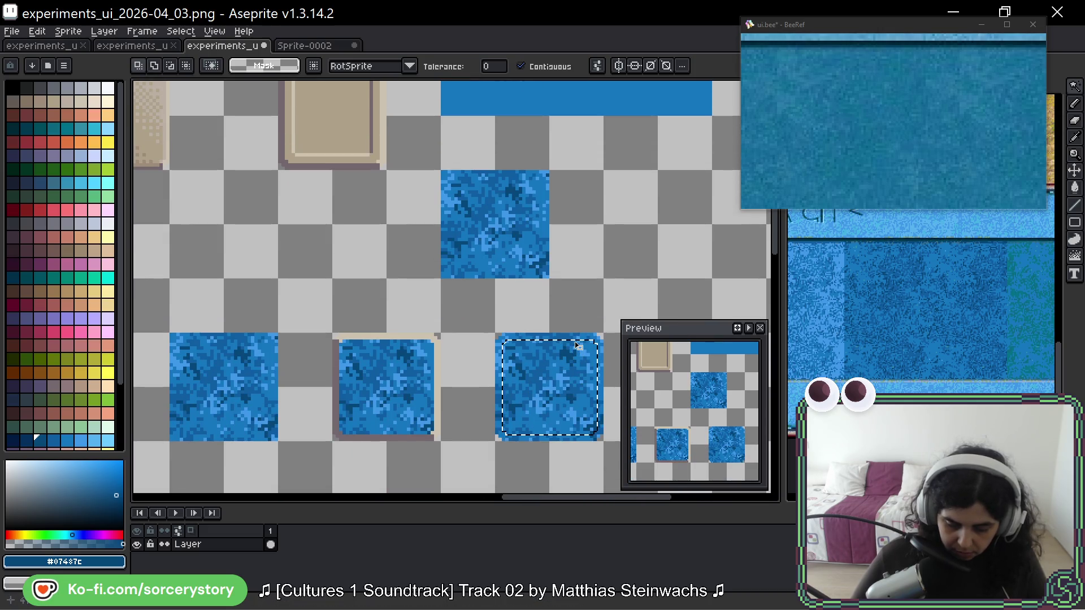
scroll(543, 365, up, 3)
- Paint Bucket the tile's blue shades with lime and progressively darker greens, then deselect
key(g)
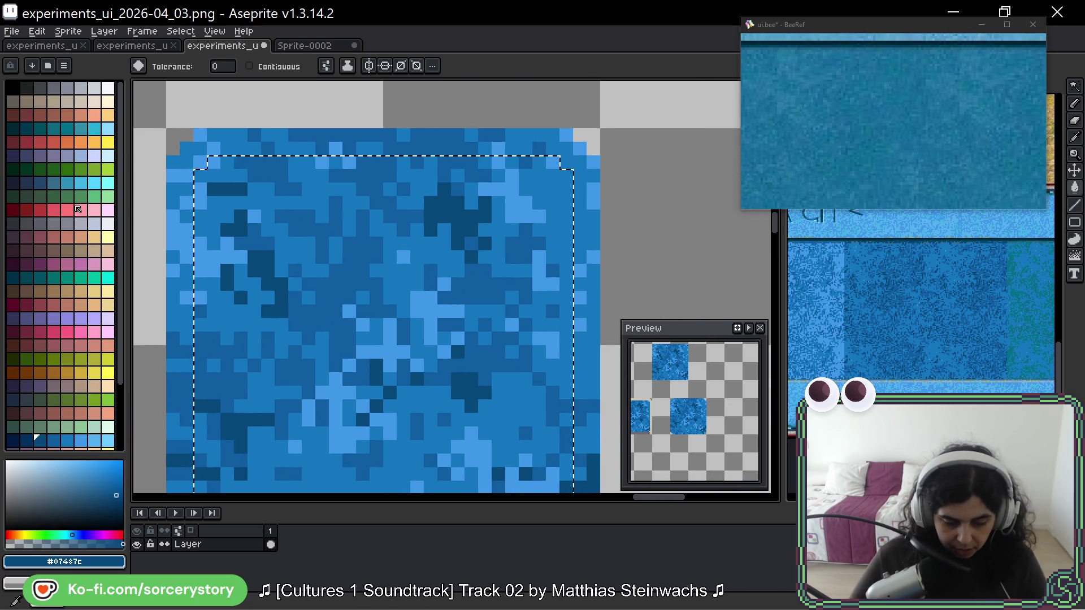
click(107, 169)
click(254, 229)
click(259, 220)
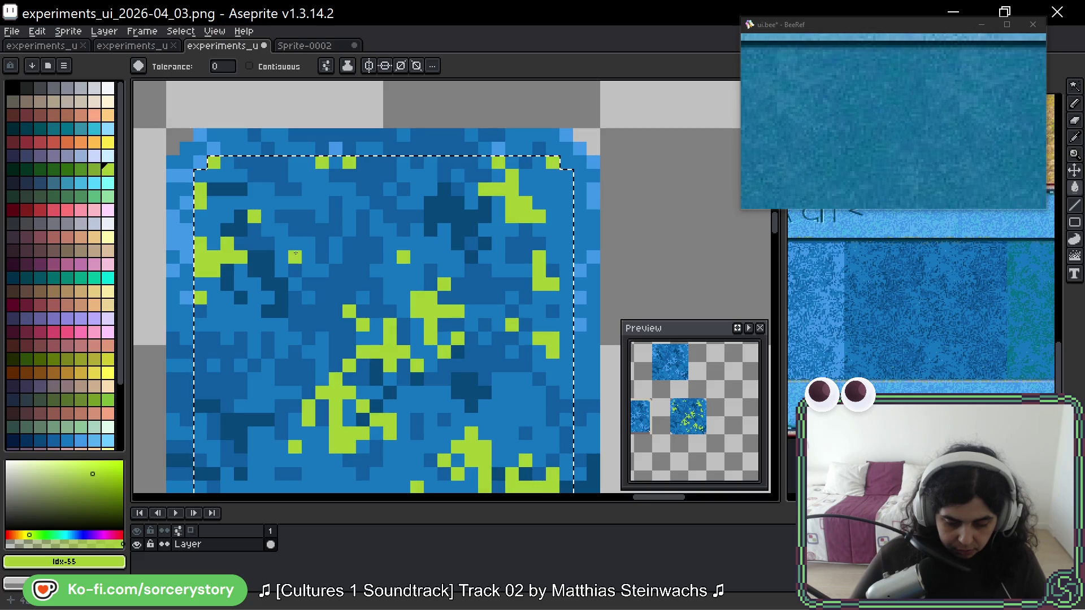
key(bracketleft)
click(268, 207)
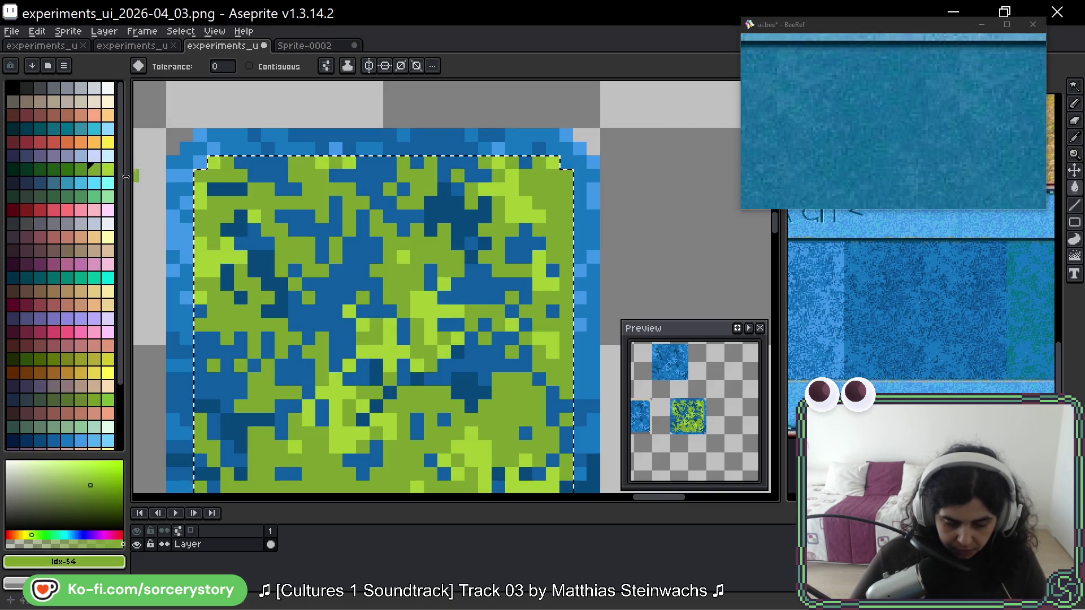
key(bracketleft)
click(271, 189)
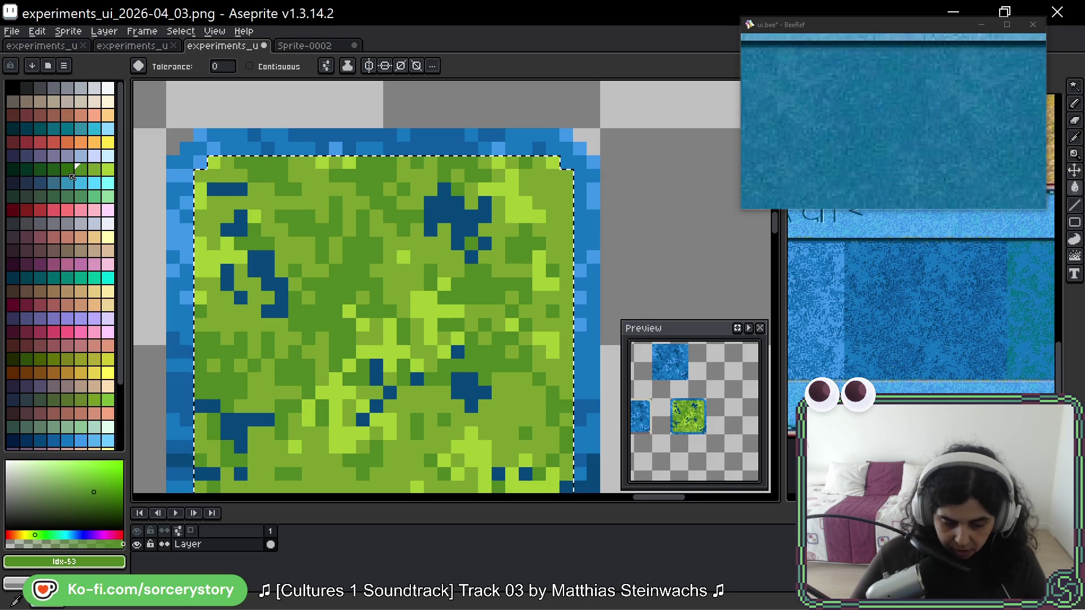
key(bracketleft)
click(226, 190)
scroll(325, 245, down, 4)
key(ctrl+d)
- Select the top tan frame tile with the rectangular marquee
click(1077, 88)
mouse_move(256, 244)
mouse_down()
mouse_move(271, 210)
mouse_move(378, 356)
mouse_move(388, 308)
mouse_up()
drag(225, 177, 327, 223)
click(327, 223)
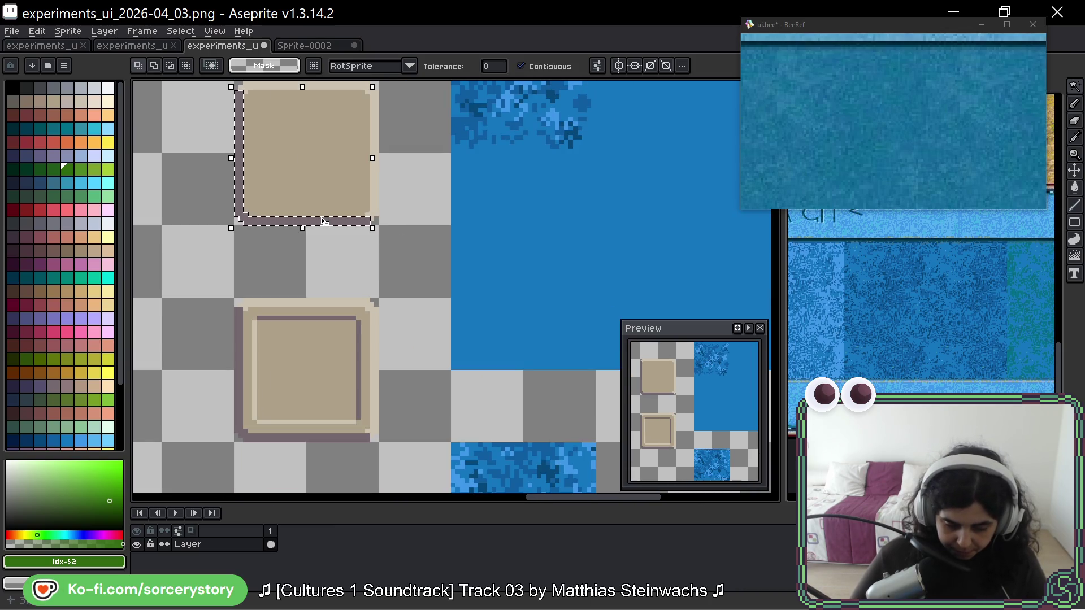
click(340, 288)
mouse_move(340, 288)
mouse_down()
mouse_move(451, 464)
mouse_move(476, 435)
mouse_up()
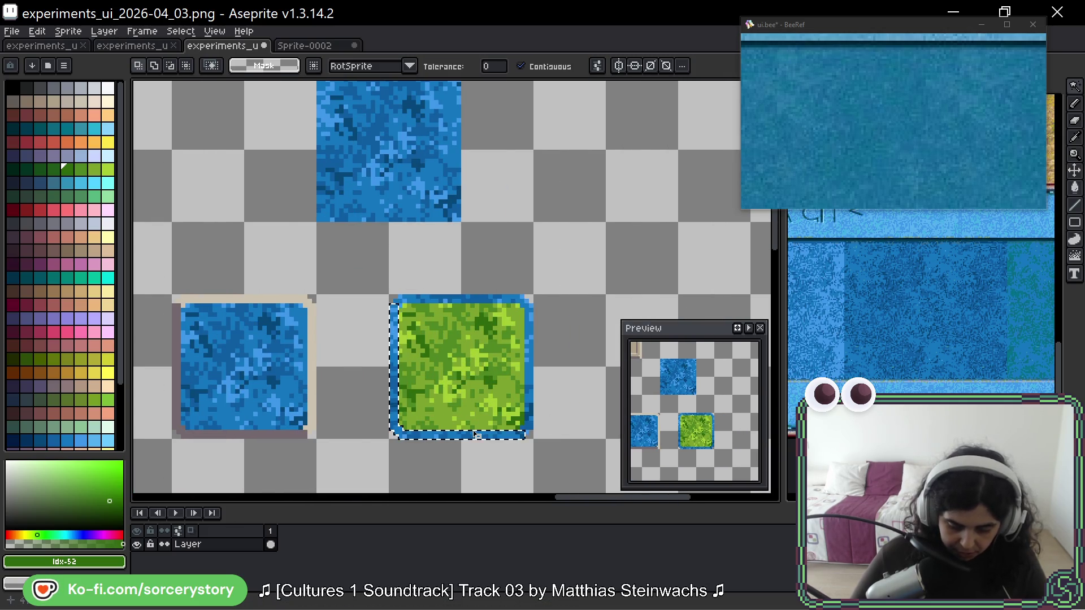
scroll(441, 405, up, 3)
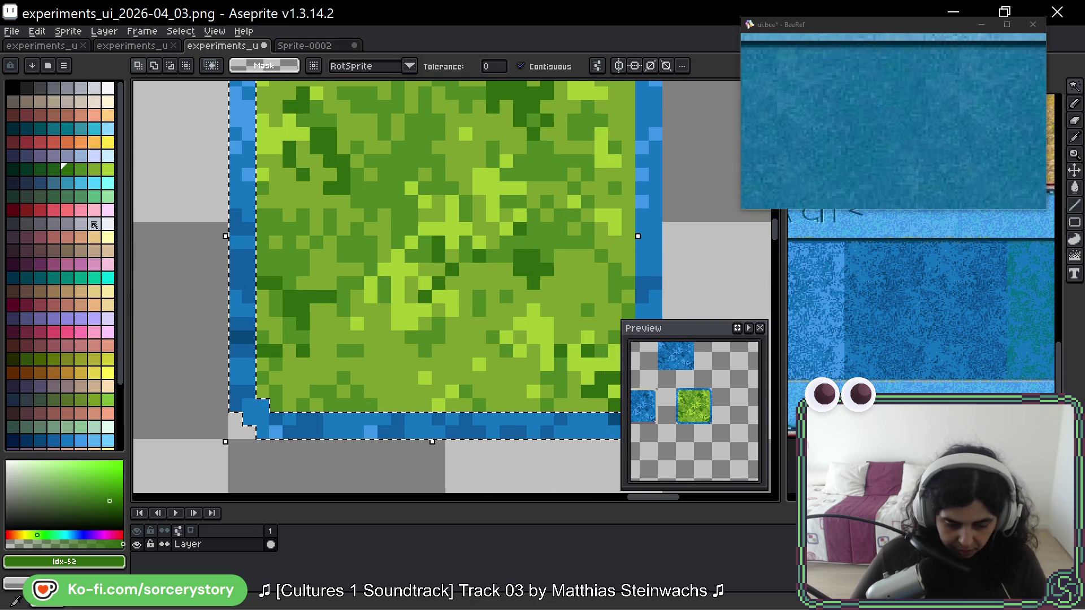
- Fill the blue left and bottom border with yellow and successively darker orange shades
click(108, 142)
key(g)
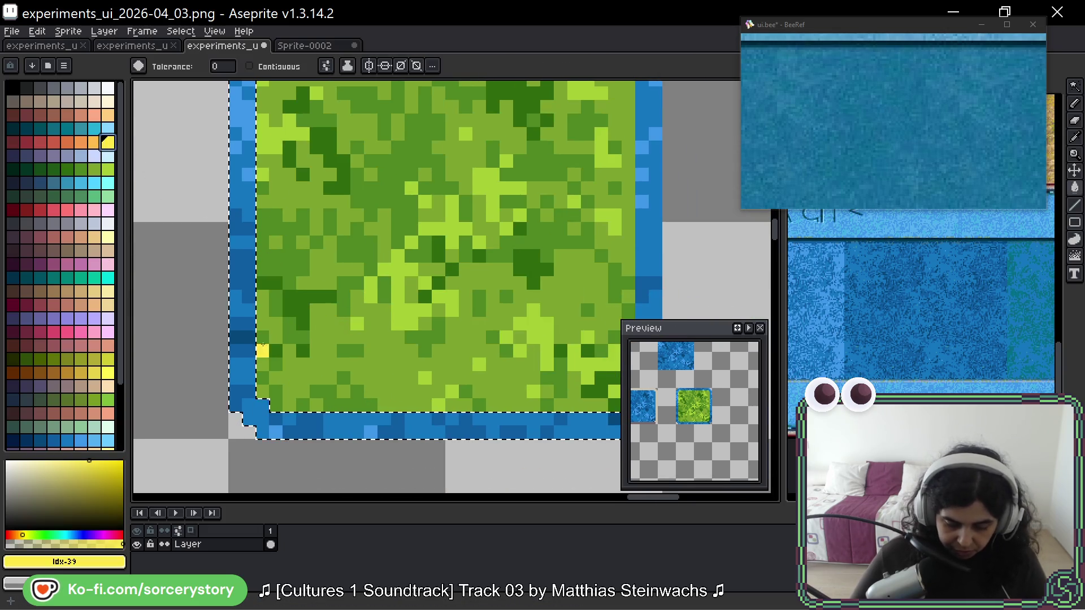
click(370, 432)
key([)
click(316, 418)
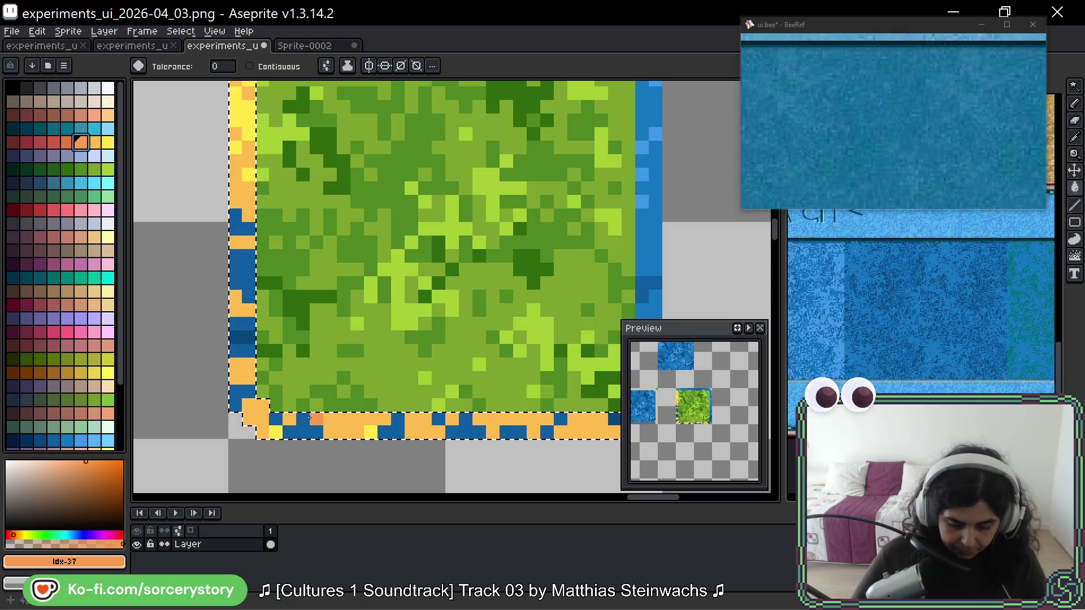
key([)
click(310, 419)
key([)
click(248, 338)
scroll(248, 338, down, 3)
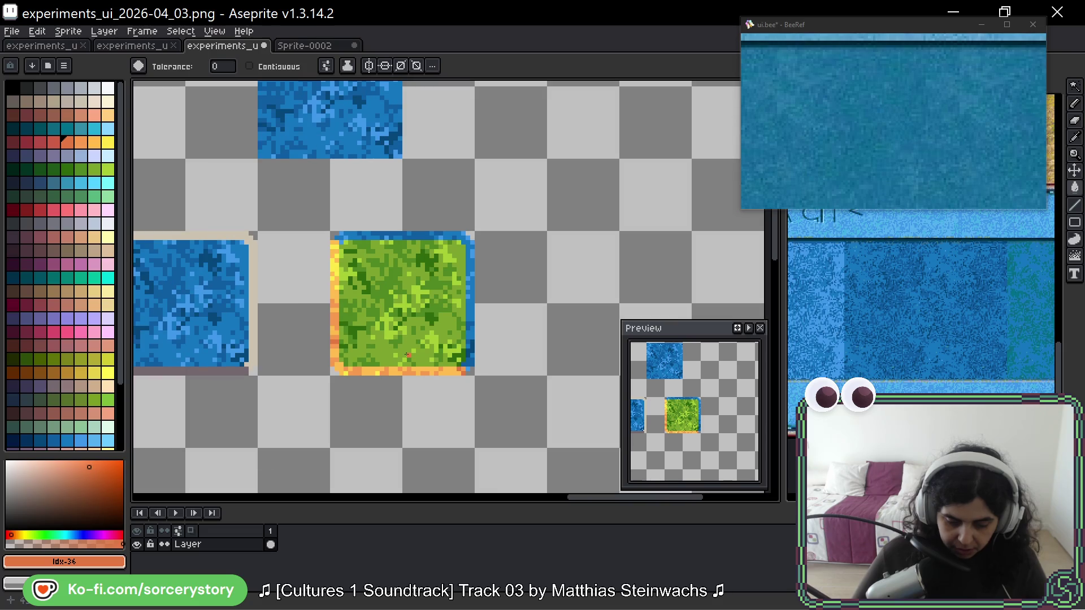
click(1075, 87)
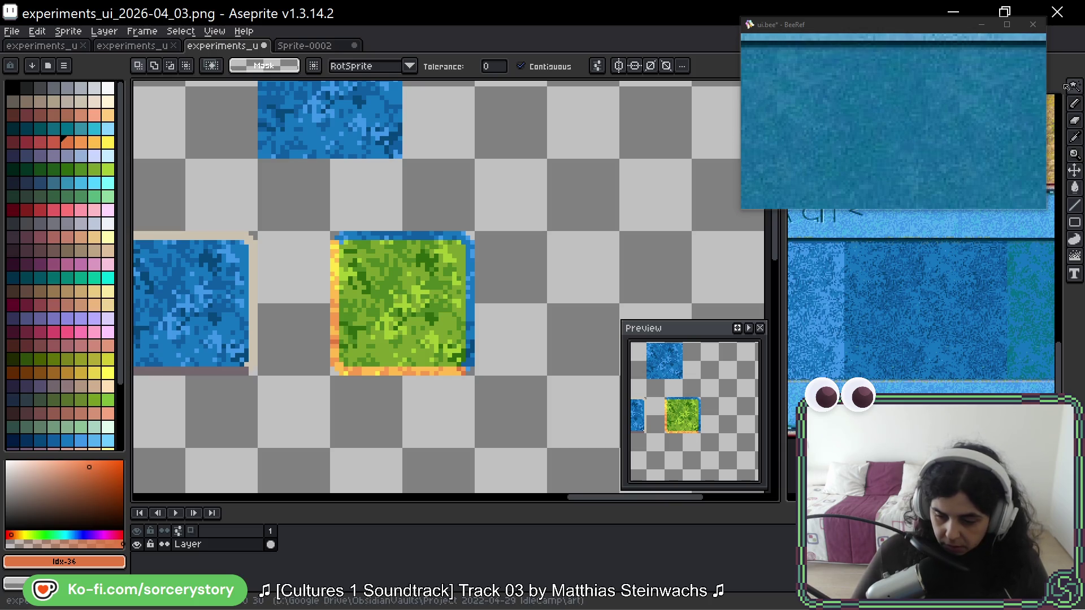
- Copy the green grass tile three tiles to the right
mouse_move(923, 34)
mouse_down()
mouse_move(822, 29)
mouse_move(847, 36)
mouse_up()
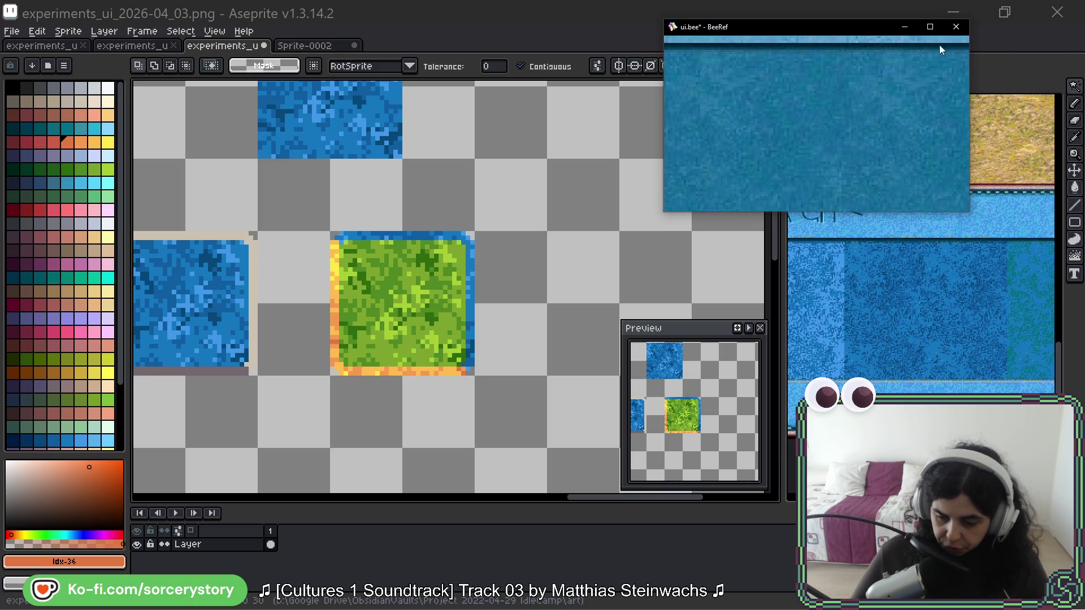
mouse_move(1075, 87)
click(990, 86)
drag(299, 148, 444, 293)
drag(387, 242, 604, 242)
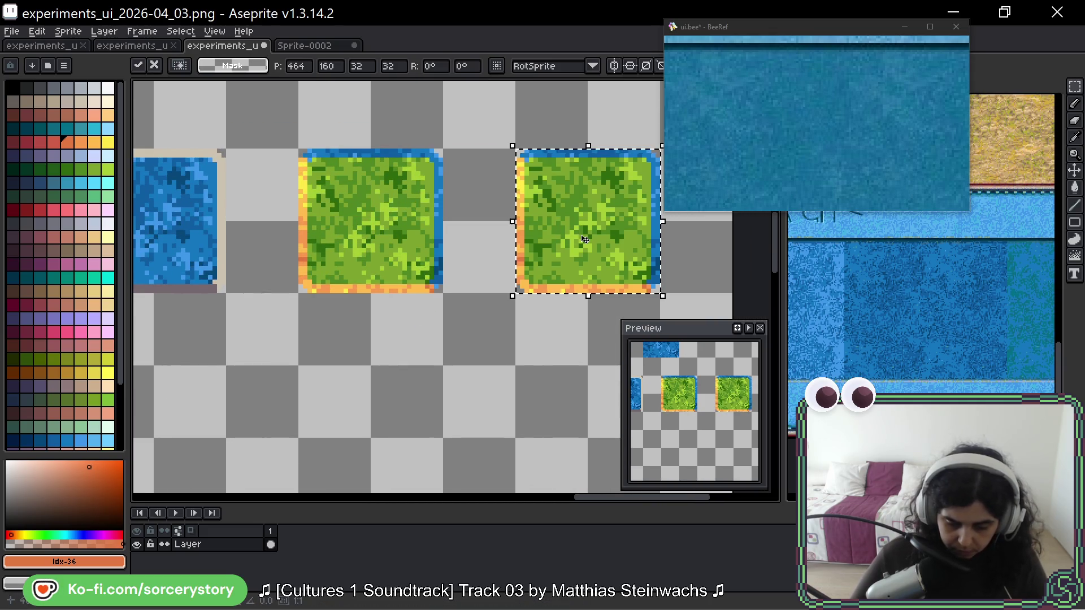
scroll(577, 226, right, 3)
scroll(514, 175, up, 1)
scroll(514, 175, down, 3)
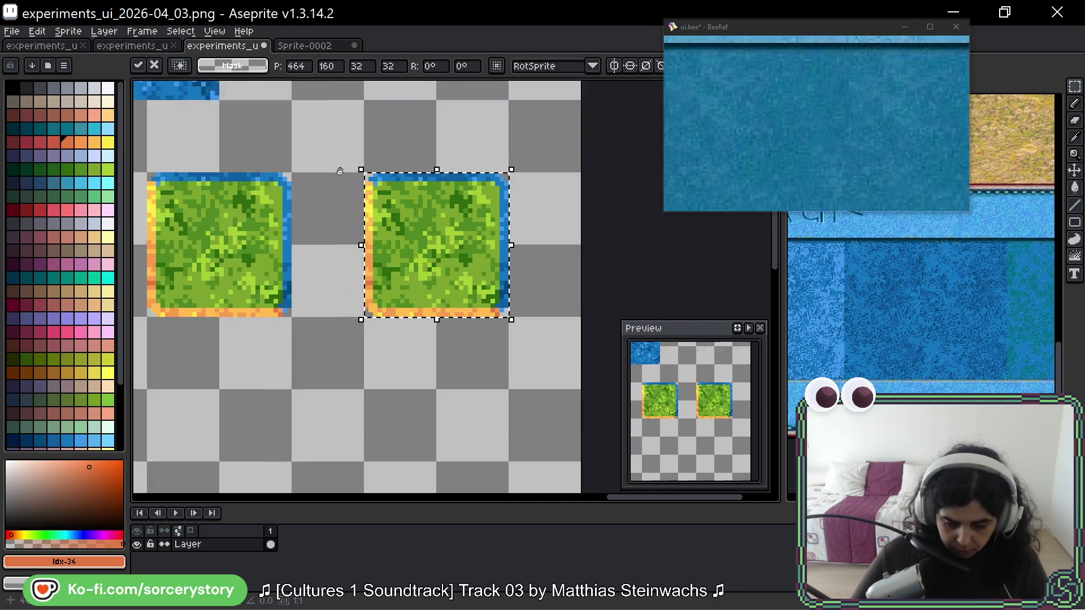
key(Return)
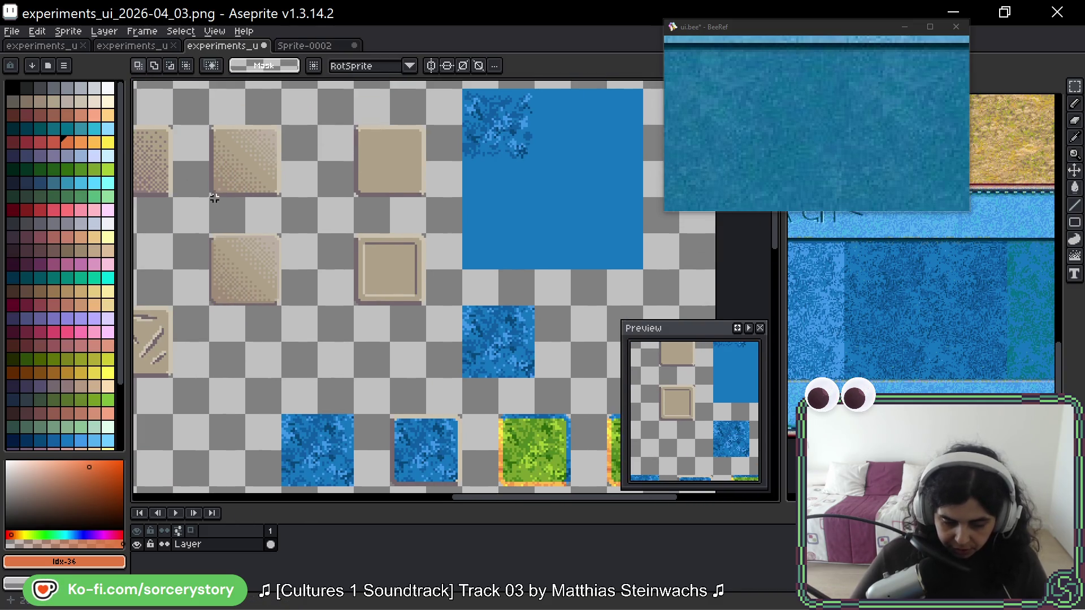
- Select the beige dirt tile and drag it up under the grass copy
drag(212, 198, 351, 197)
mouse_move(347, 138)
mouse_down()
mouse_move(406, 193)
mouse_move(390, 177)
mouse_move(438, 456)
mouse_move(370, 203)
mouse_move(361, 226)
mouse_up()
scroll(380, 240, up, 4)
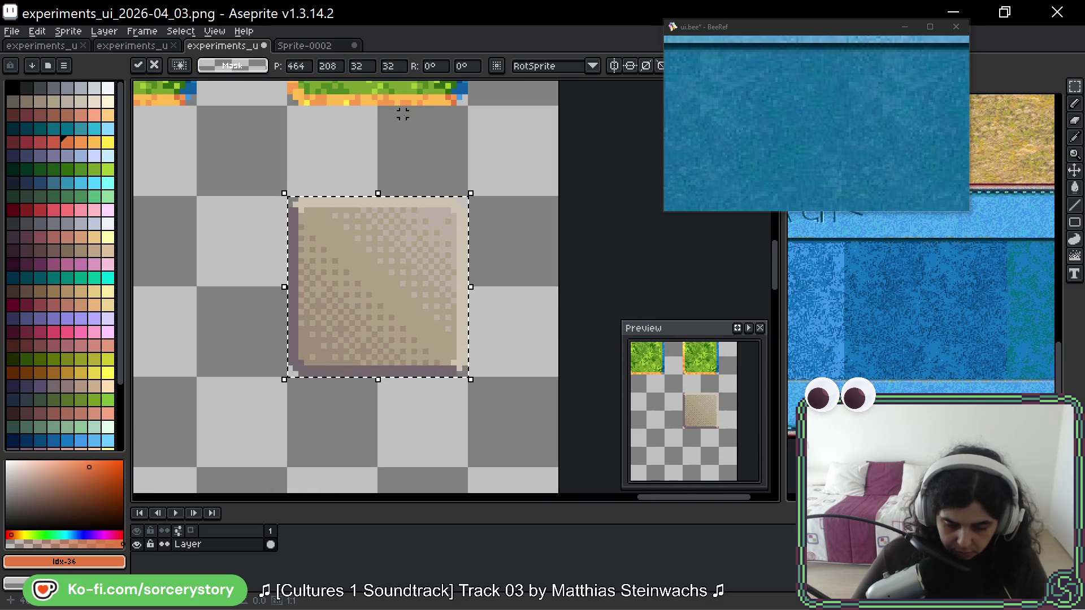
- Commit the beige tile's position and sample its light, darker and border beige colours
drag(403, 114, 445, 261)
key(ctrl+d)
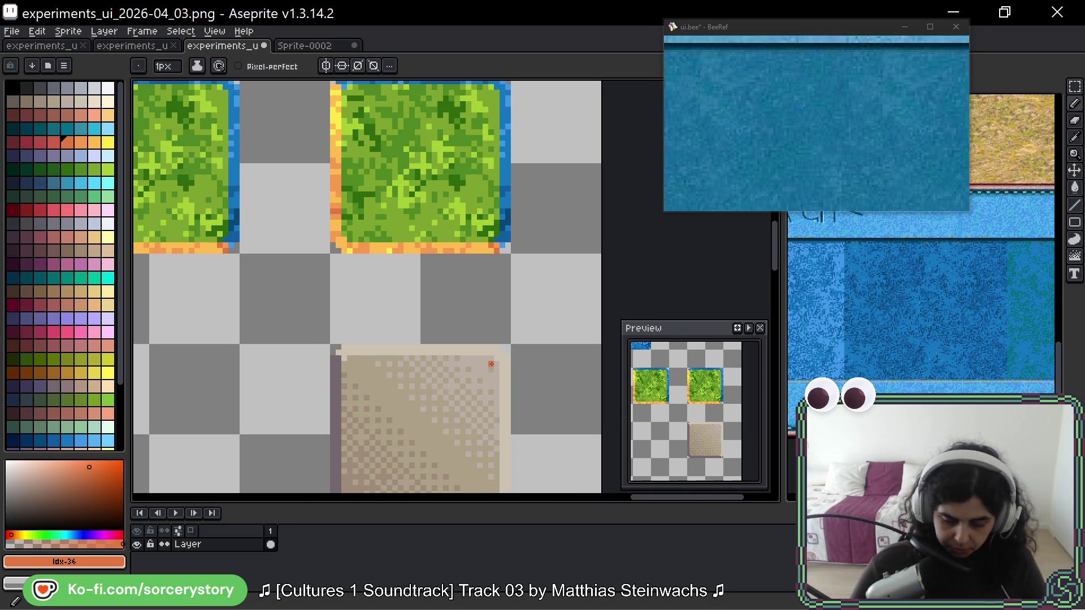
alt+click(490, 348)
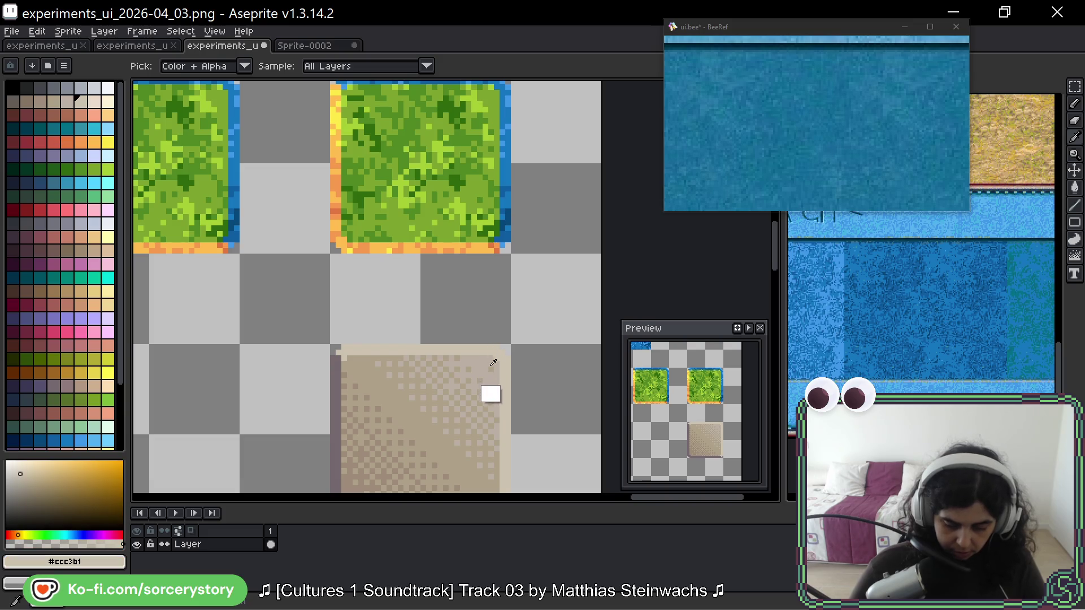
alt+click(425, 426)
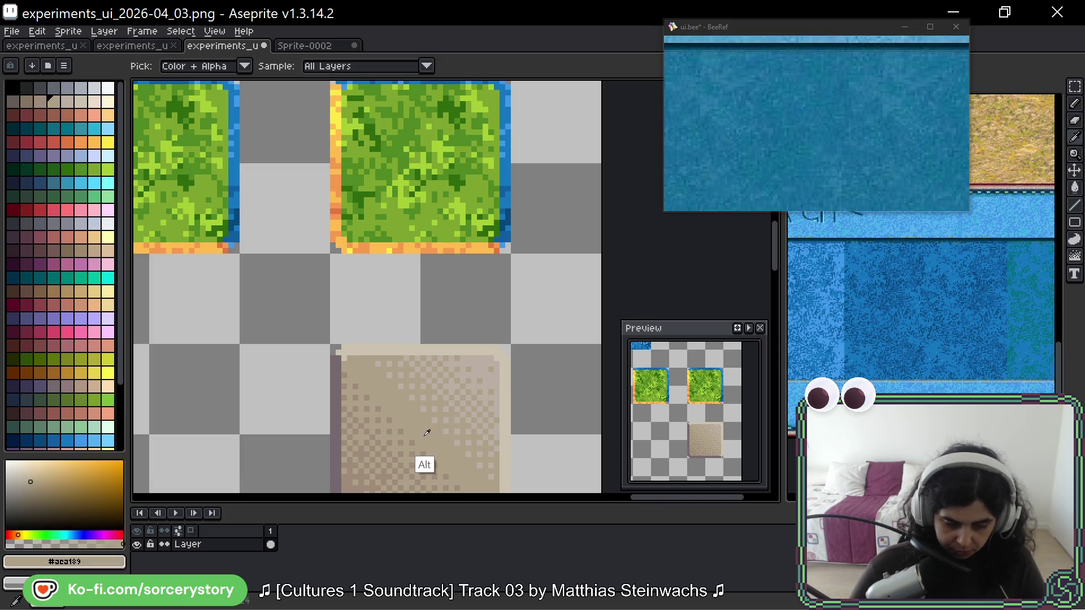
alt+click(338, 443)
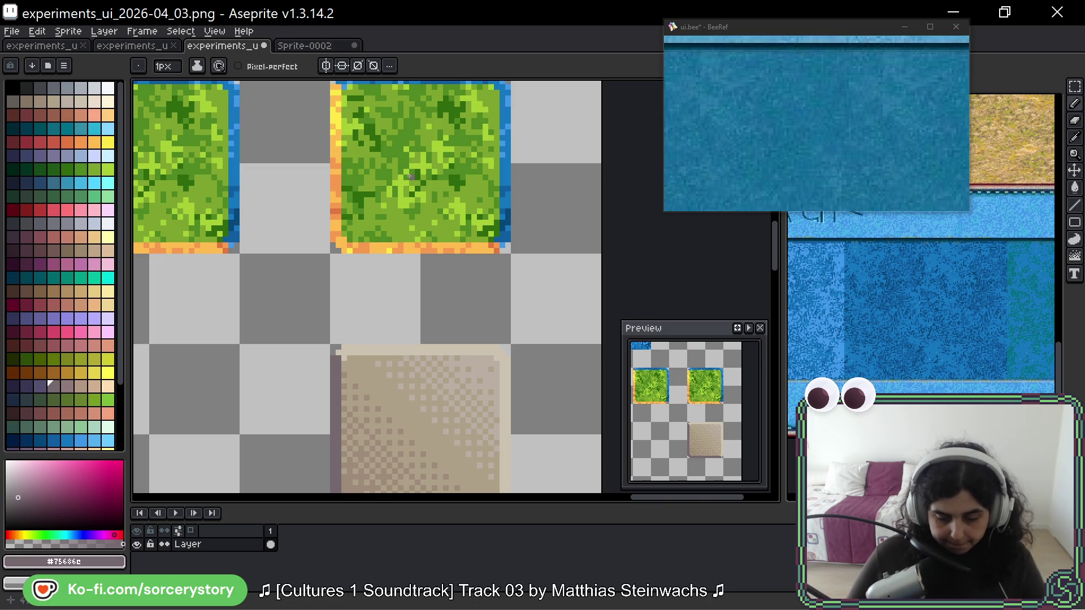
- Marquee the right grass tile, then switch to the Sprite-0002 water texture
key(m)
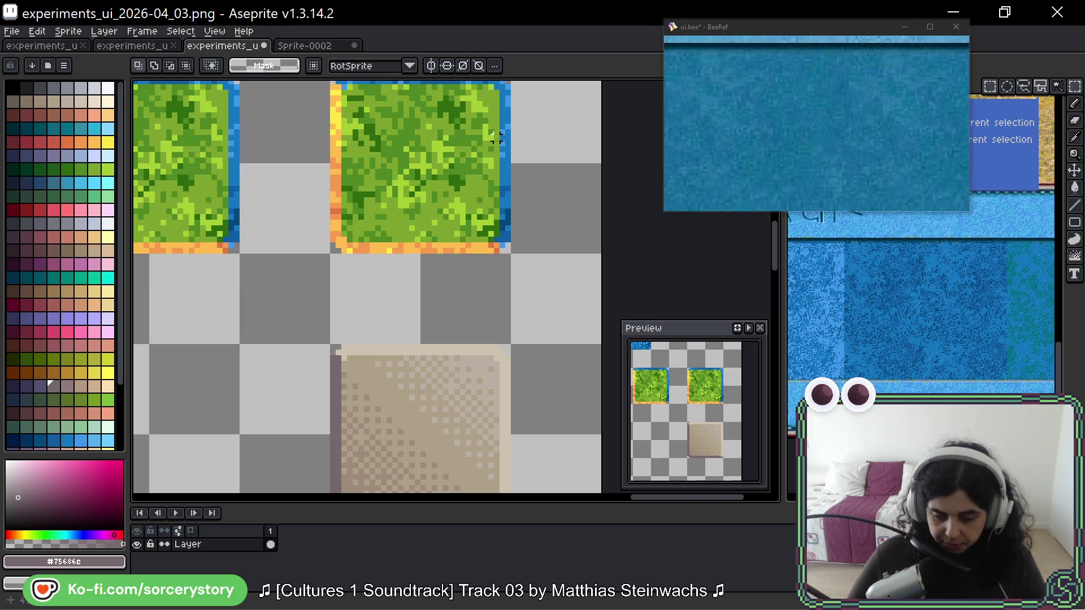
scroll(496, 169, up, 1)
drag(502, 100, 331, 277)
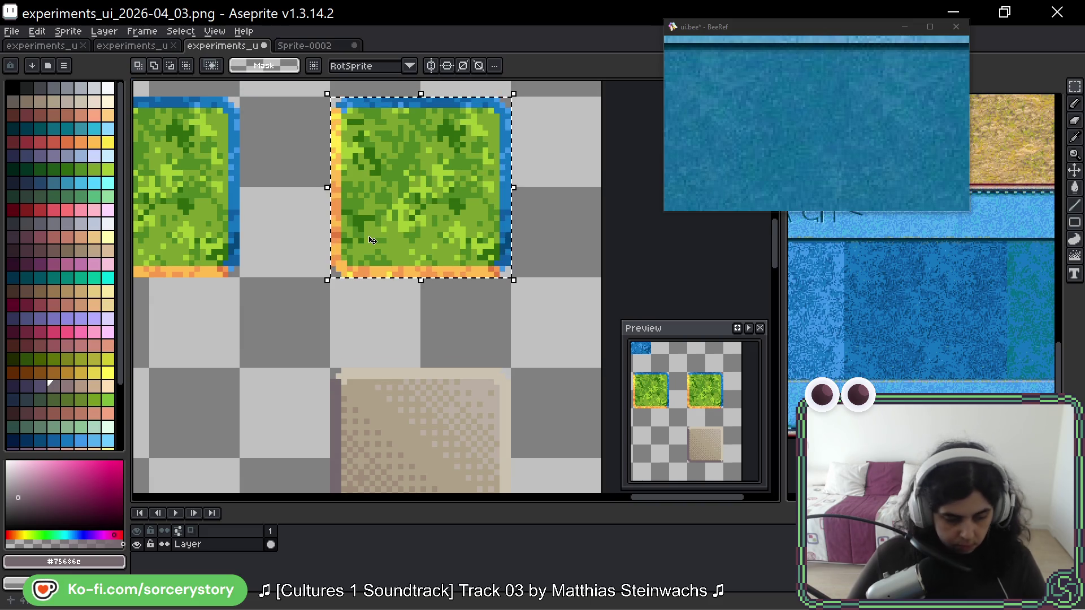
key(w)
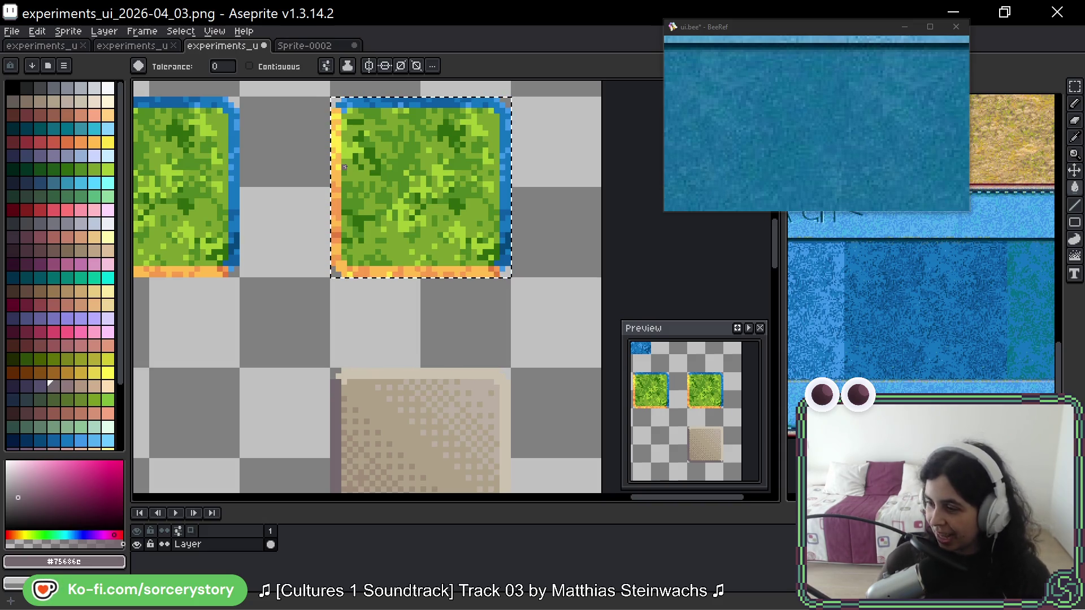
scroll(295, 236, down, 3)
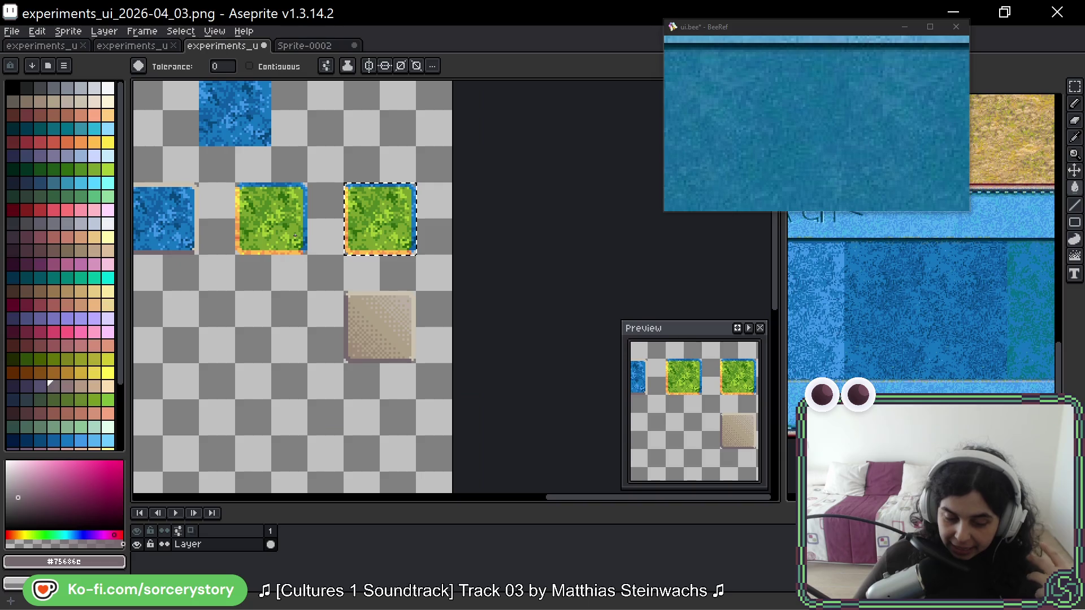
scroll(305, 237, up, 2)
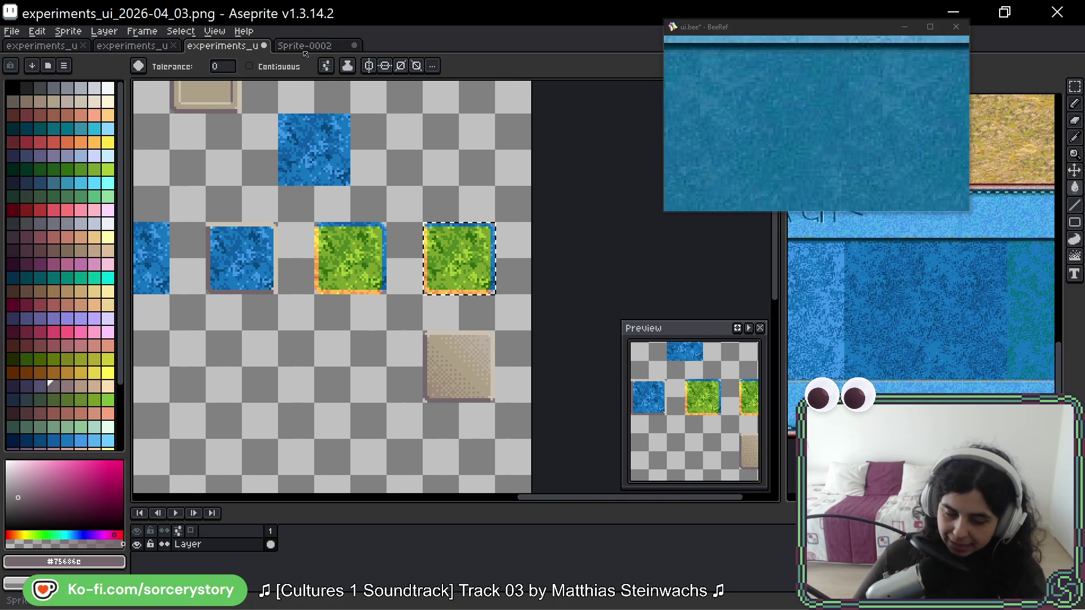
key(ctrl+Tab)
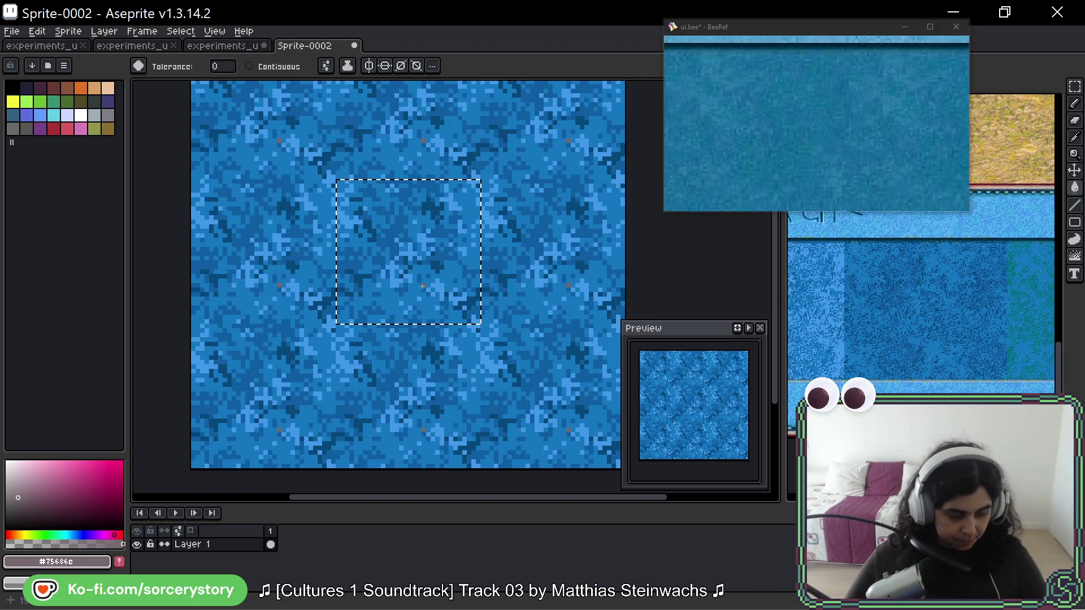
- Clear the selection in Sprite-0002 and compare the water texture with the BeeRef reference
key(ctrl+d)
drag(483, 318, 471, 329)
scroll(471, 329, down, 5)
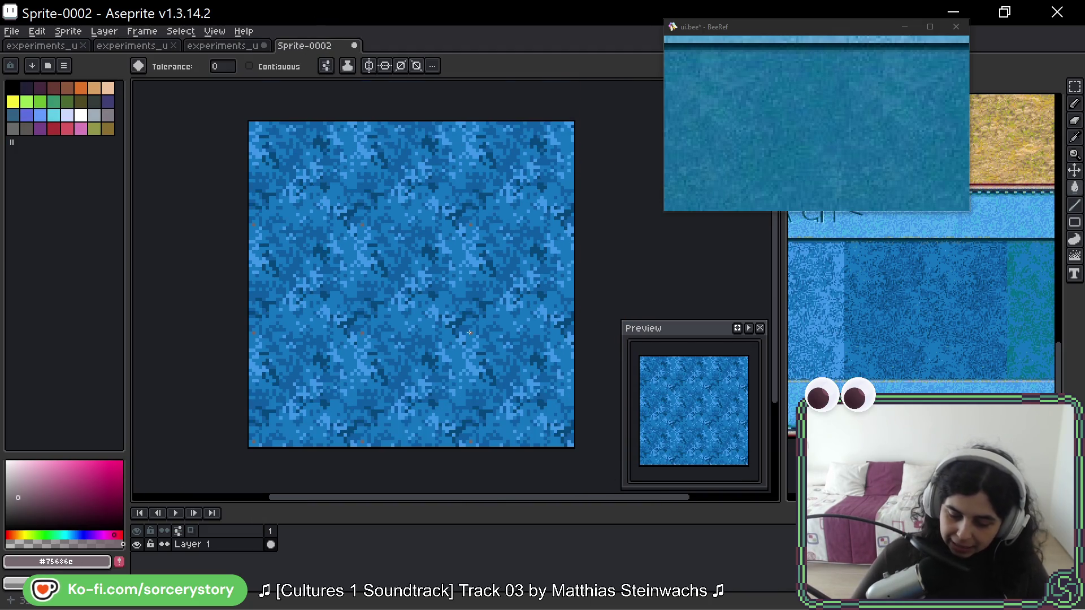
scroll(469, 331, down, 1)
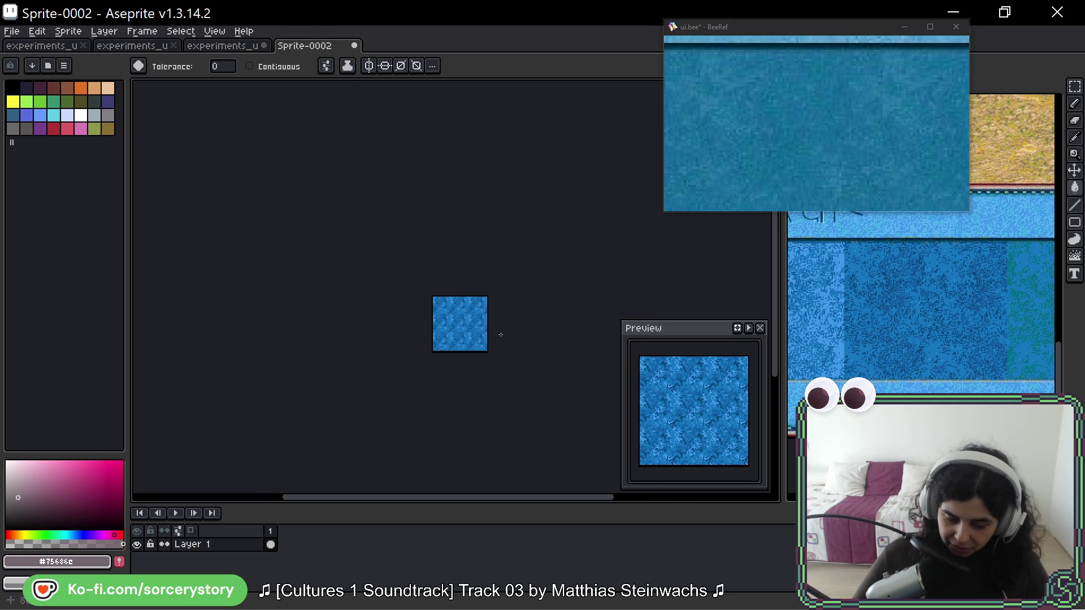
scroll(435, 314, up, 5)
drag(436, 314, 471, 319)
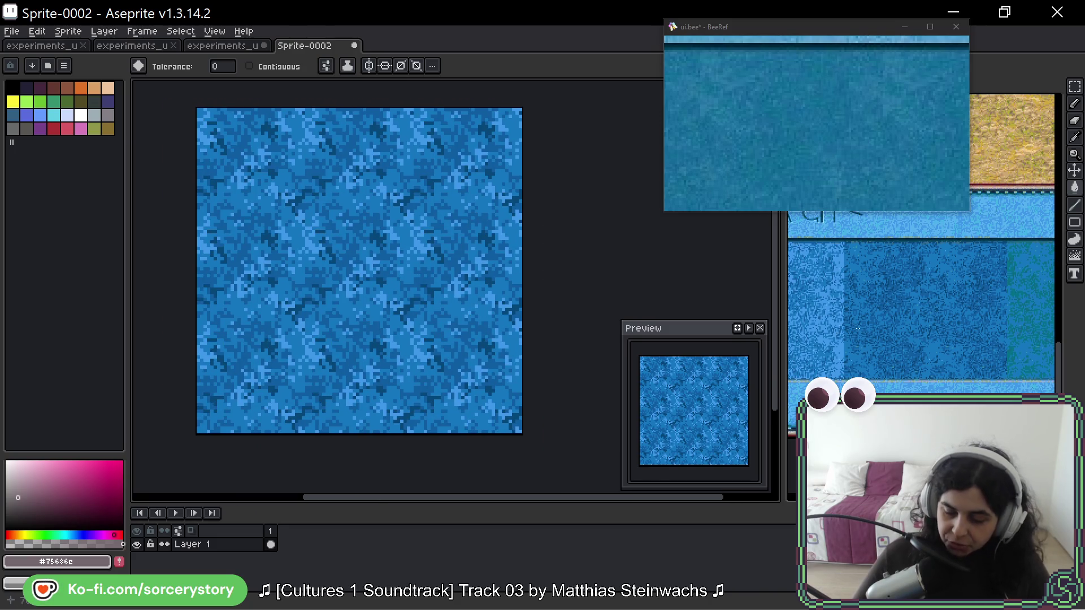
click(862, 100)
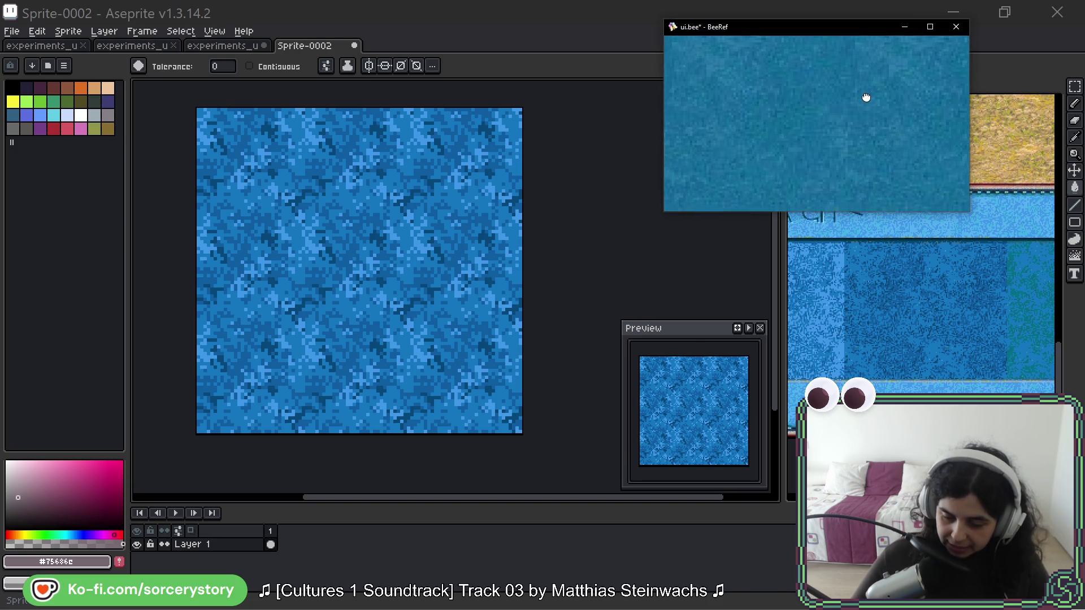
scroll(829, 137, up, 1)
scroll(829, 137, down, 4)
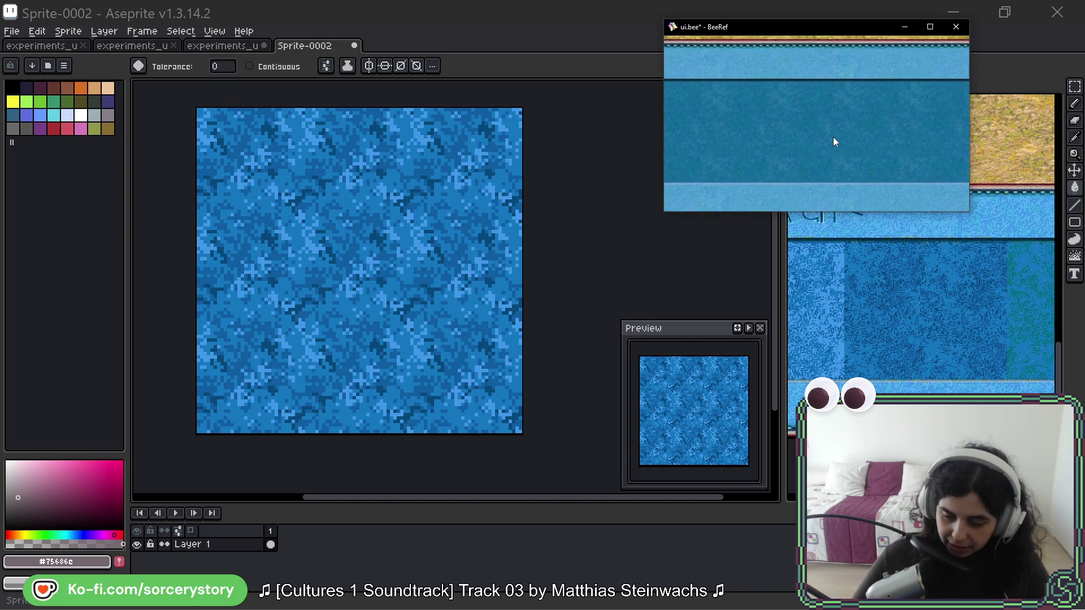
- Switch back to experiments_ui_2026-04_03.png and save it
click(923, 316)
mouse_move(923, 317)
mouse_down()
mouse_move(932, 339)
mouse_move(981, 303)
mouse_move(981, 316)
mouse_up()
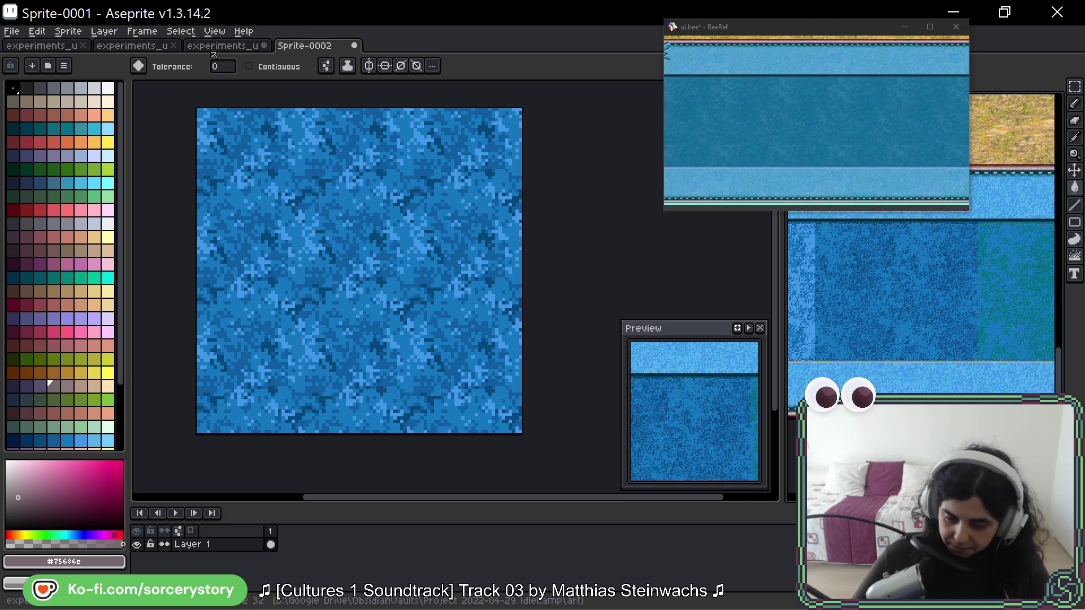
key(ctrl+shift+Tab)
key(ctrl+s)
- Sample the light sand colour from the dirt tile and centre on the right grass tile
key(w)
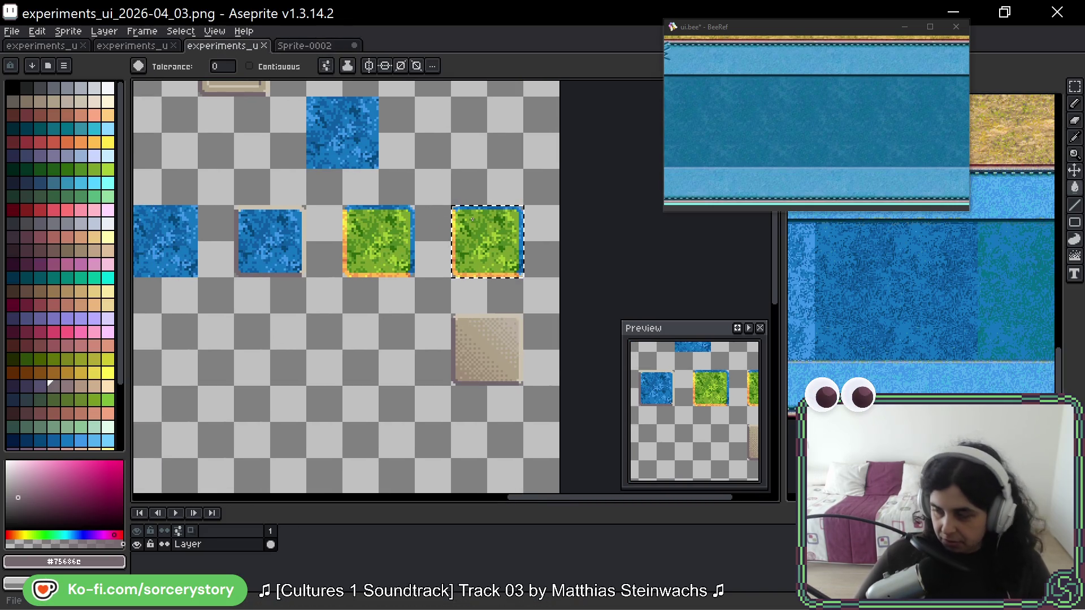
scroll(473, 220, up, 6)
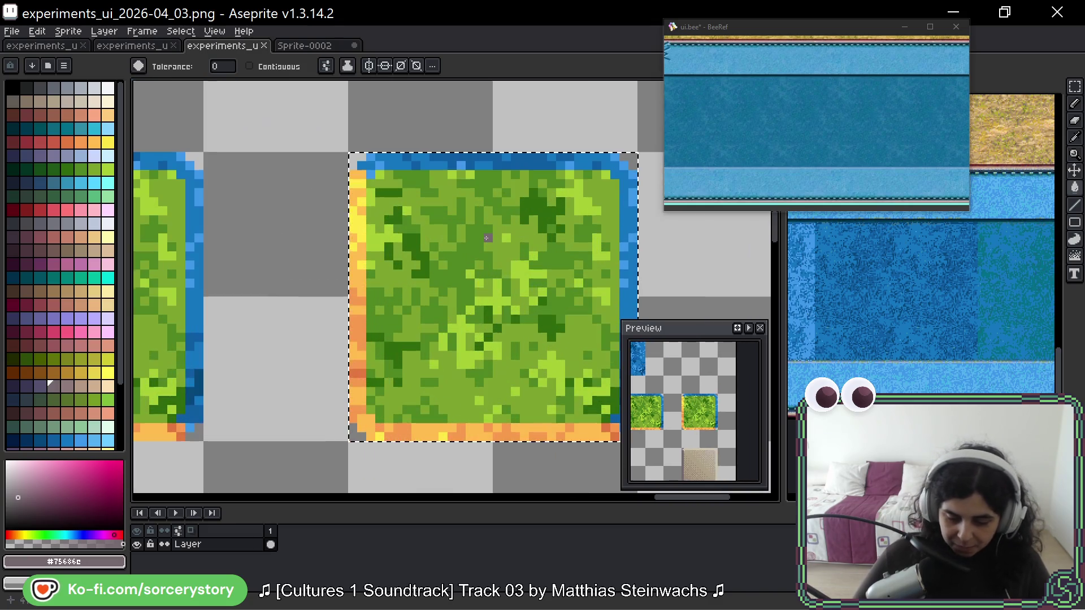
mouse_move(577, 176)
mouse_down()
mouse_move(472, 167)
mouse_move(537, 169)
mouse_move(511, 167)
mouse_up()
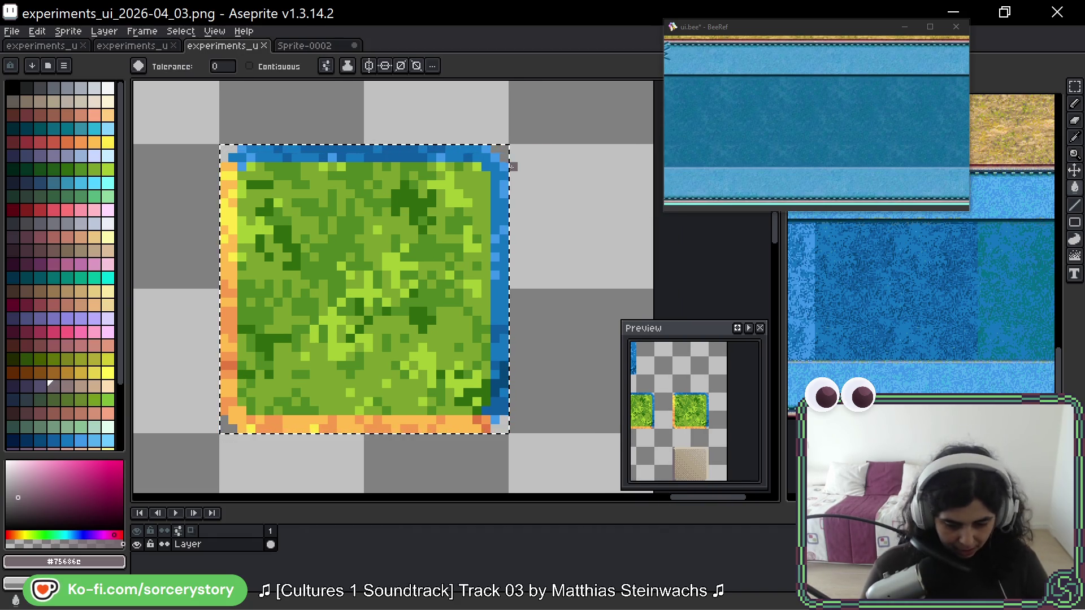
scroll(419, 307, down, 2)
scroll(419, 308, down, 3)
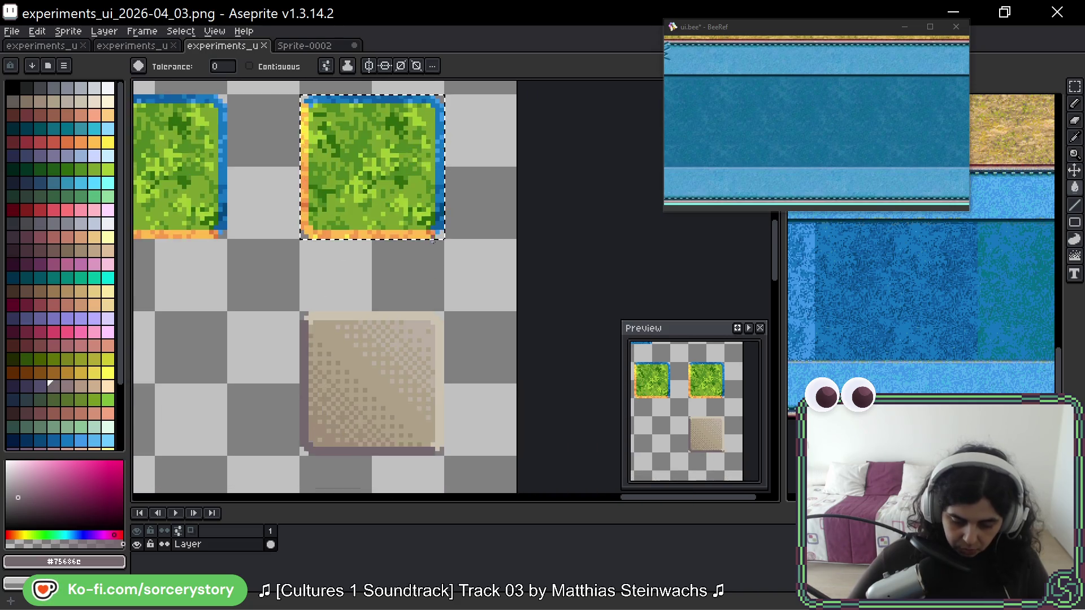
scroll(418, 316, up, 4)
alt+click(408, 333)
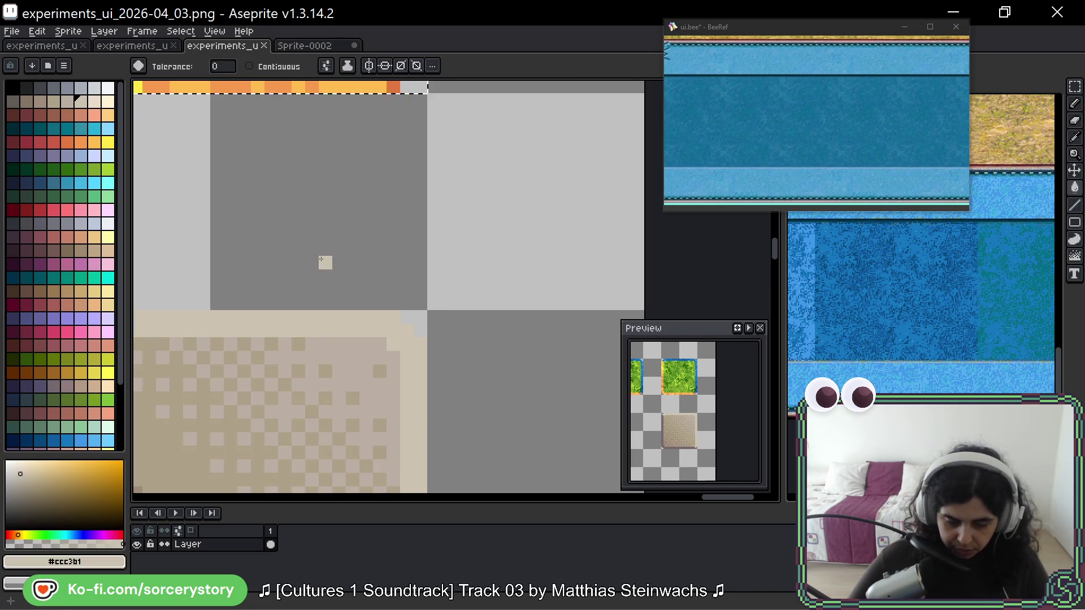
scroll(322, 260, down, 2)
drag(345, 239, 353, 265)
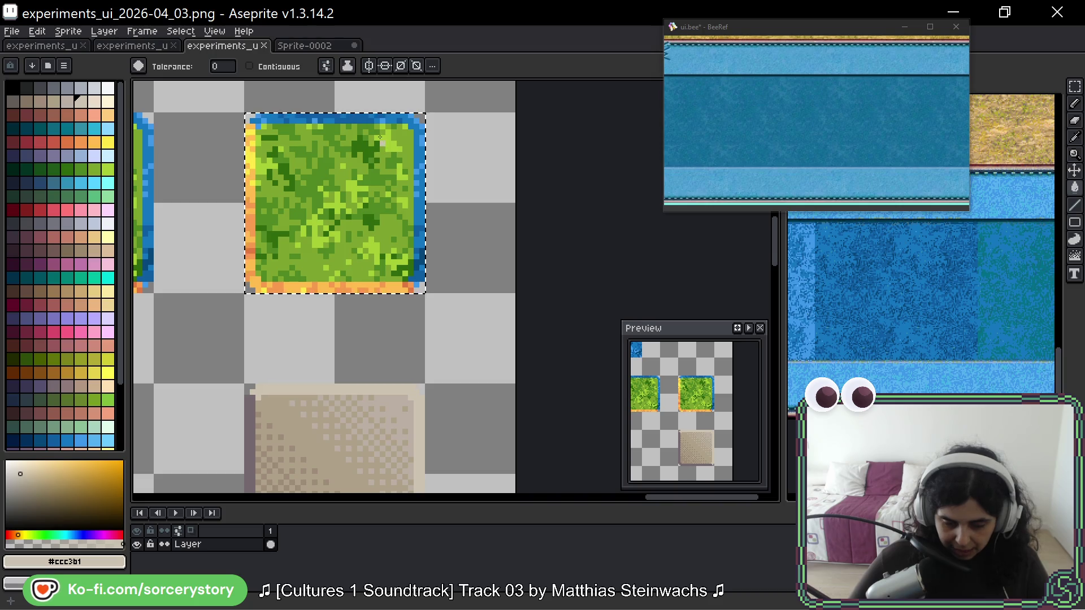
drag(380, 142, 407, 186)
scroll(407, 186, up, 1)
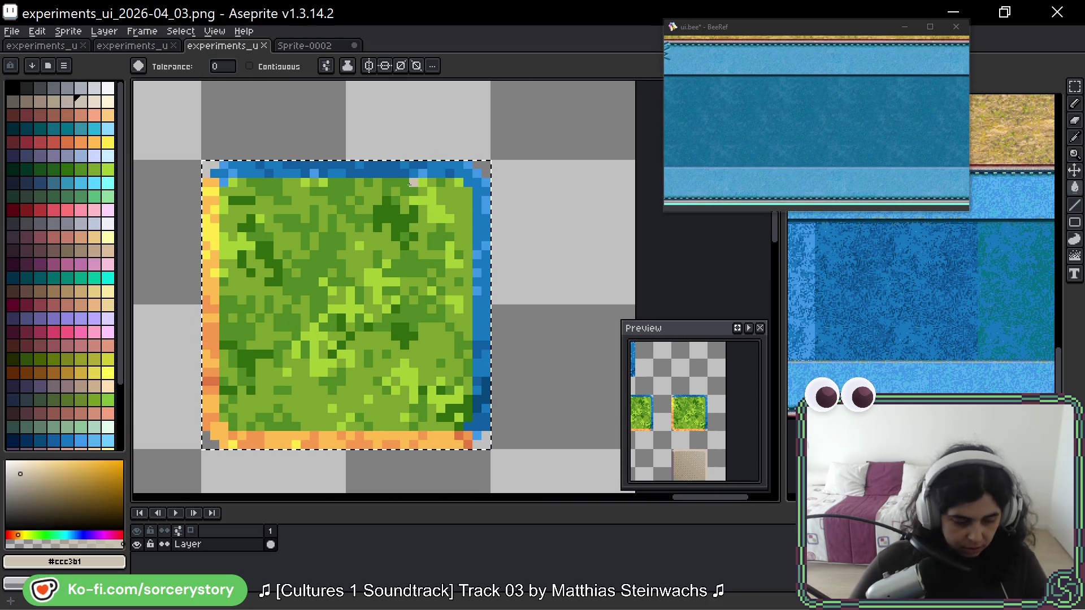
- Recolour the blue top and right border pixels with cream palette shades
click(108, 101)
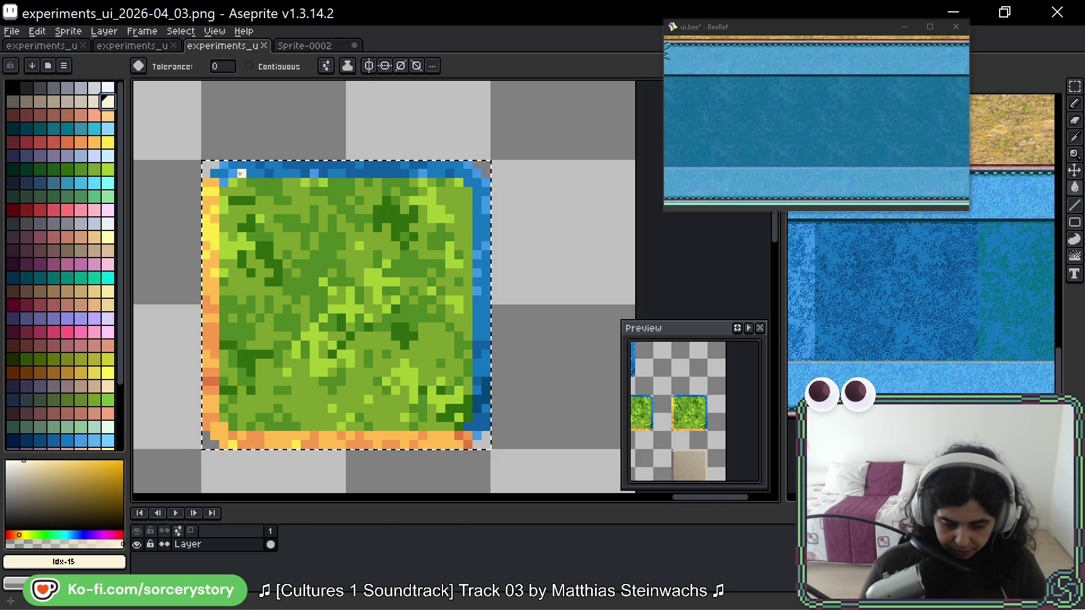
key(ctrl+z)
click(99, 106)
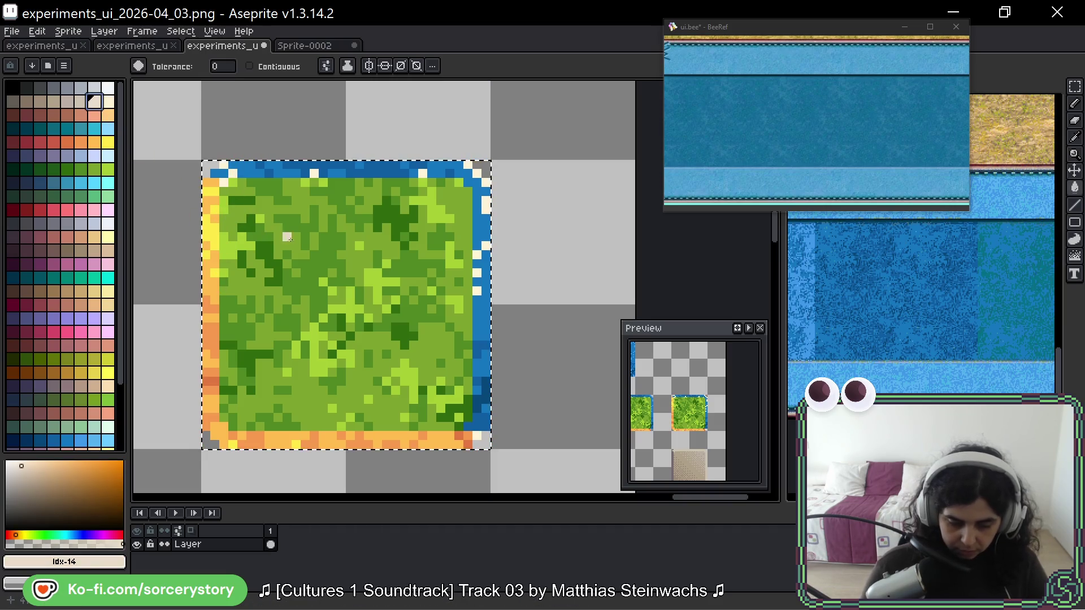
click(285, 172)
click(81, 103)
click(224, 192)
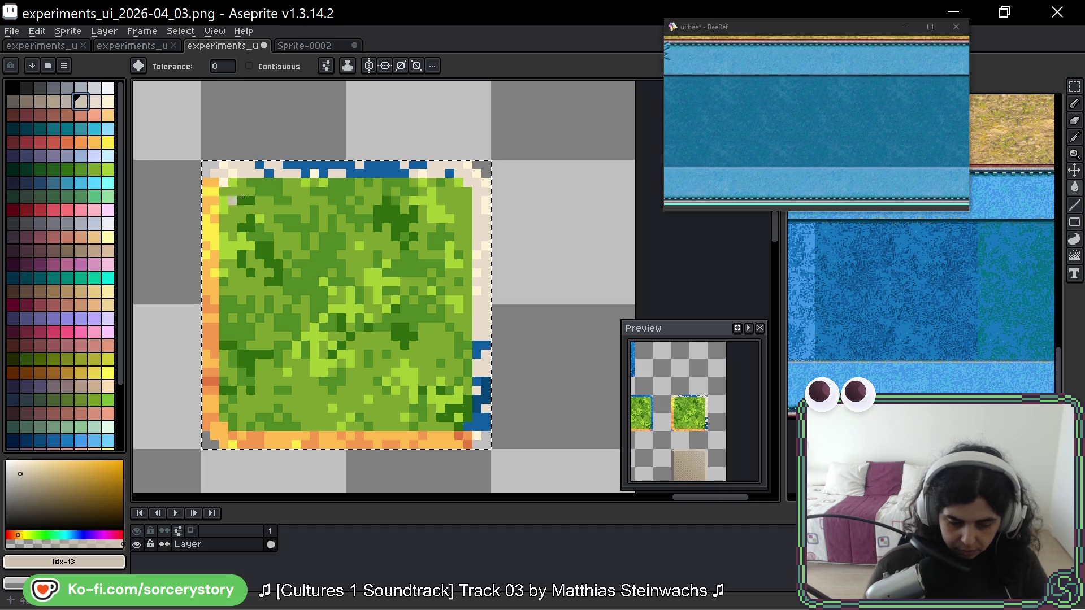
click(306, 164)
key([)
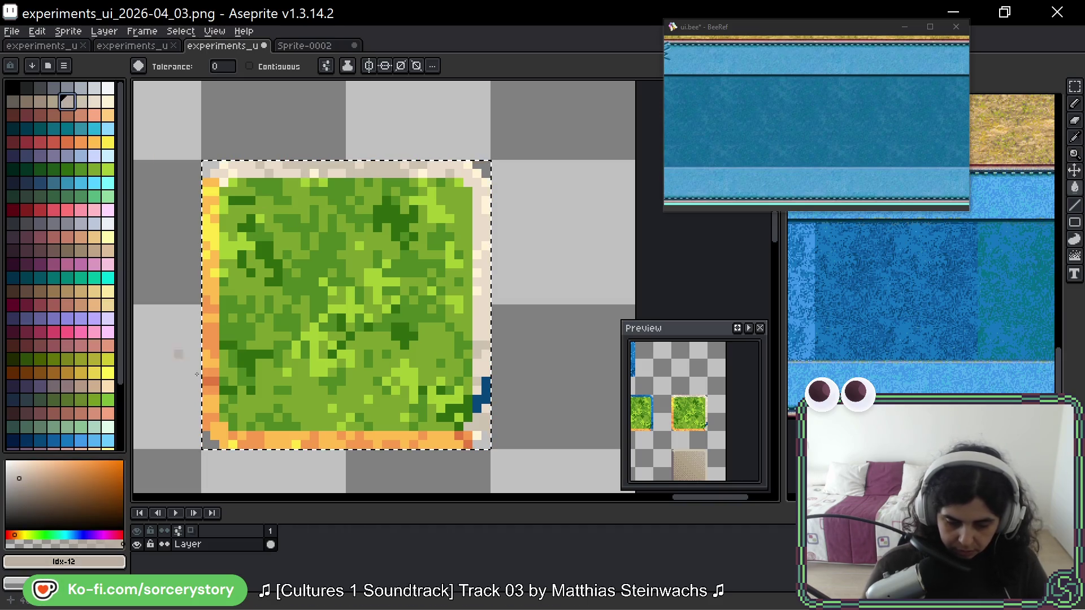
click(485, 391)
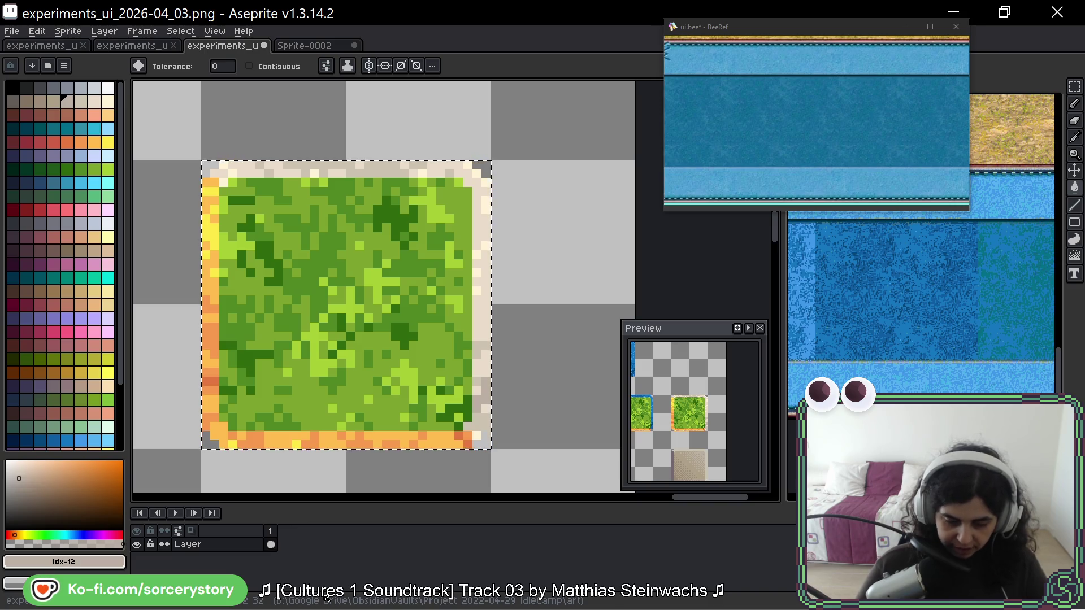
- Replace one mid-green shade across the tile with the sand colour from the dirt tile
scroll(376, 305, down, 2)
scroll(443, 242, down, 5)
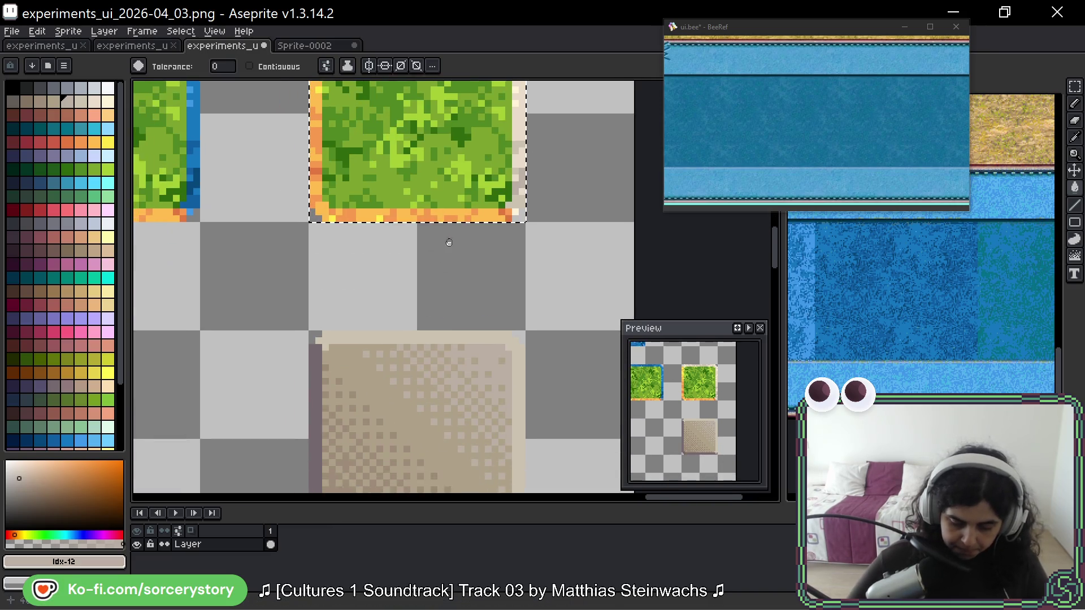
alt+click(417, 300)
scroll(431, 350, up, 4)
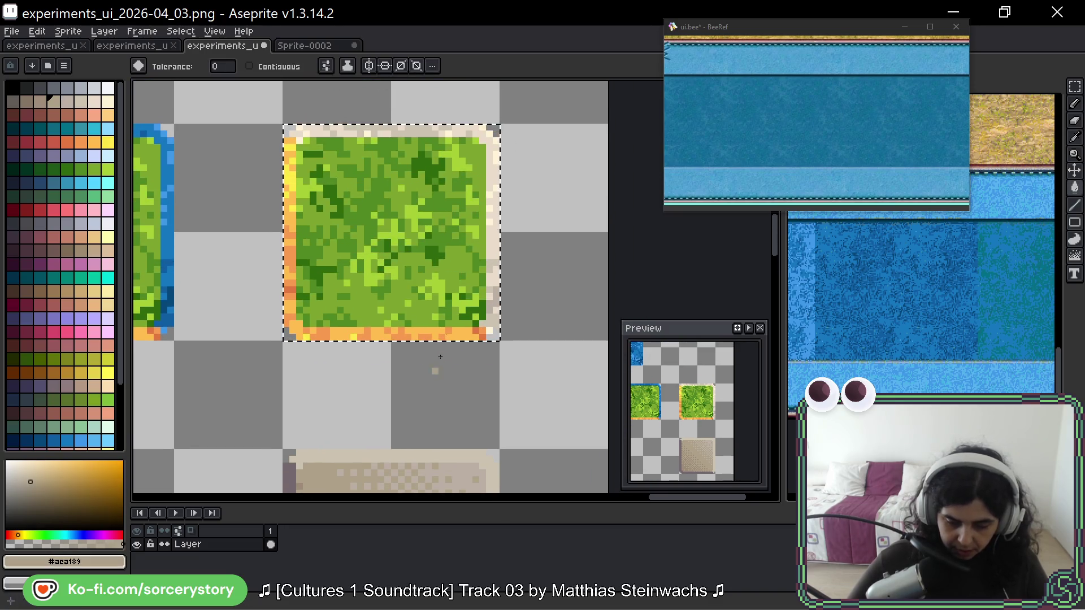
scroll(488, 169, up, 2)
scroll(488, 170, up, 1)
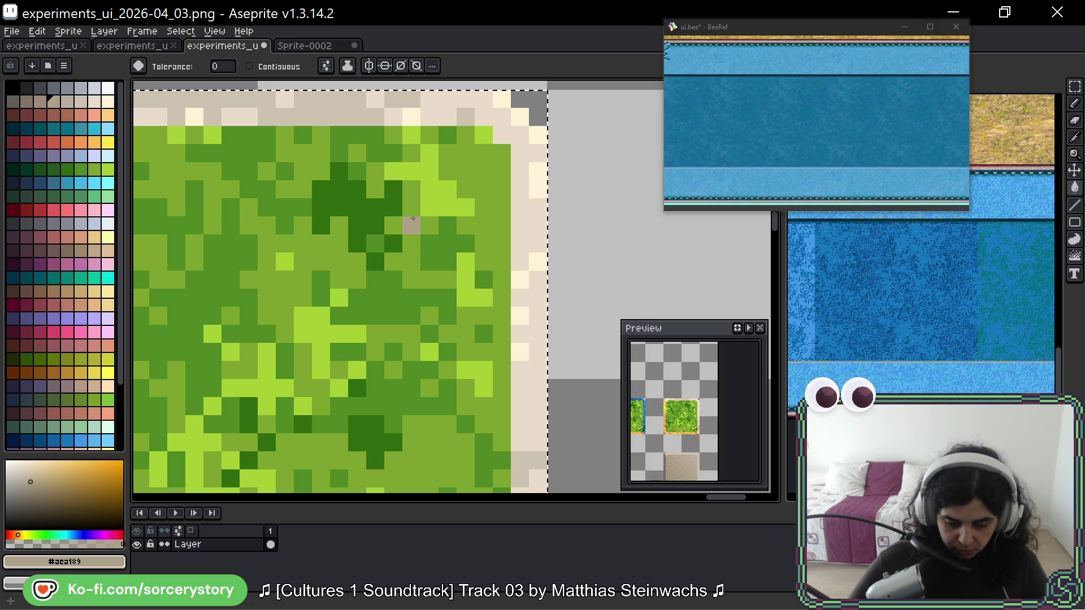
click(415, 217)
scroll(412, 218, down, 1)
scroll(413, 218, down, 1)
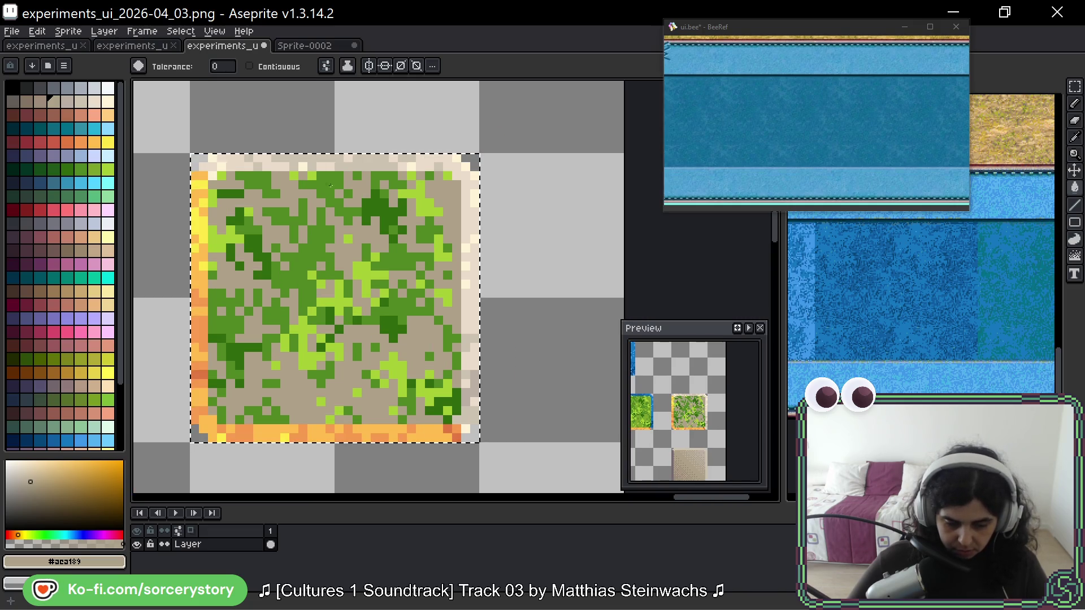
- Pick a tan swatch and compare the tile with and without the tan fill
click(73, 104)
scroll(430, 203, up, 3)
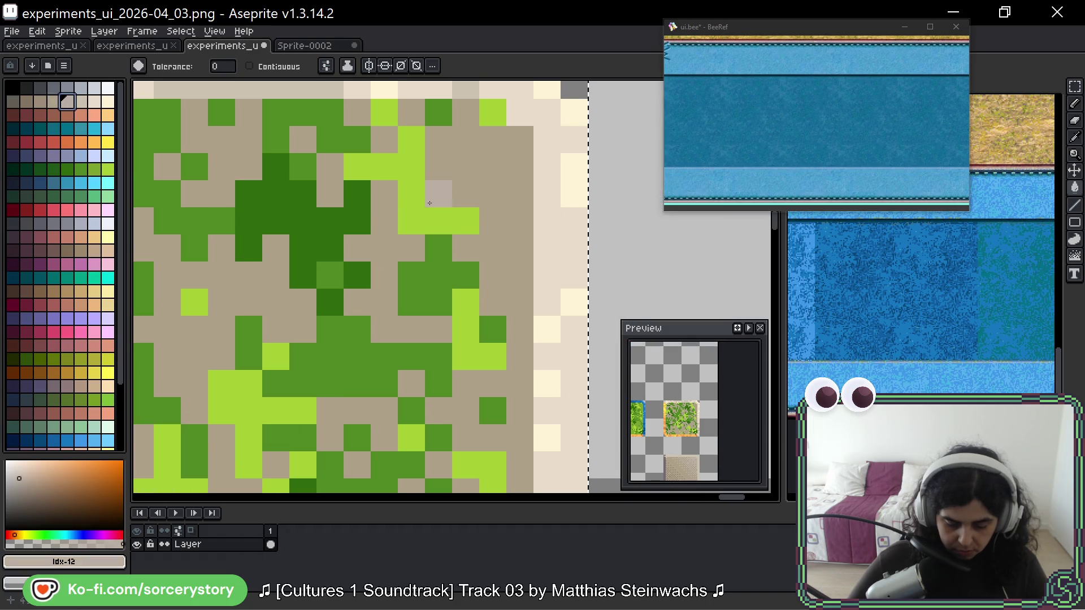
scroll(509, 271, down, 3)
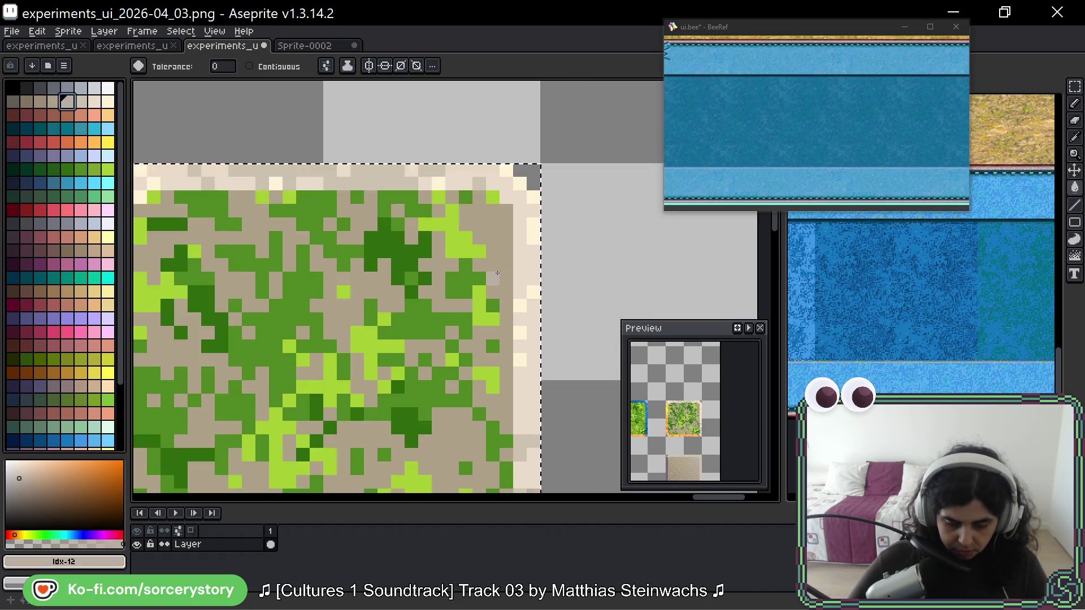
key(v)
key(ctrl+z)
key(g)
key(ctrl+y)
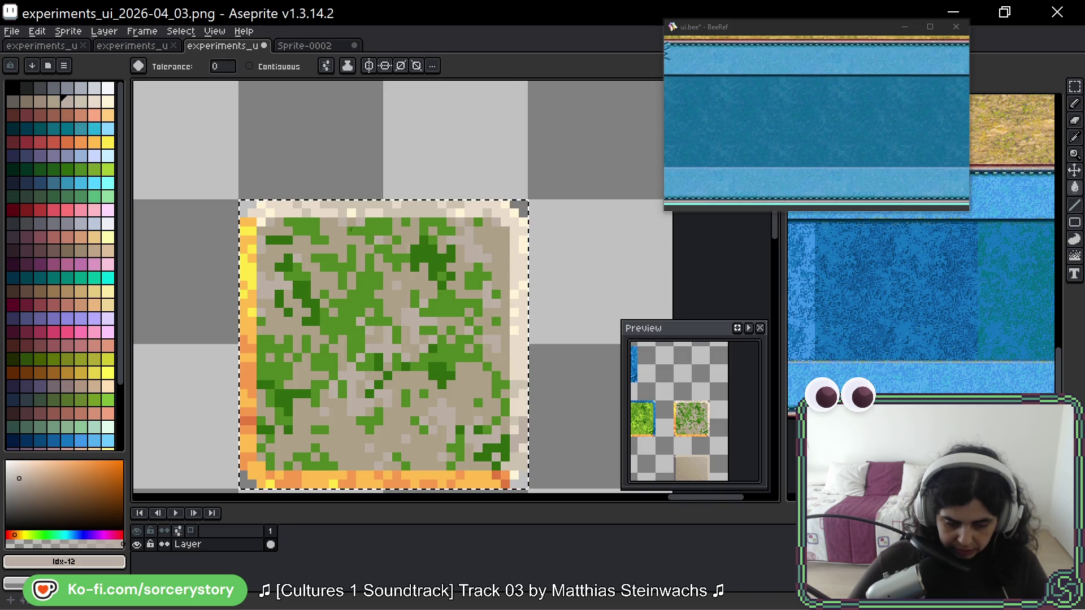
- Bucket-fill the remaining green shades with progressively darker tans for a full dirt look
alt+click(419, 274)
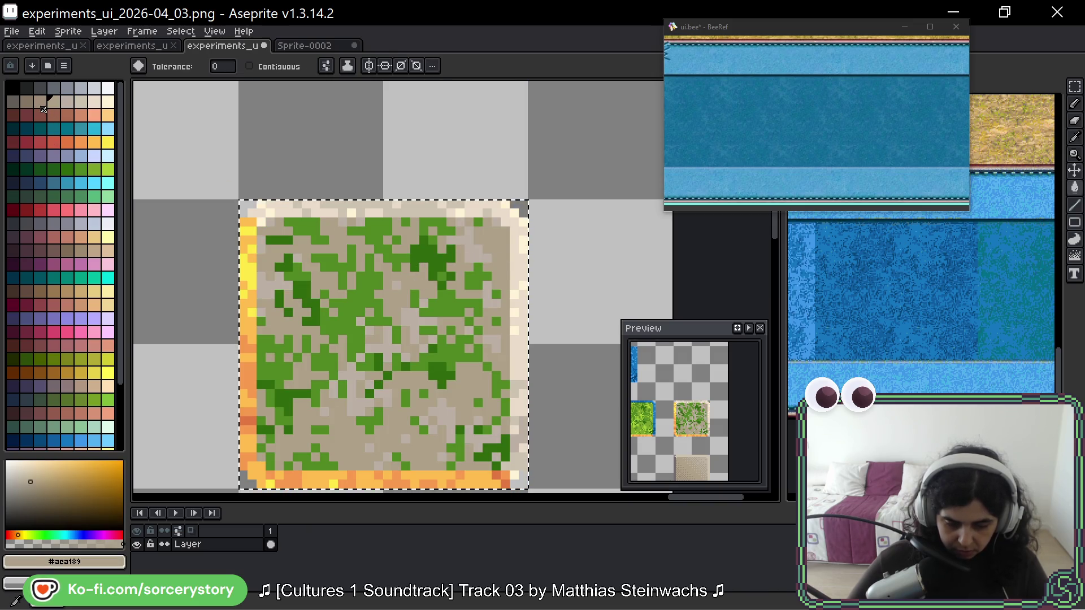
scroll(455, 265, up, 3)
click(326, 242)
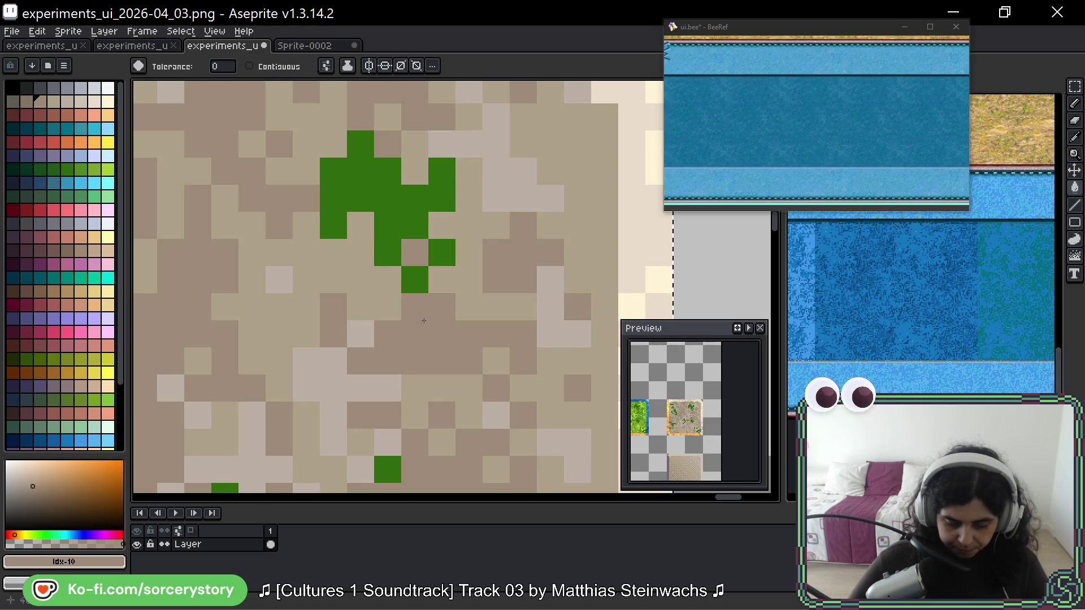
alt+click(361, 280)
click(360, 198)
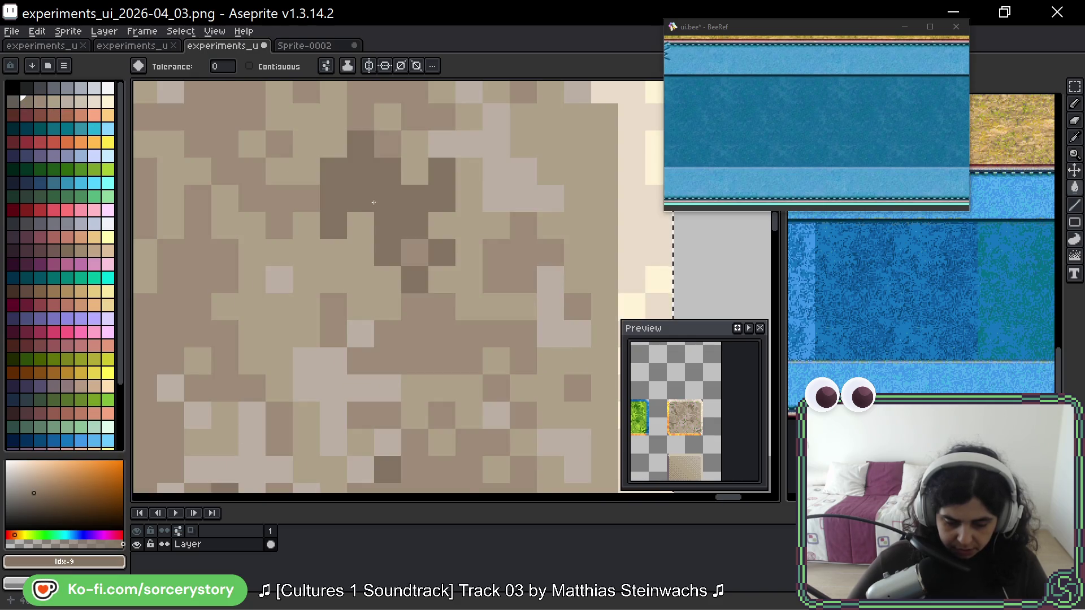
scroll(406, 227, down, 5)
scroll(406, 228, down, 1)
drag(390, 321, 389, 286)
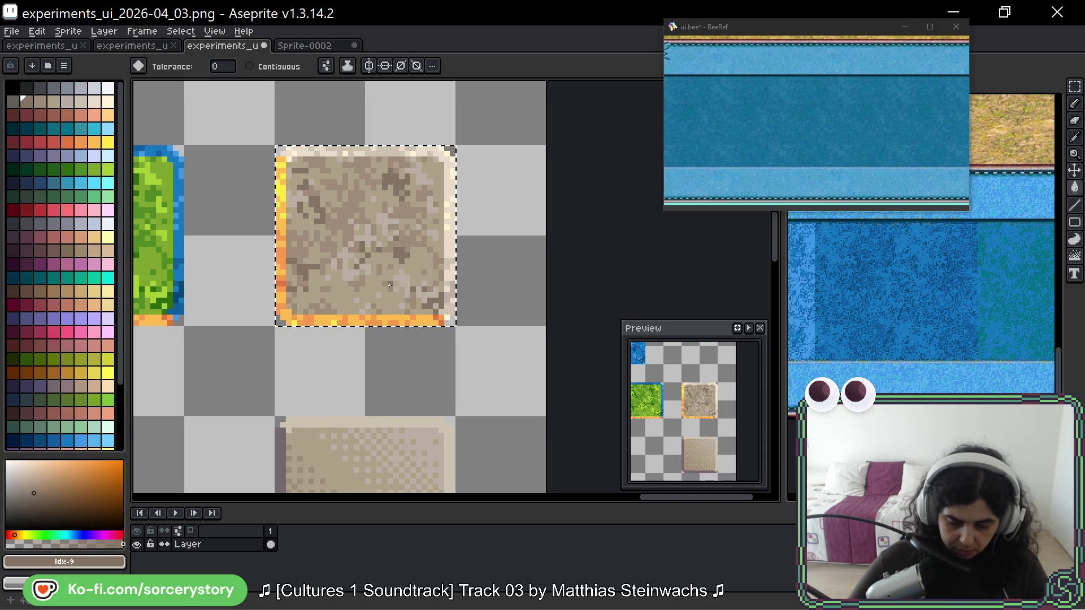
scroll(397, 212, up, 4)
- Undo the tan and brown fills to bring back the all-grass tile
click(398, 212)
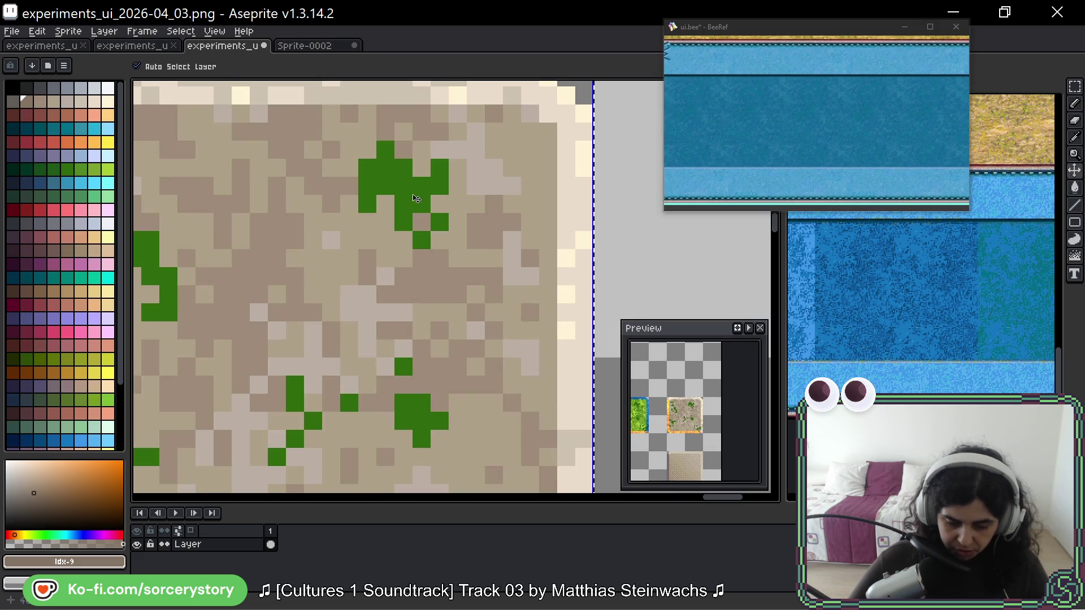
key(ctrl+z)
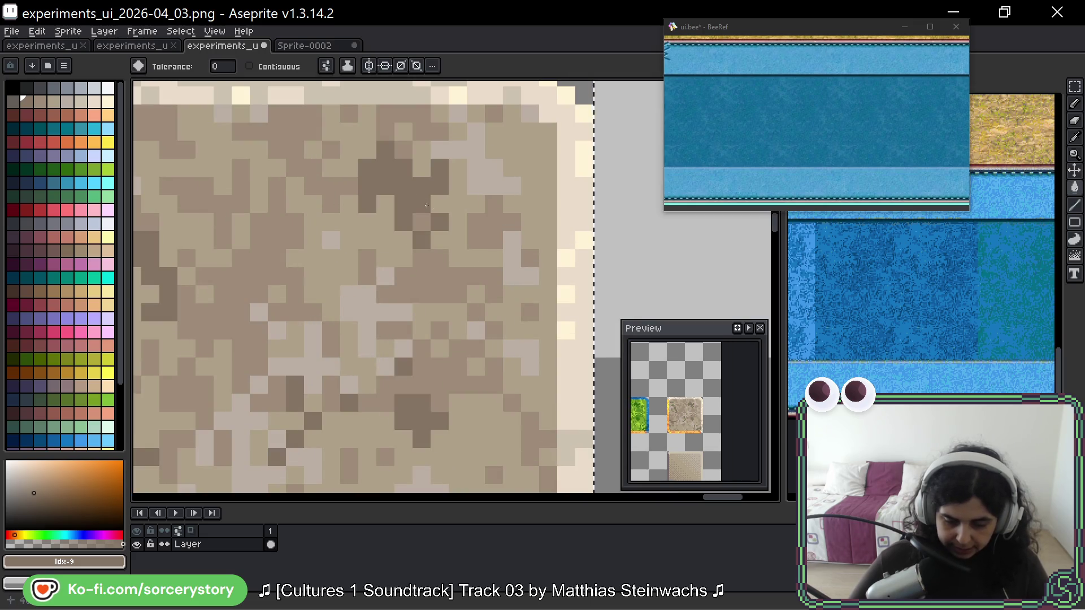
scroll(499, 238, down, 3)
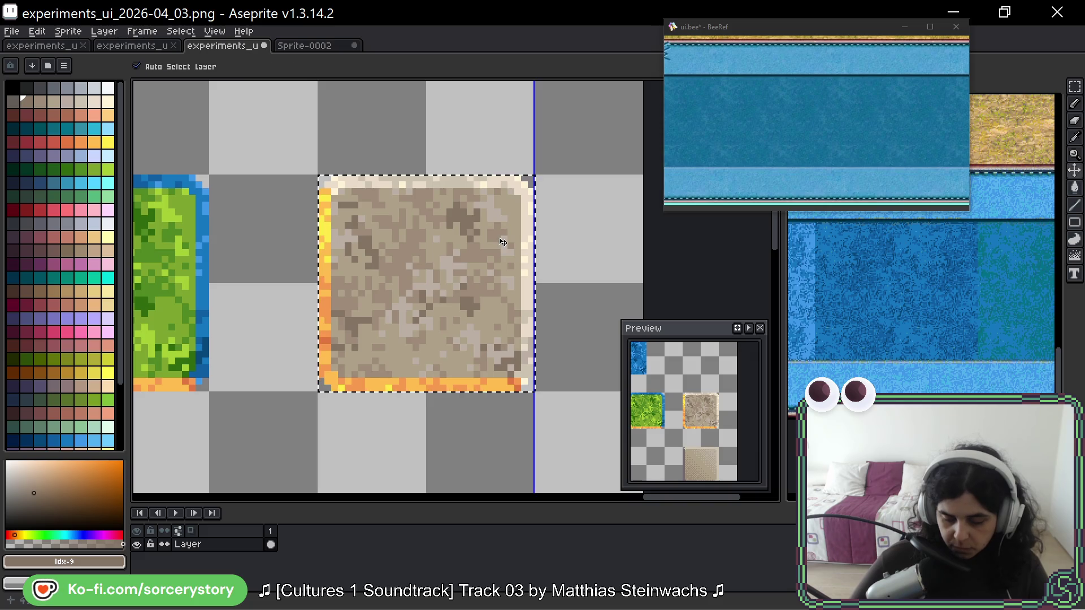
key(ctrl+z)
key(ctrl+z)
key(ctrl+z)
scroll(511, 237, up, 3)
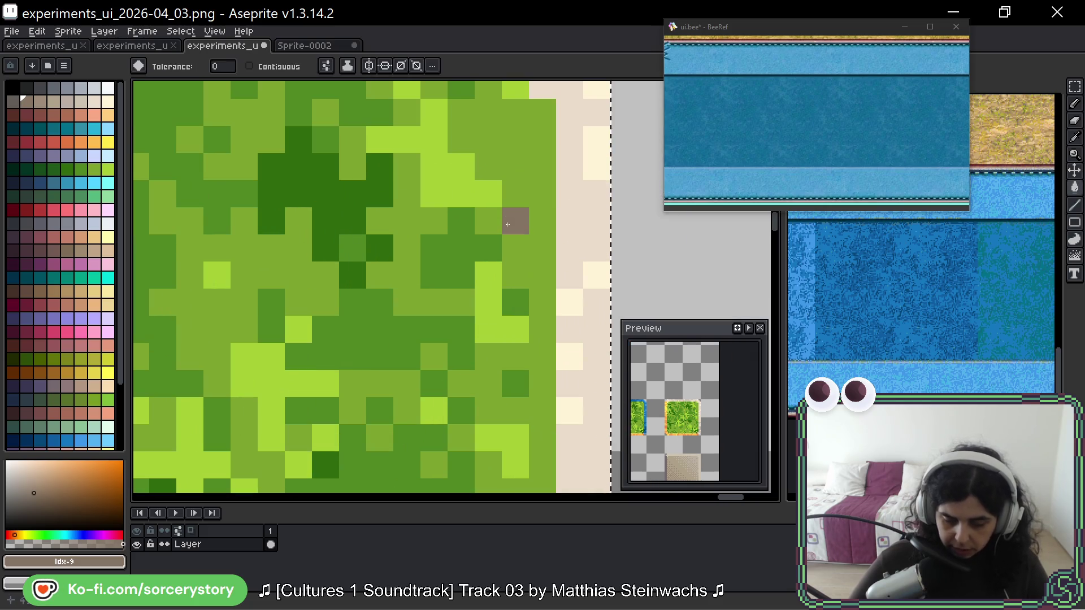
- Recolour the copied tile's medium green to sand and dark greens to brown-tan
scroll(566, 170, down, 3)
scroll(463, 316, down, 3)
alt+click(453, 339)
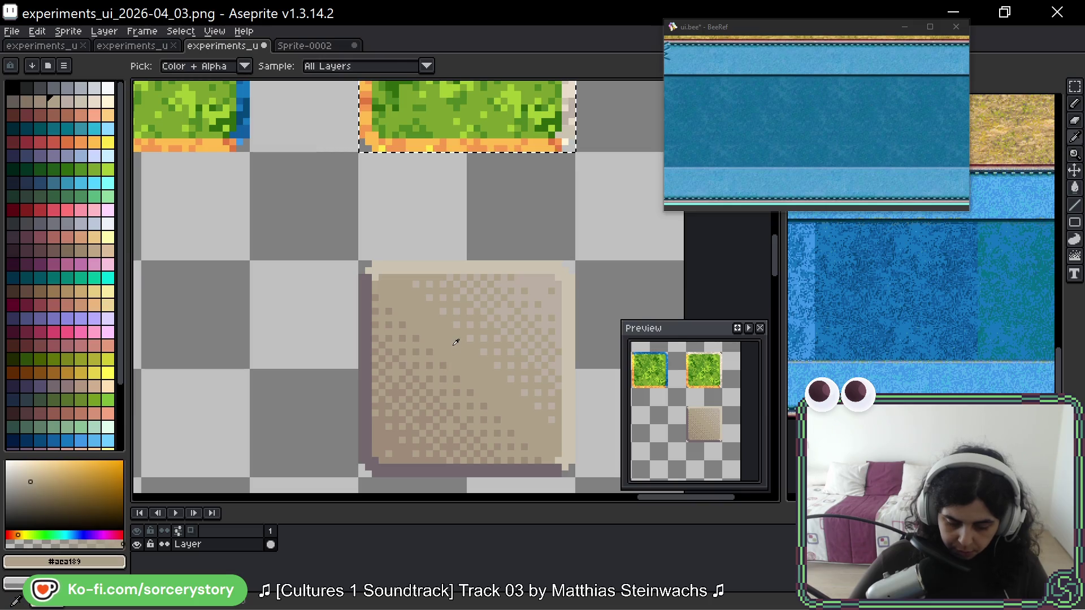
scroll(473, 306, up, 3)
scroll(474, 305, up, 3)
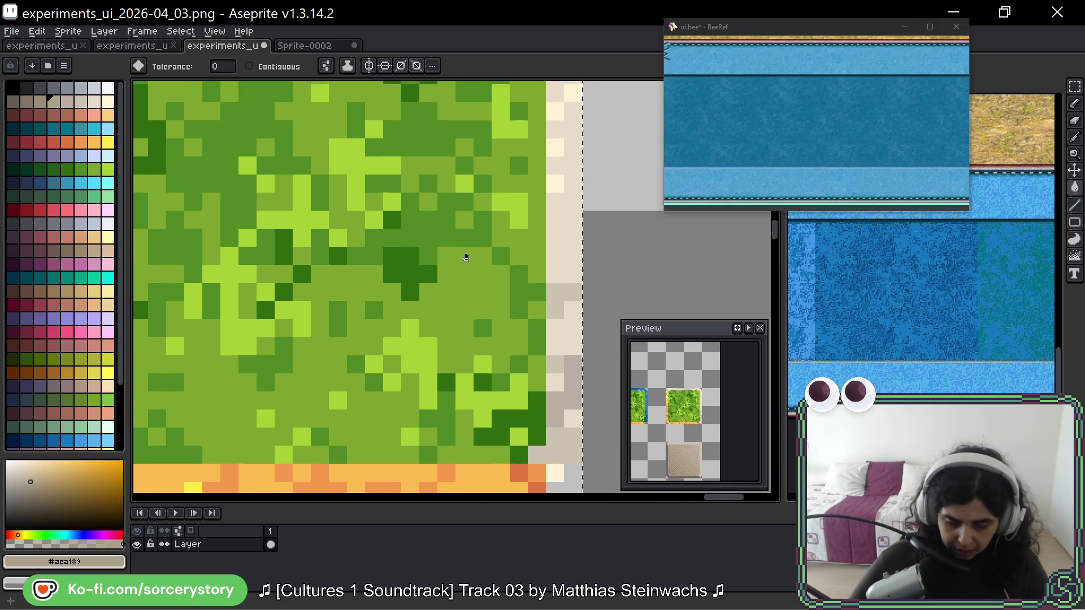
click(423, 170)
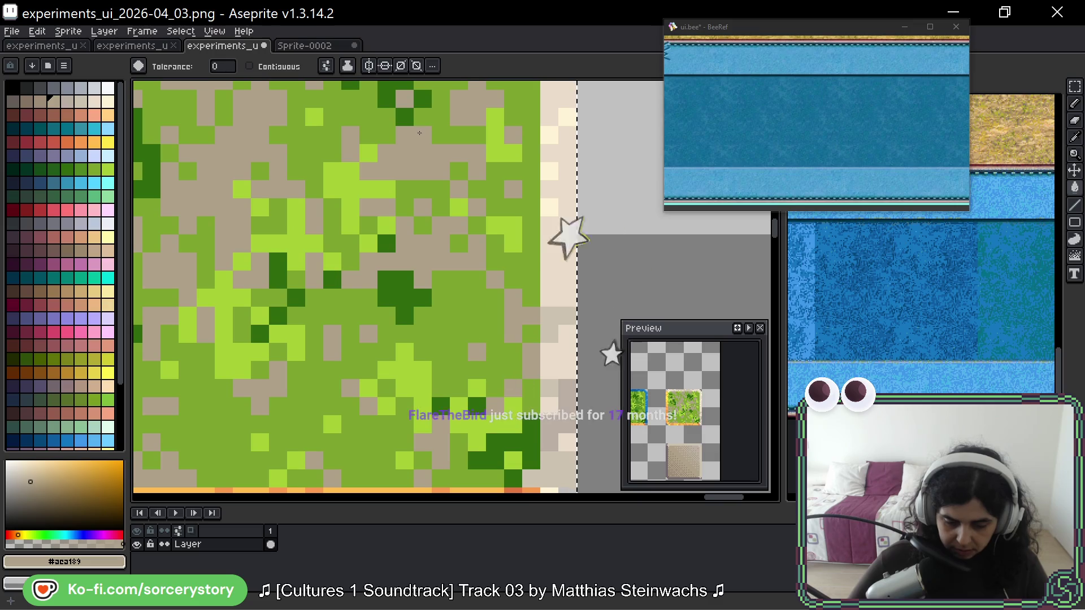
click(48, 103)
click(383, 112)
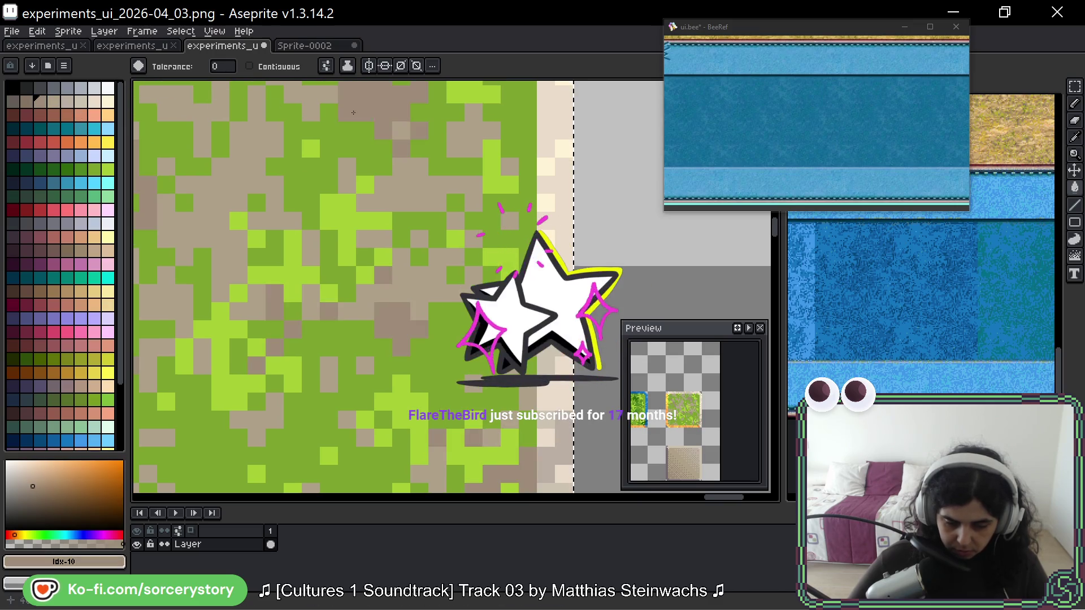
click(67, 101)
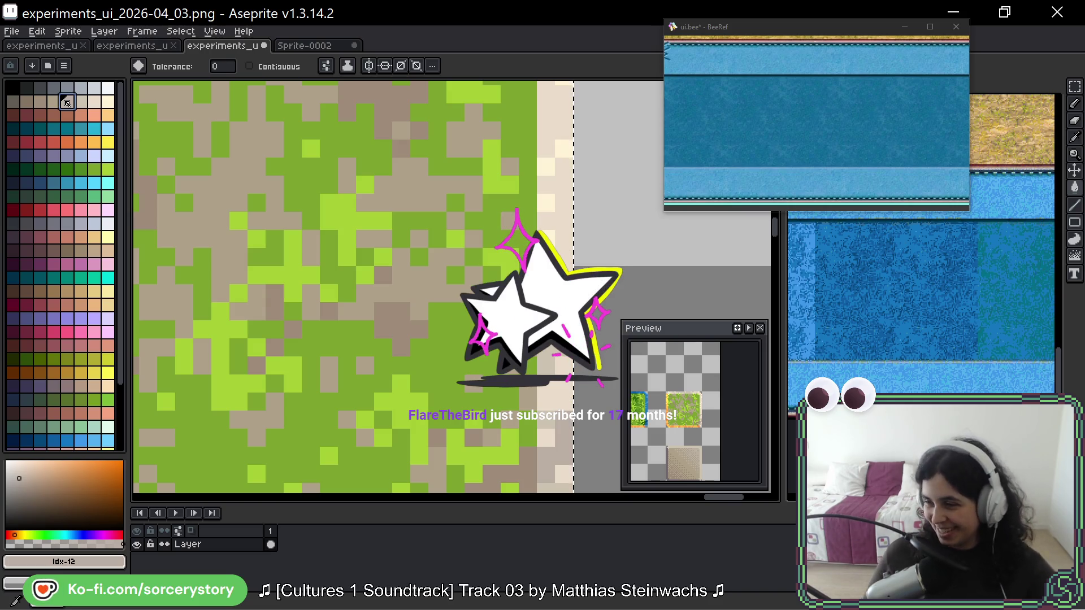
- Step back and forth through the dirt fills to compare the results
key(ctrl+z)
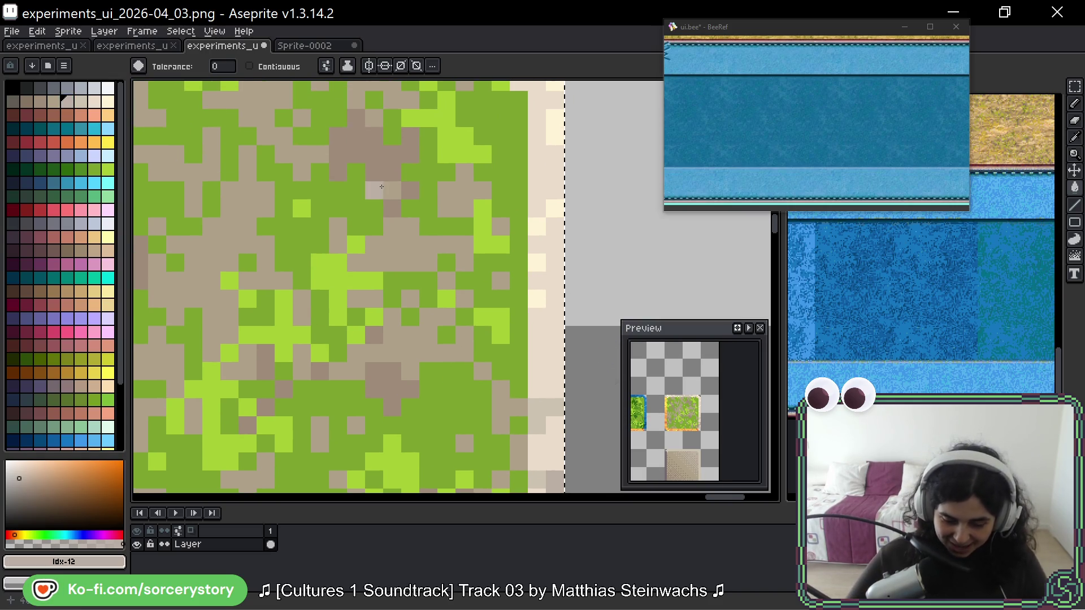
key(ctrl+z)
scroll(435, 210, down, 2)
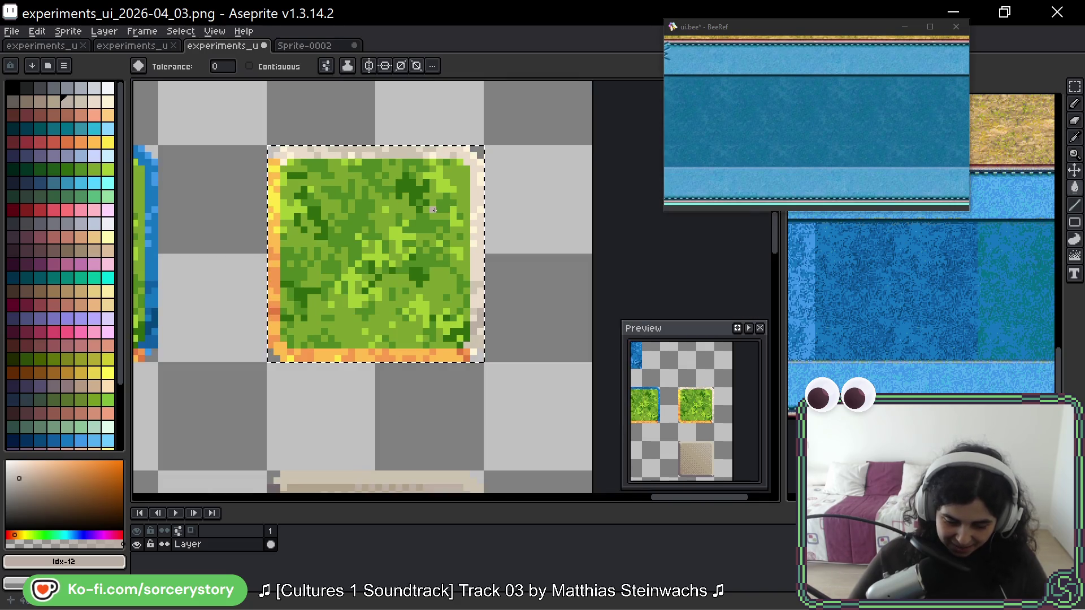
key(ctrl+y)
scroll(433, 221, up, 2)
key(ctrl+y)
key(ctrl+y)
key(ctrl+z)
key(ctrl+z)
key(ctrl+y)
key(ctrl+y)
- Fill the mid-green and bright green pixels with light tan shades
key(alt)
alt+click(418, 216)
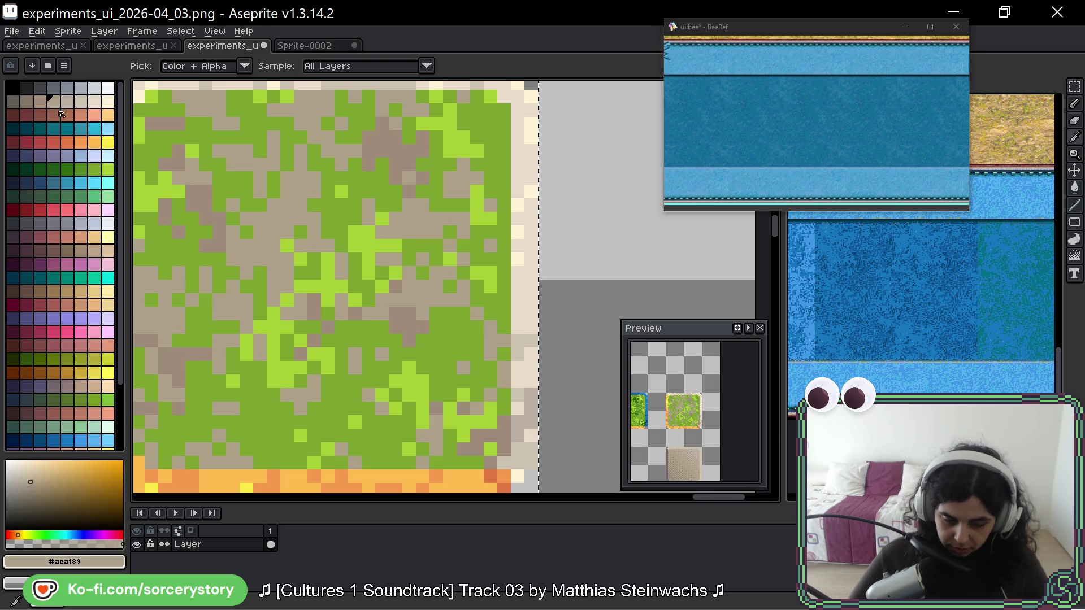
click(335, 221)
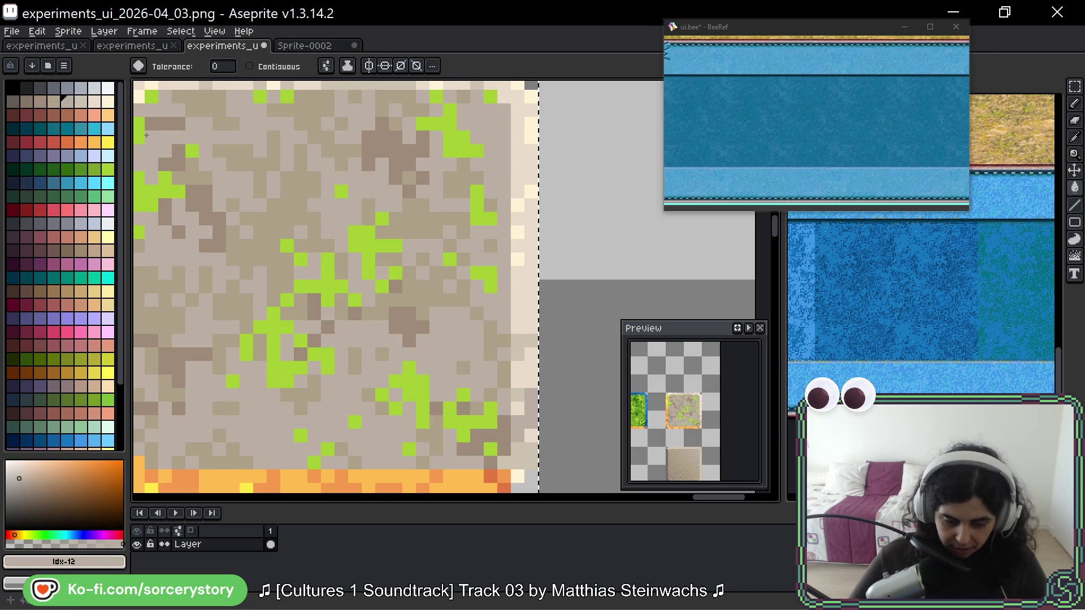
alt+click(350, 285)
click(332, 285)
scroll(332, 285, down, 4)
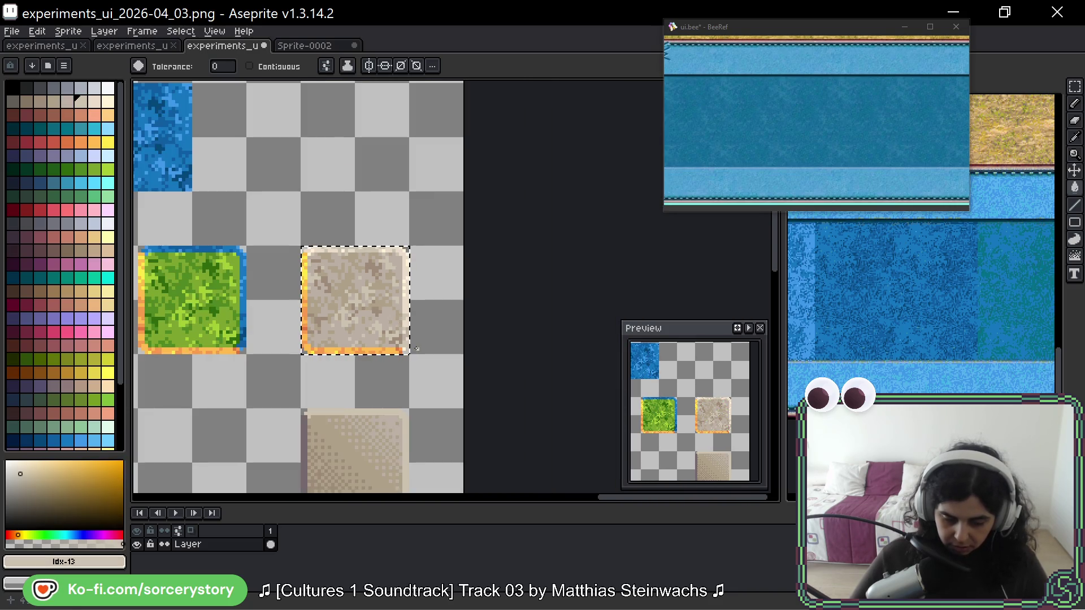
scroll(414, 330, down, 1)
- Undo the dirt recolouring to restore the original grass colours
key(ctrl+z)
key(ctrl+z)
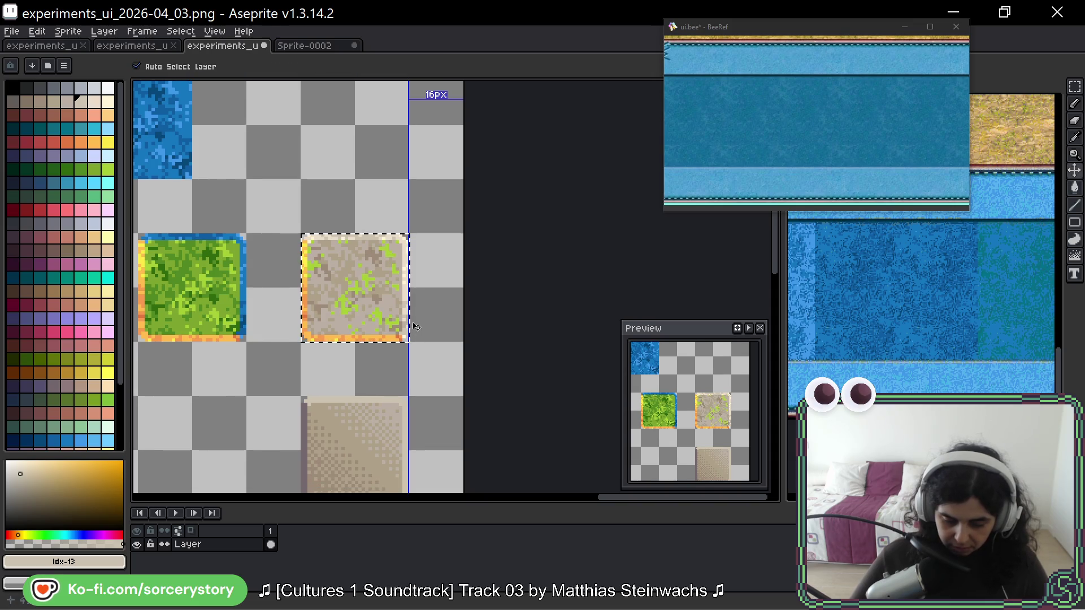
key(ctrl+z)
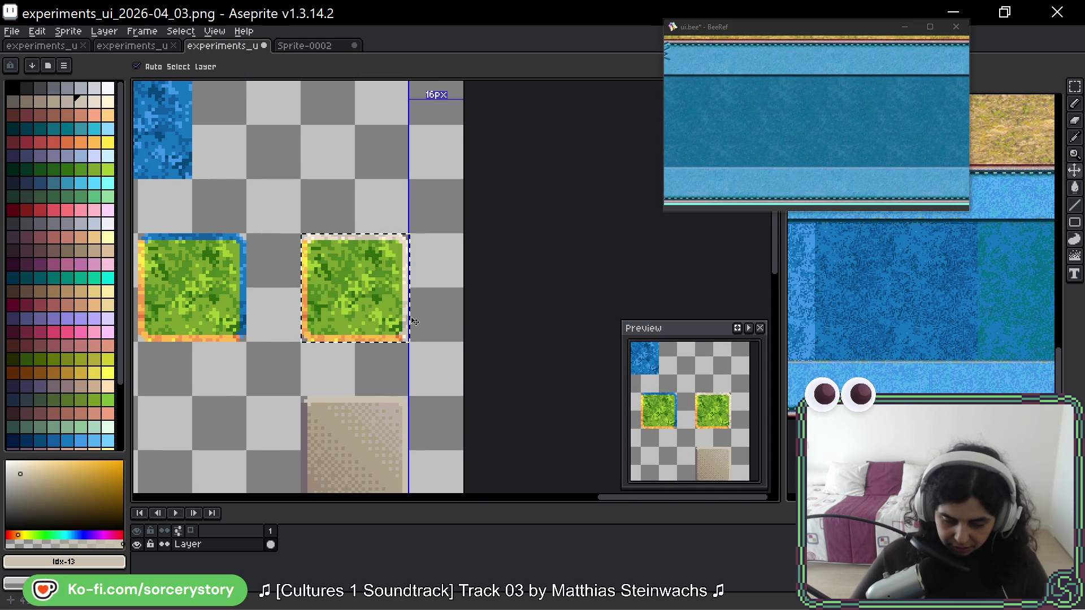
key(w)
scroll(403, 271, up, 3)
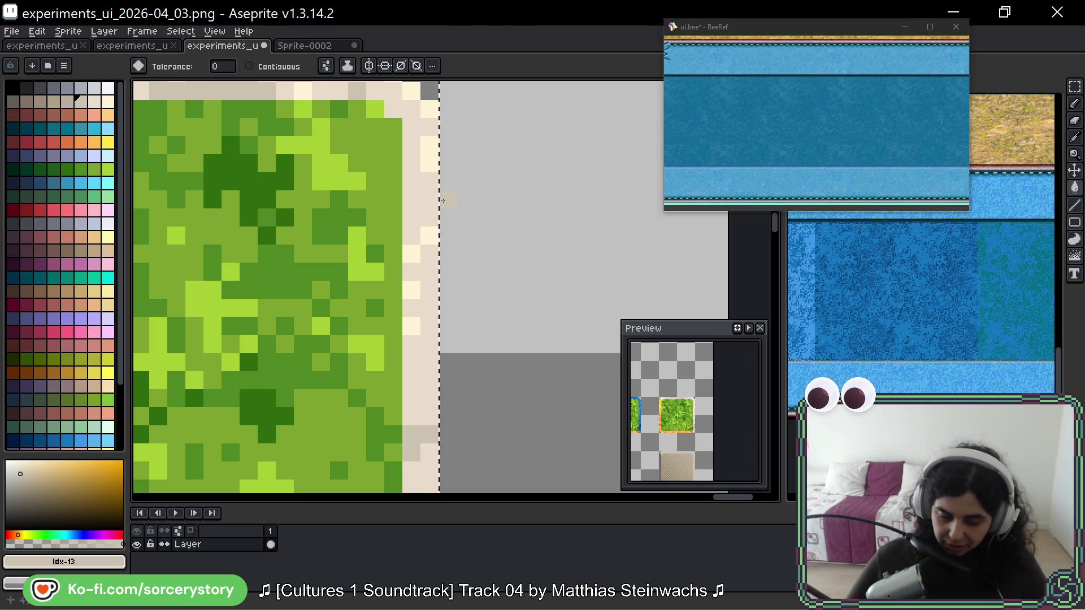
scroll(439, 203, down, 2)
scroll(395, 181, left, 3)
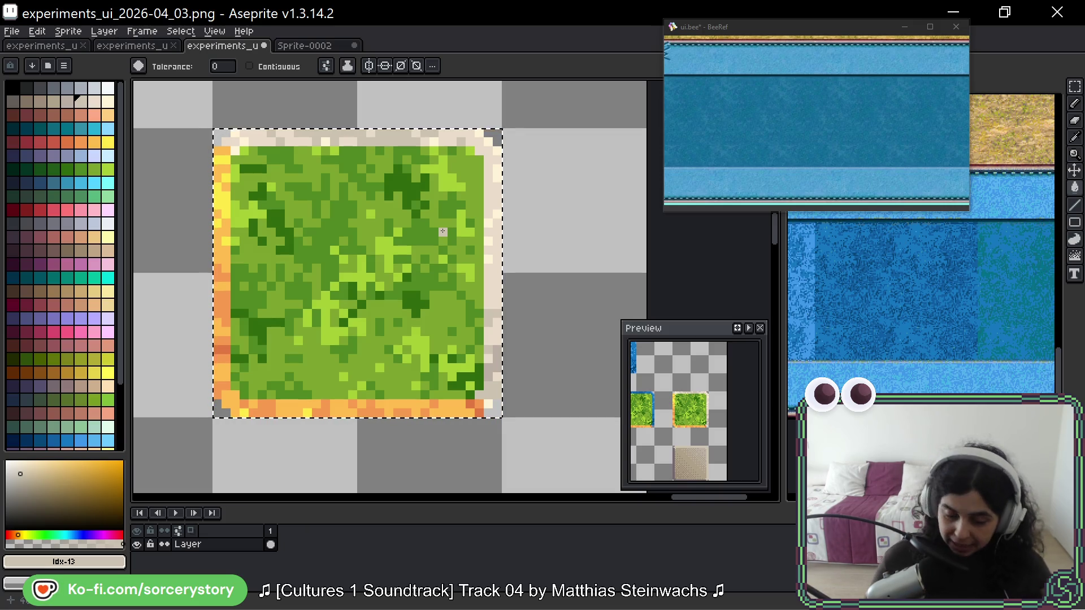
- Sample the pale border colour and the beige from the dirt tile below
scroll(455, 236, up, 2)
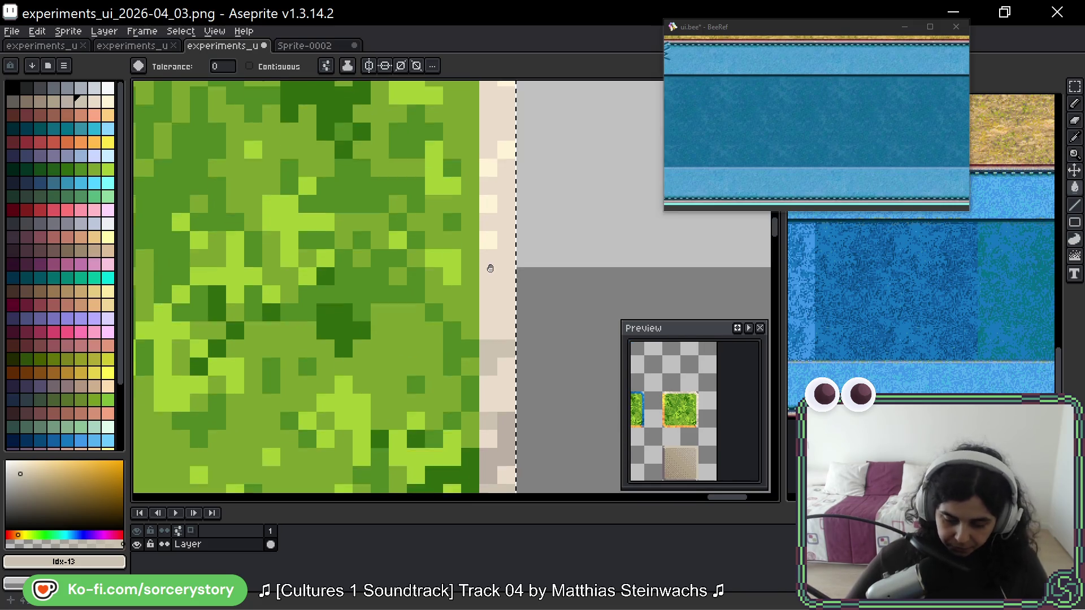
scroll(455, 235, down, 1)
scroll(455, 235, left, 5)
mouse_move(616, 232)
mouse_down()
mouse_move(602, 215)
mouse_move(488, 173)
mouse_up()
scroll(489, 173, down, 1)
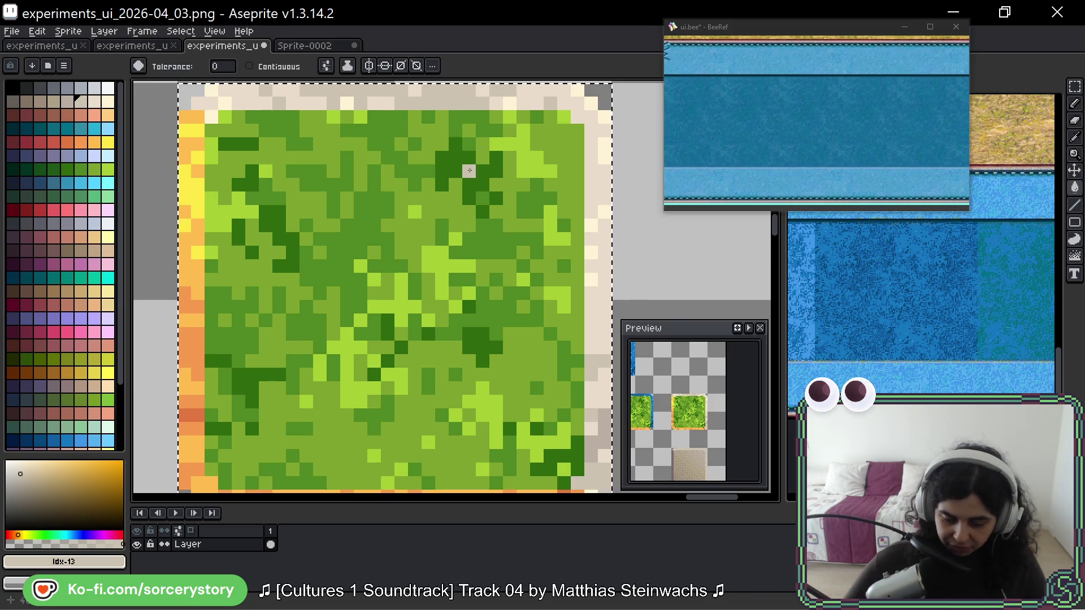
drag(563, 136, 548, 140)
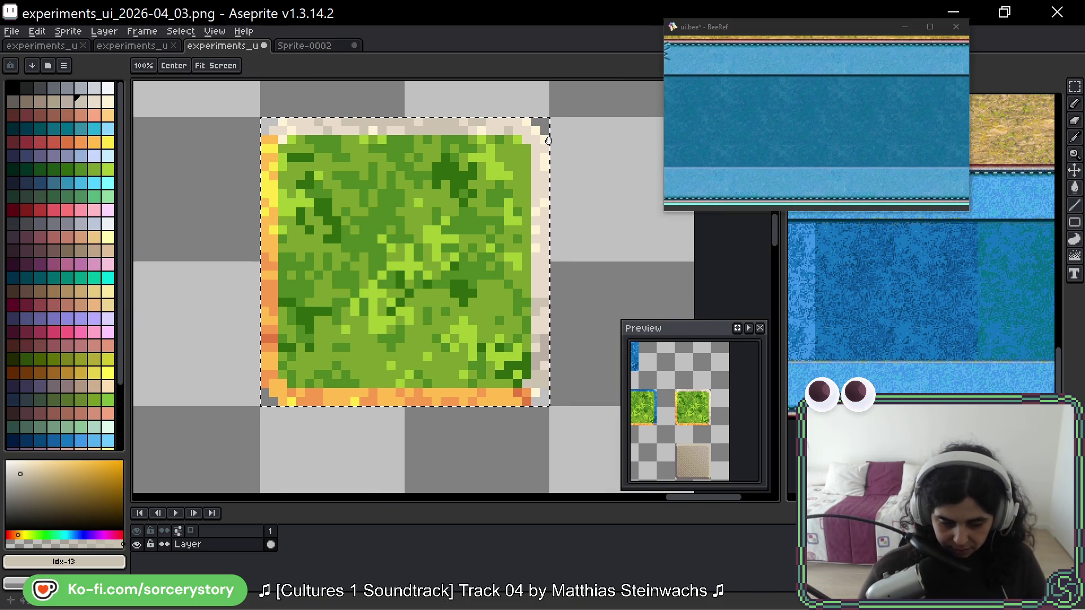
key(alt)
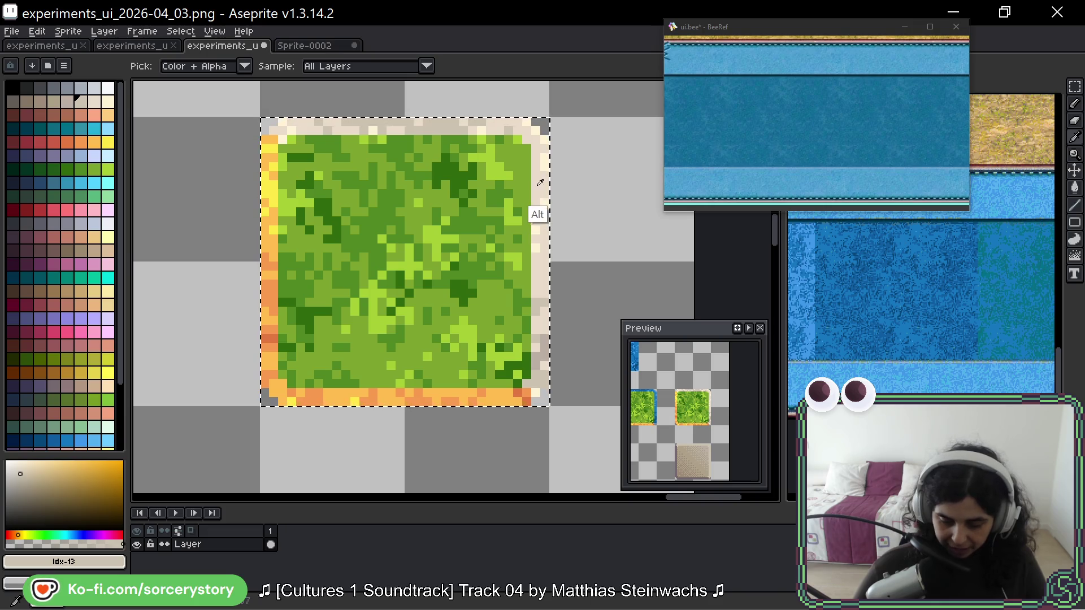
alt+click(542, 189)
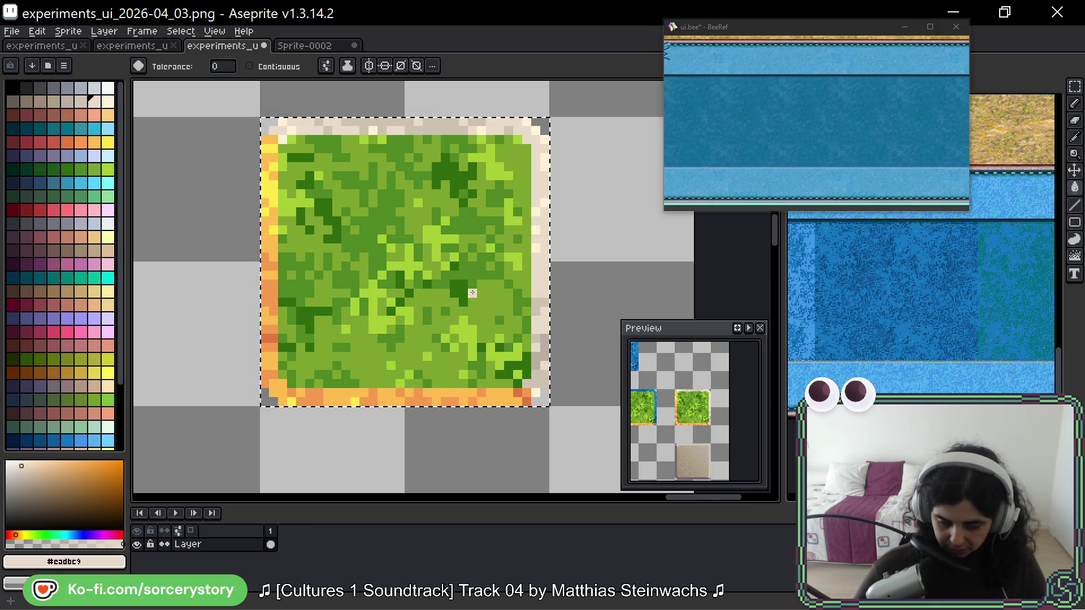
drag(468, 439, 473, 140)
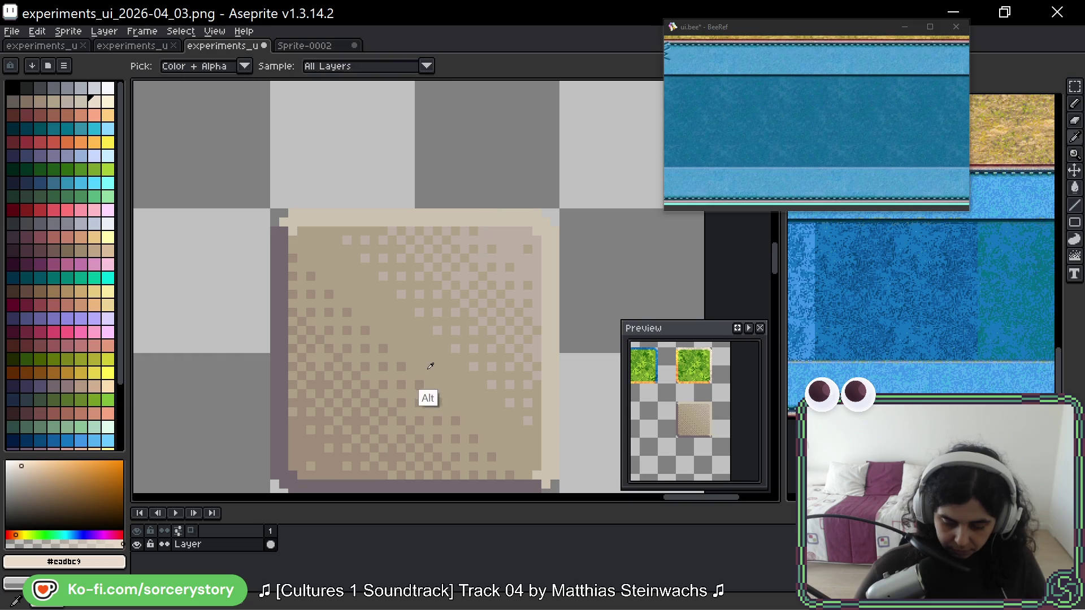
alt+click(427, 395)
drag(524, 177, 509, 553)
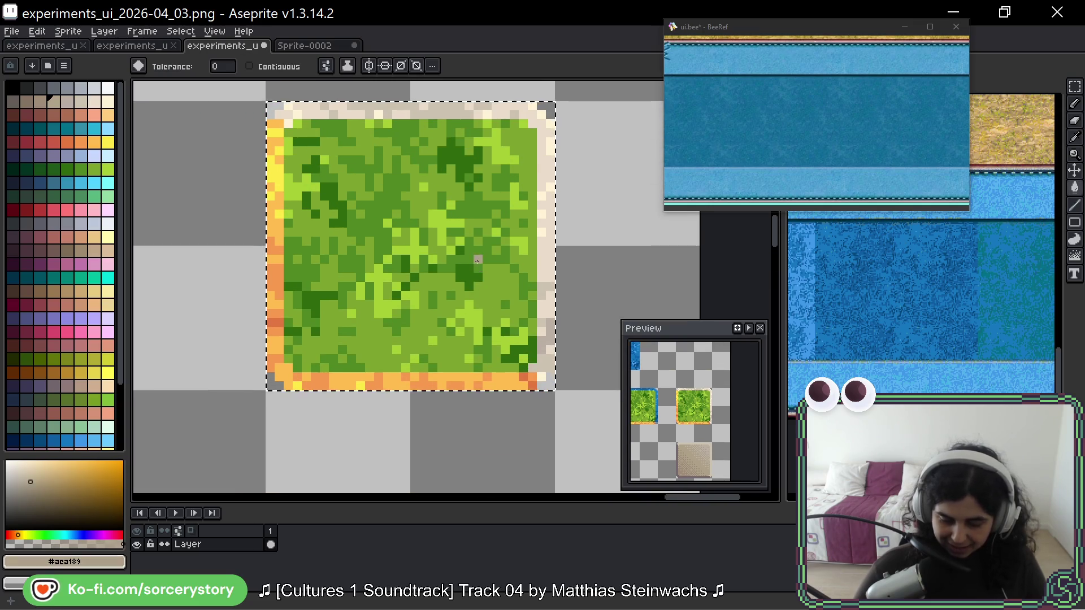
- Replace the dark, mid and lime green shades with greyish and lighter beiges
click(481, 287)
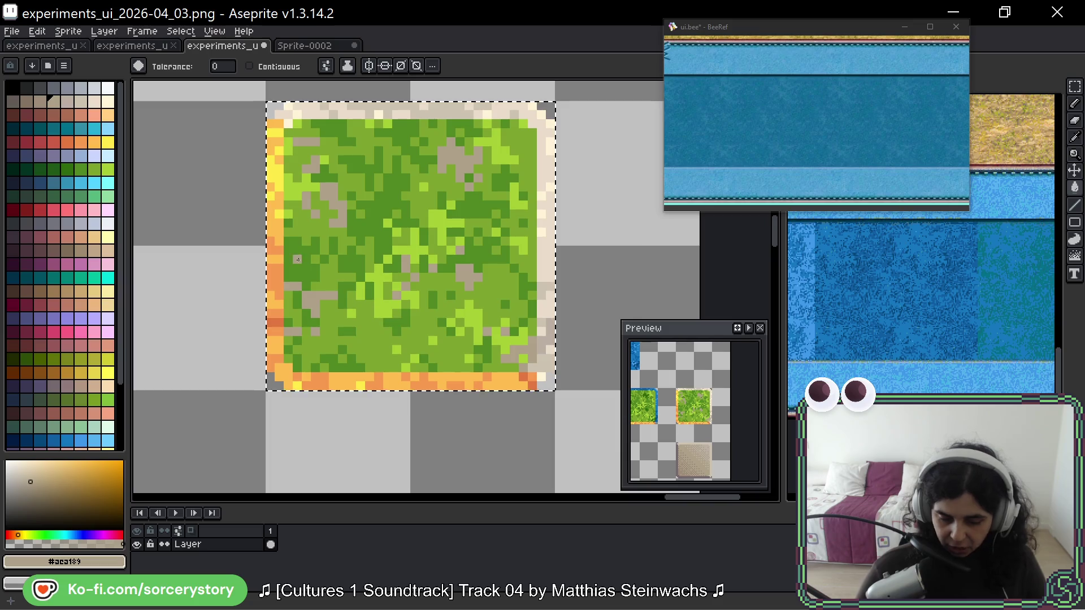
click(67, 101)
click(477, 158)
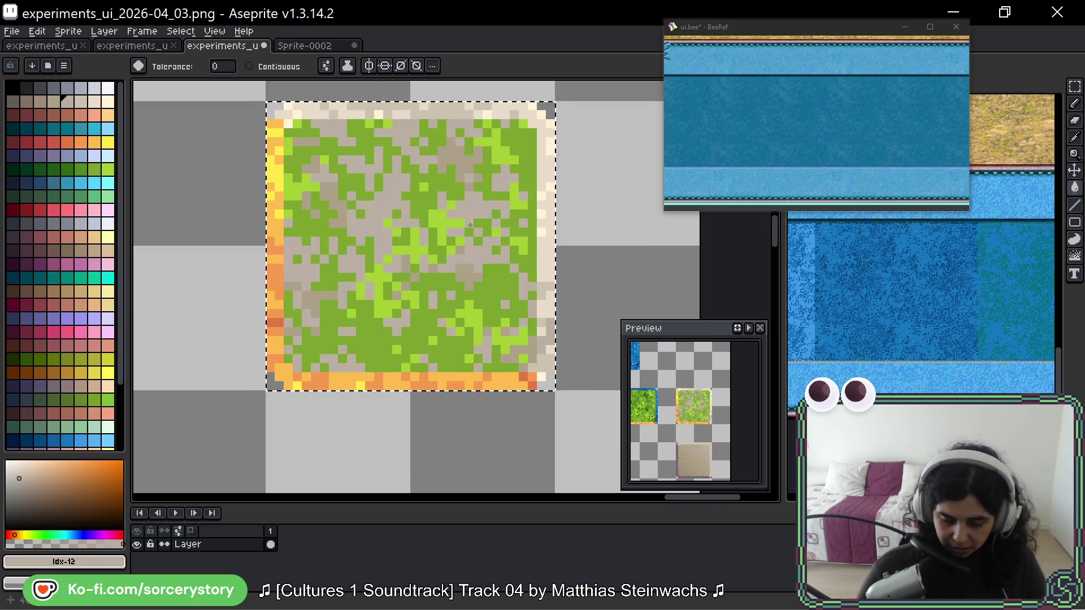
click(82, 103)
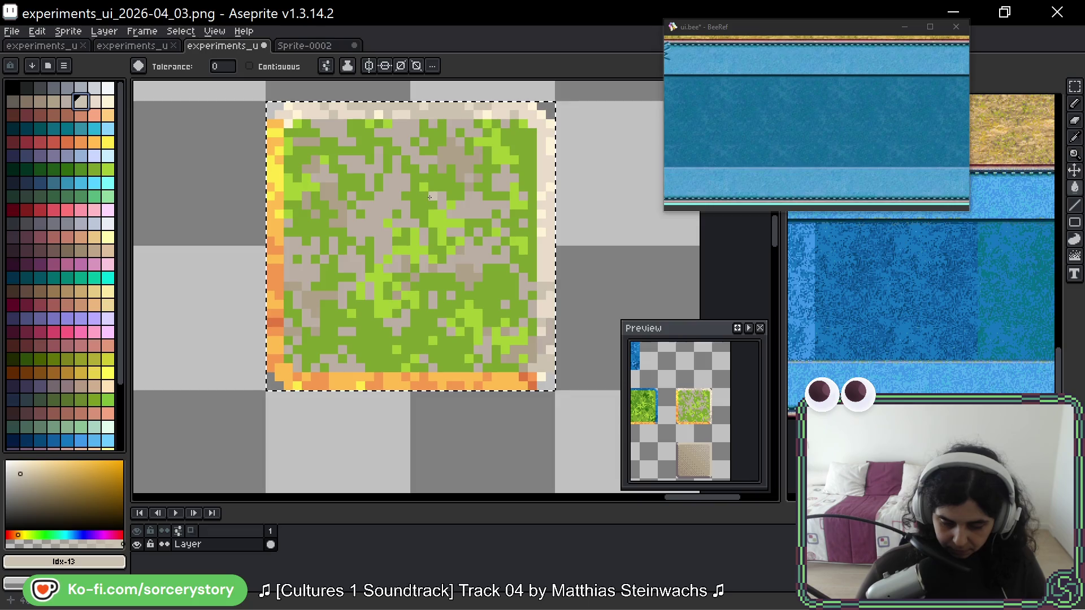
click(431, 197)
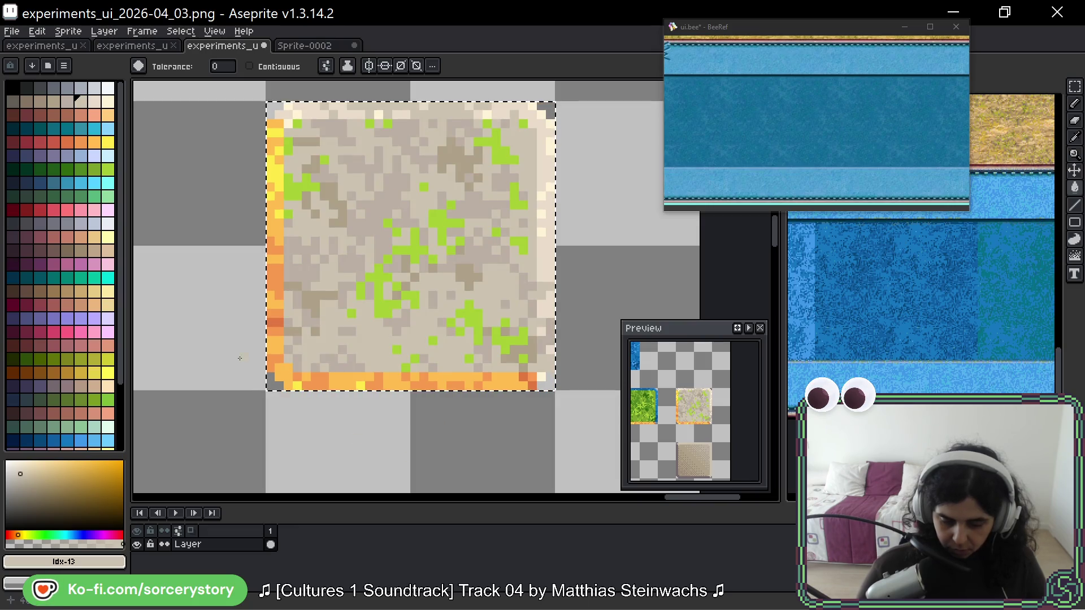
click(93, 102)
click(410, 249)
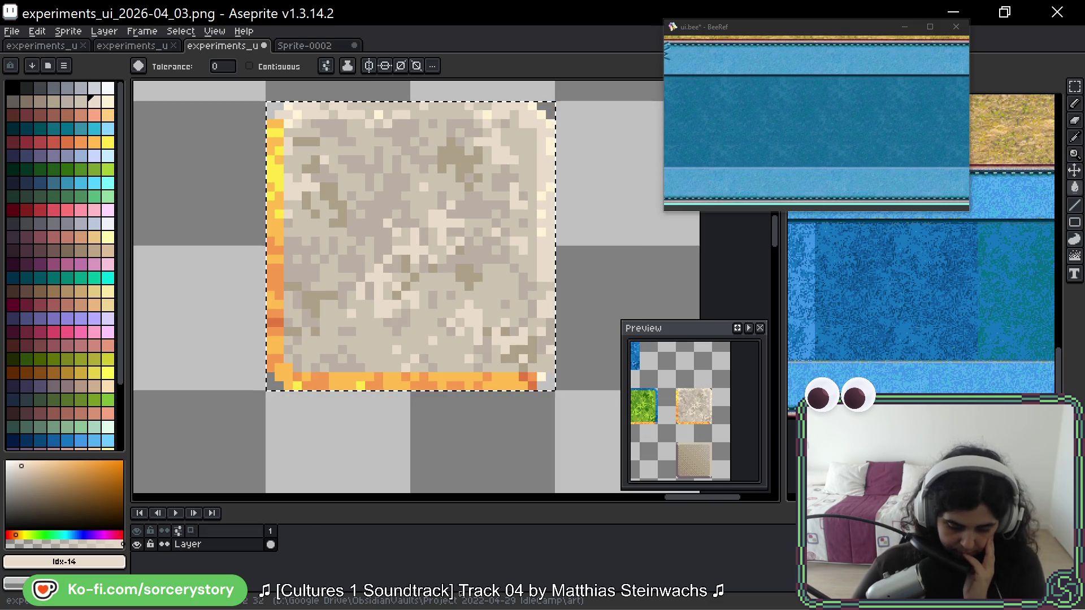
- Undo the beige trial fills back to the green tile and recentre it
key(ctrl+z)
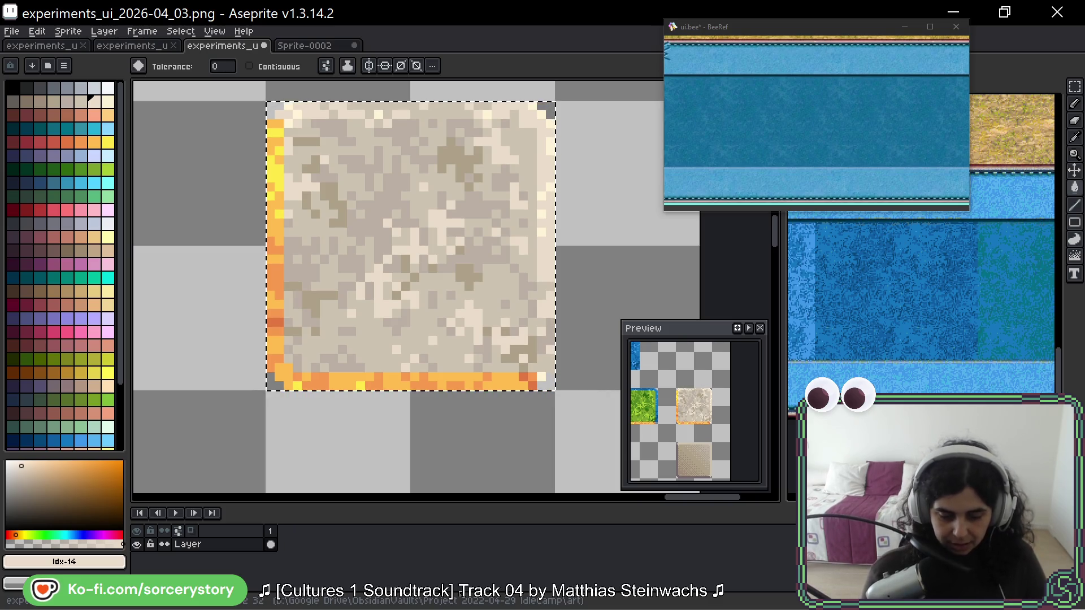
key(ctrl+z)
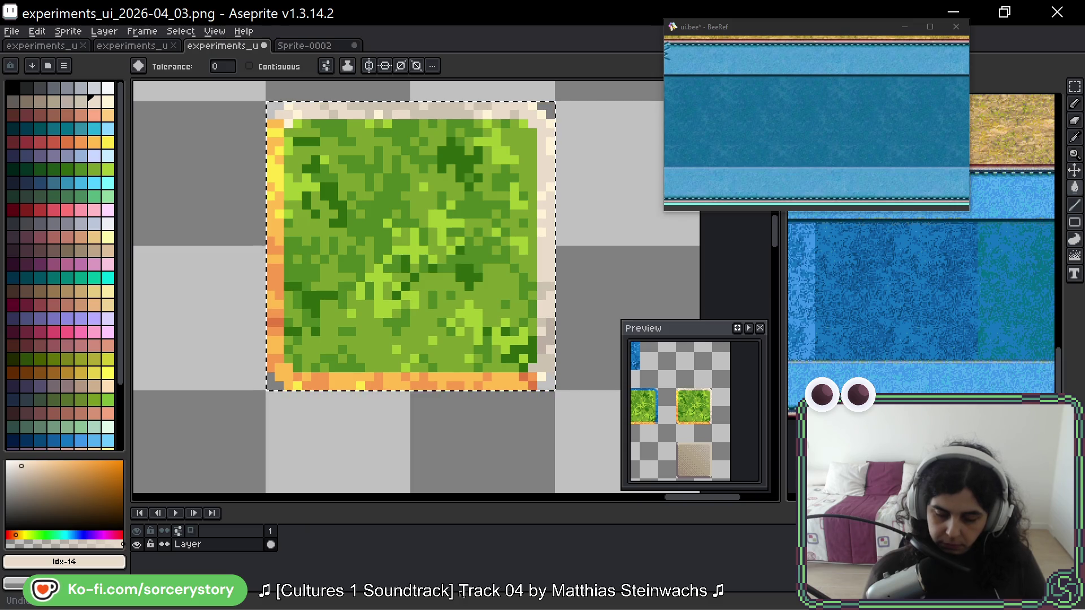
key(ctrl+z)
key(ctrl+y)
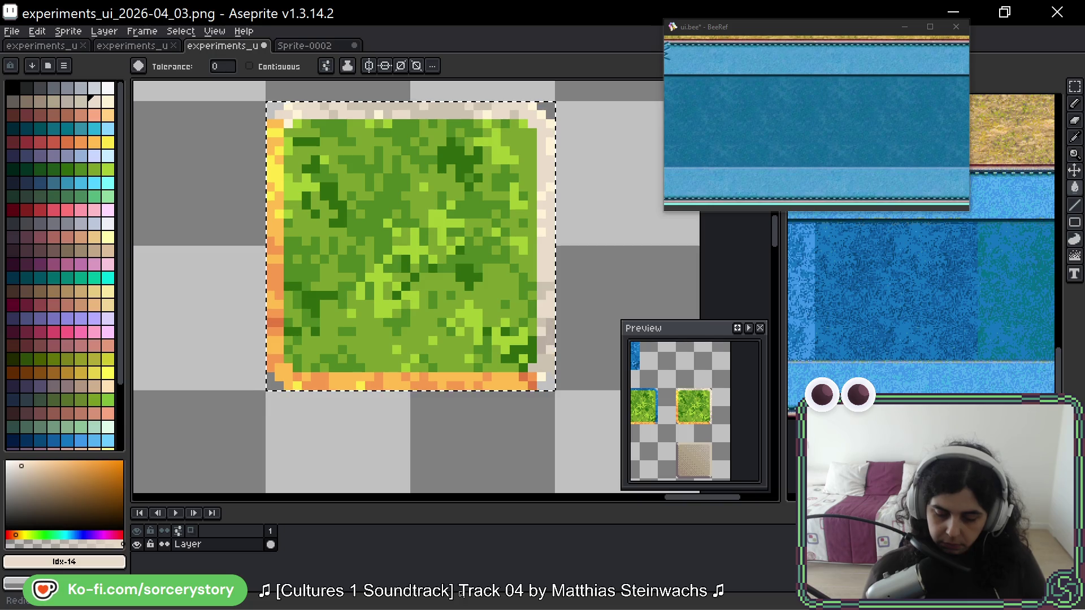
scroll(514, 303, down, 5)
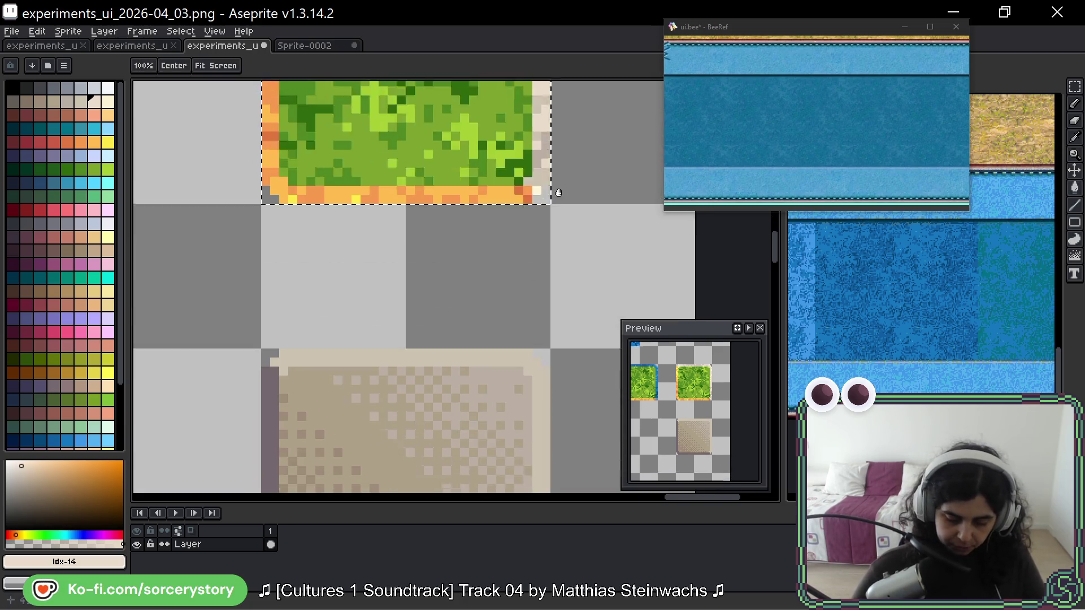
scroll(529, 343, up, 3)
drag(529, 344, 553, 489)
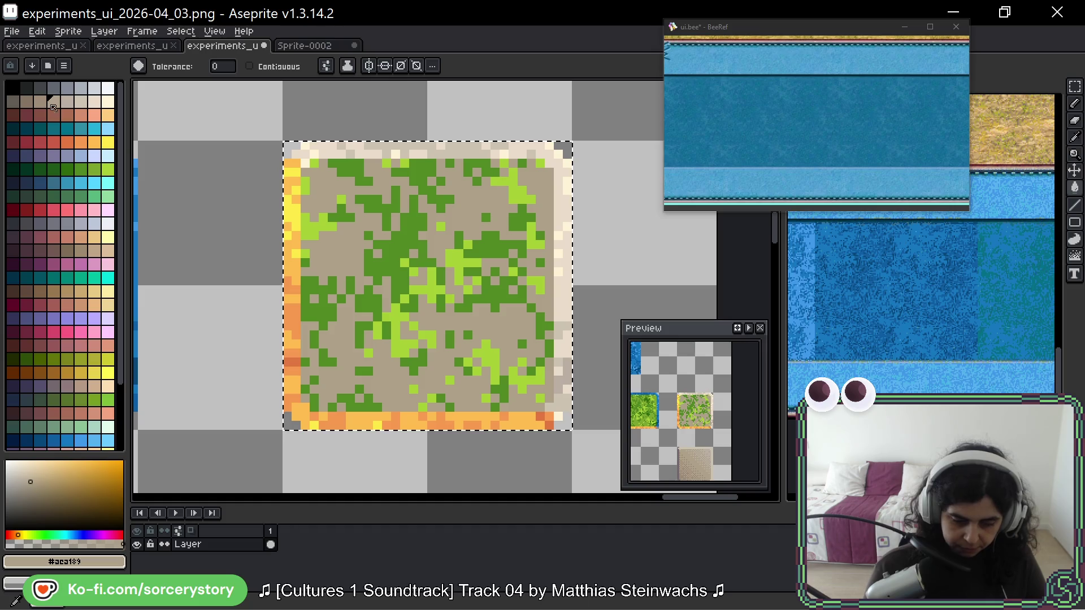
- Replace all dark-green pixels with a darker brown
click(70, 105)
alt+click(427, 261)
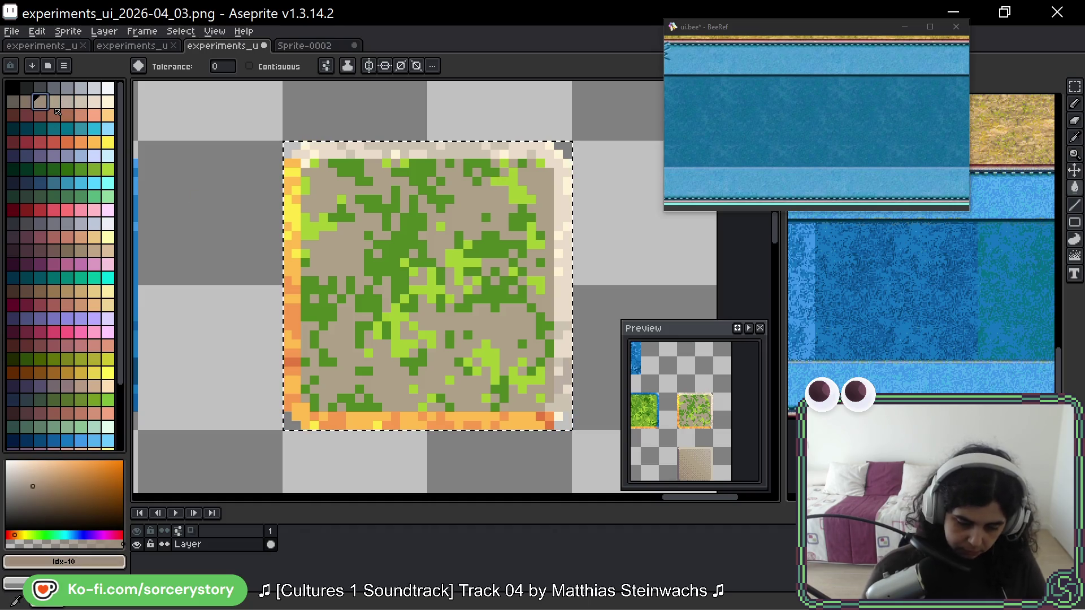
click(412, 240)
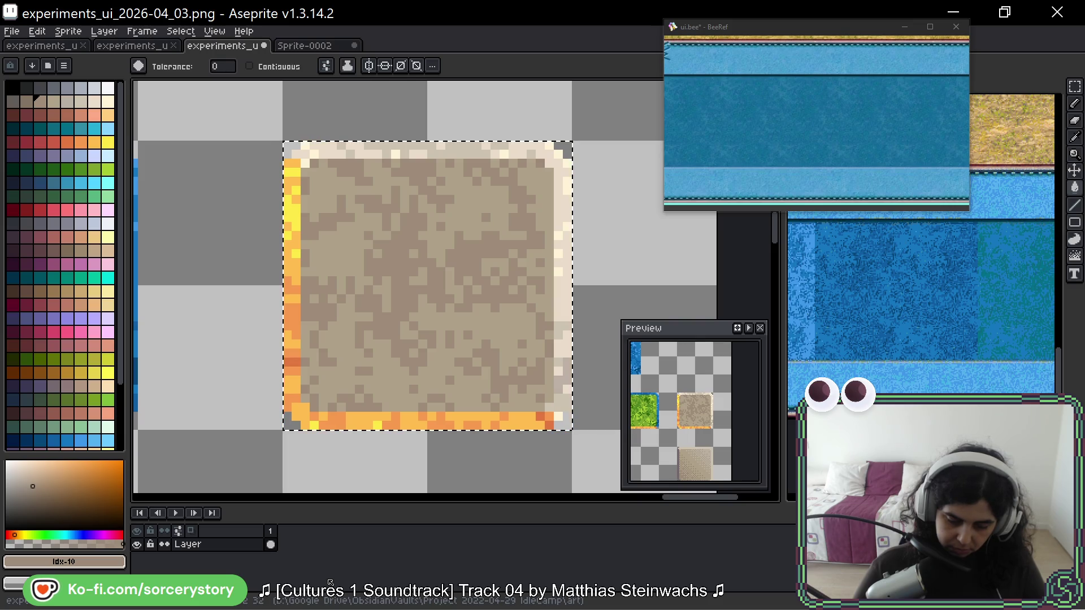
scroll(456, 235, down, 5)
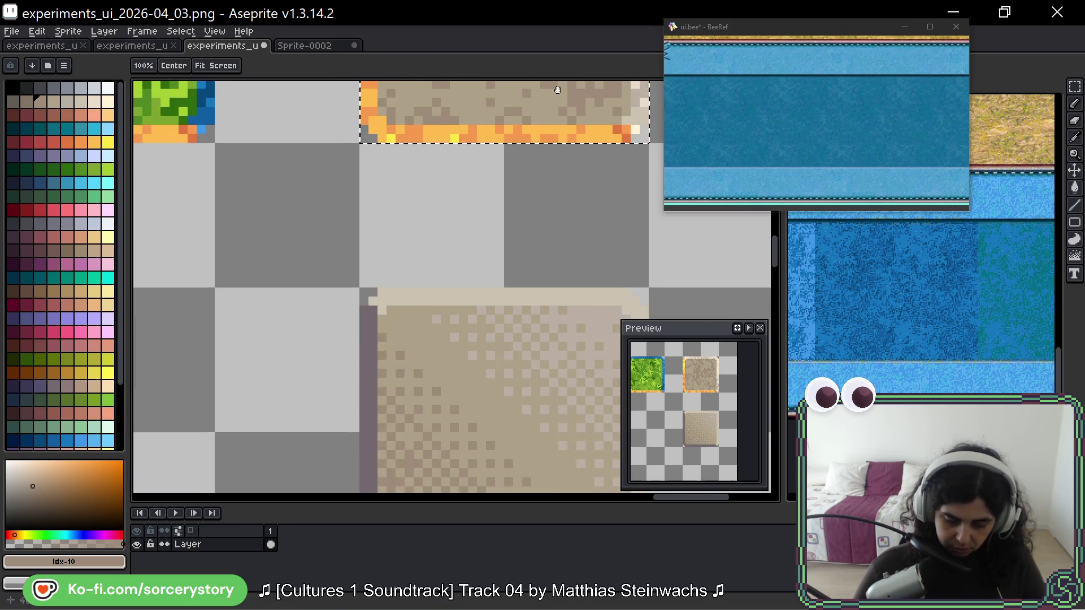
- Sample the lower tile's purple-grey and fill the dirt tile's border pixels with it
scroll(456, 235, up, 1)
alt+click(370, 300)
drag(493, 190, 447, 377)
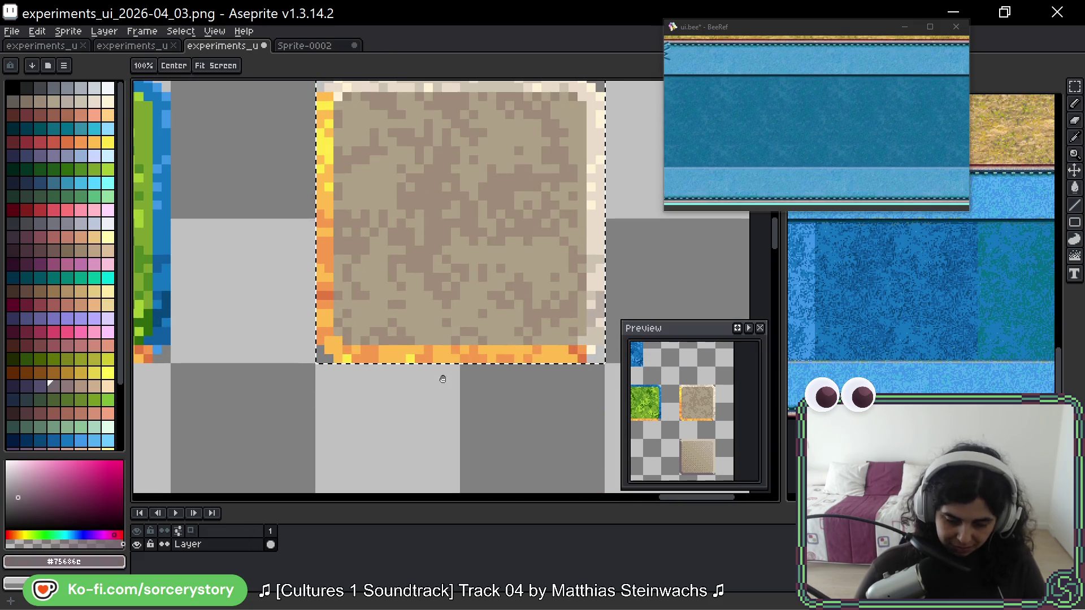
drag(350, 218, 358, 260)
key(g)
click(354, 327)
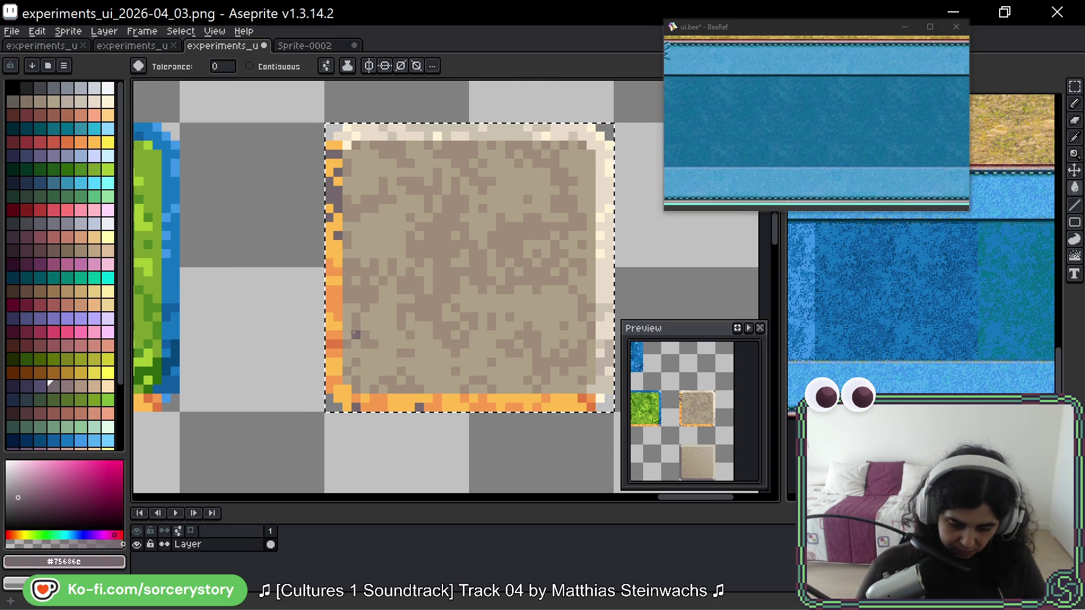
click(338, 254)
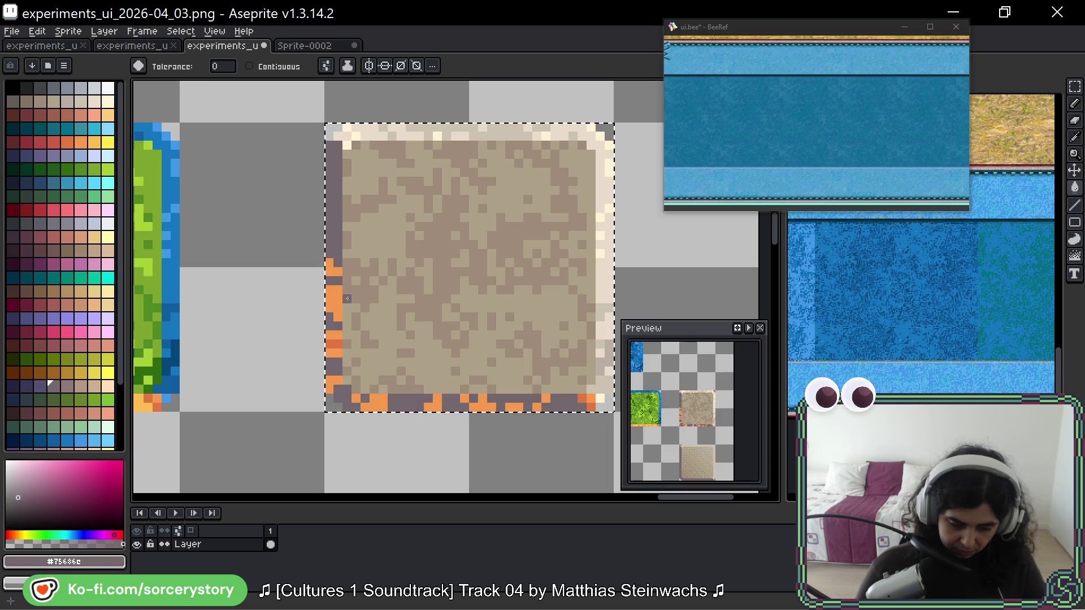
- Try a dark purple on the orange border pixels, undoing and then redoing it
click(41, 390)
click(334, 306)
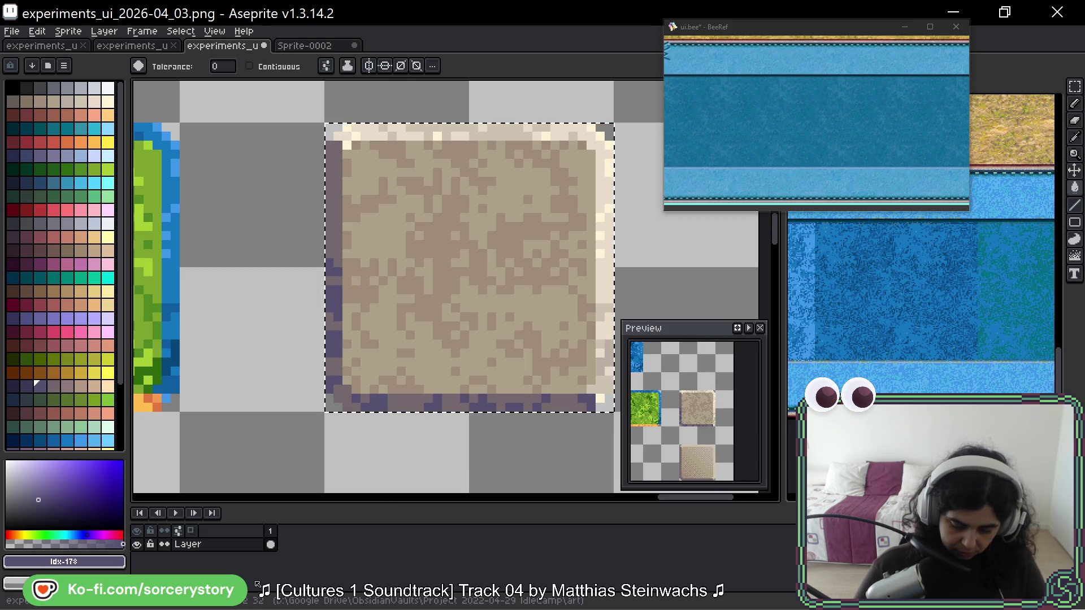
key(ctrl+z)
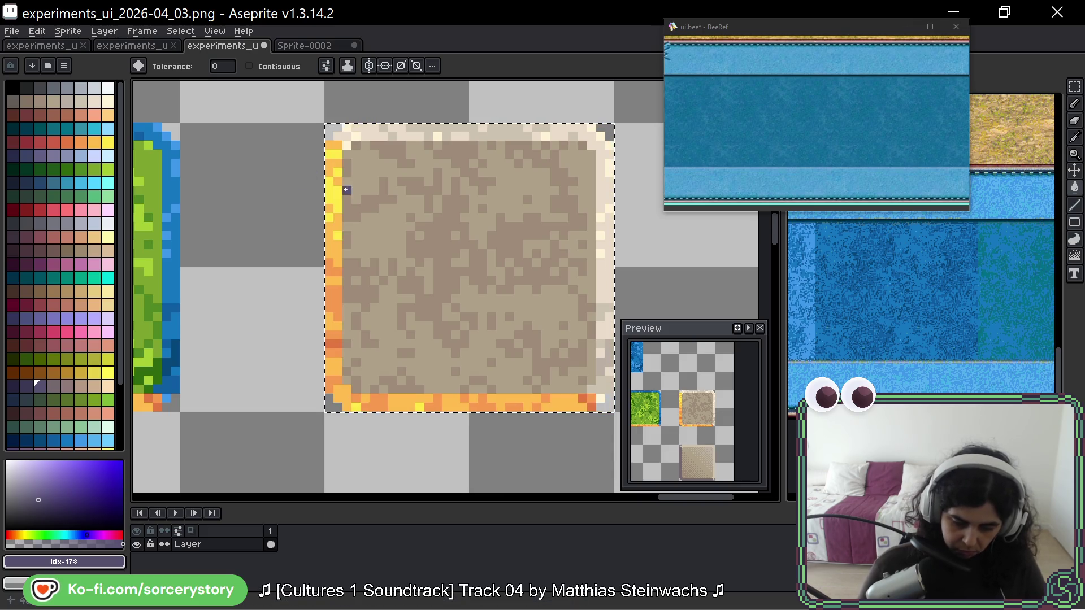
drag(368, 494, 329, 200)
mouse_move(295, 340)
mouse_down()
mouse_move(346, 257)
mouse_move(325, 321)
mouse_up()
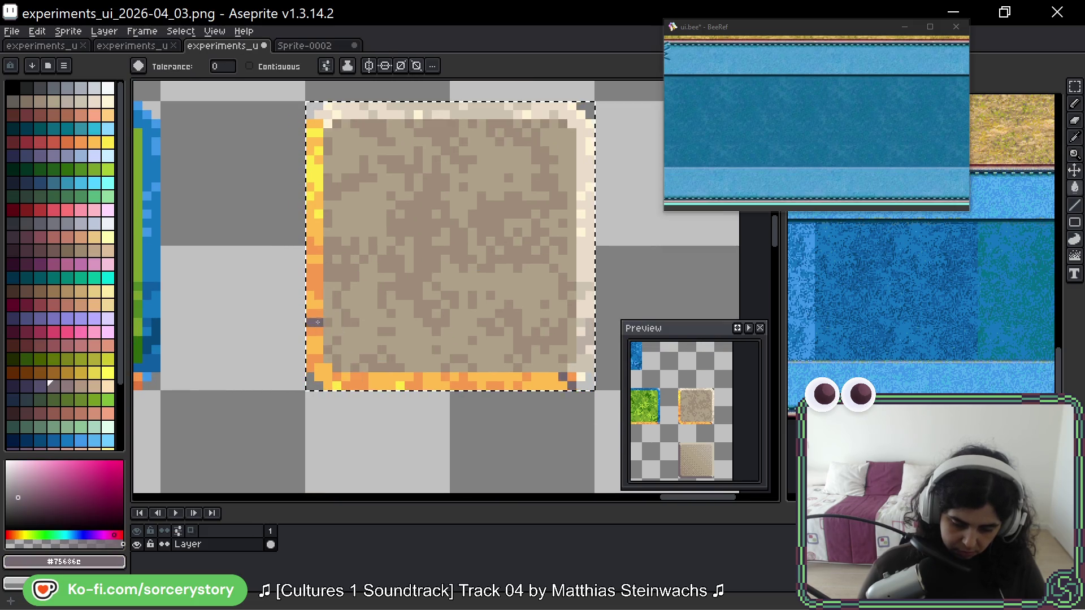
key(ctrl+y)
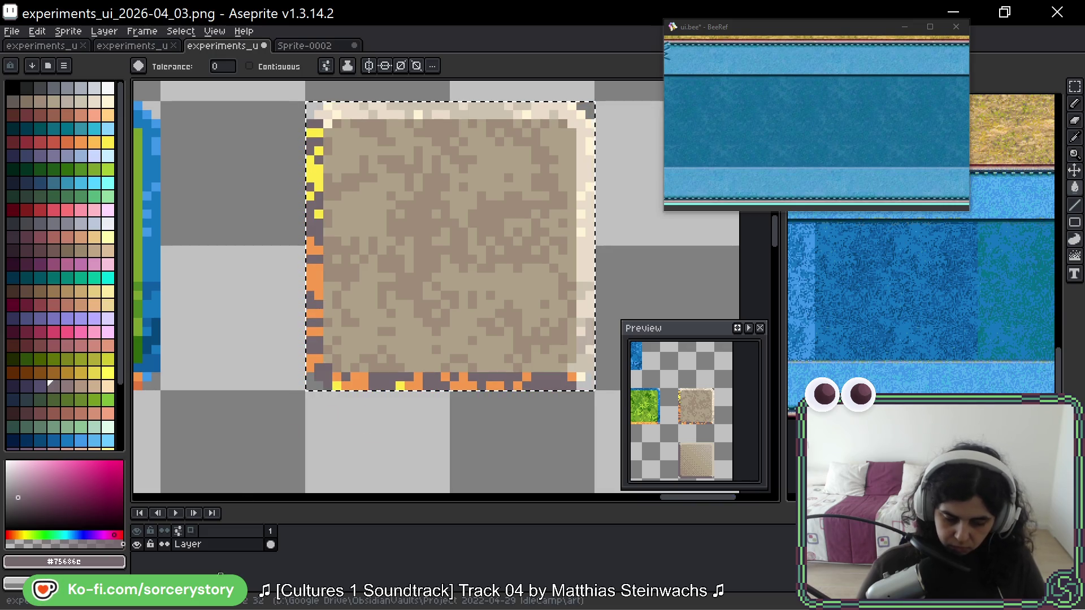
- Turn all yellow and orange edge pixels of the dirt tile dark purple
key(bracketleft)
click(328, 249)
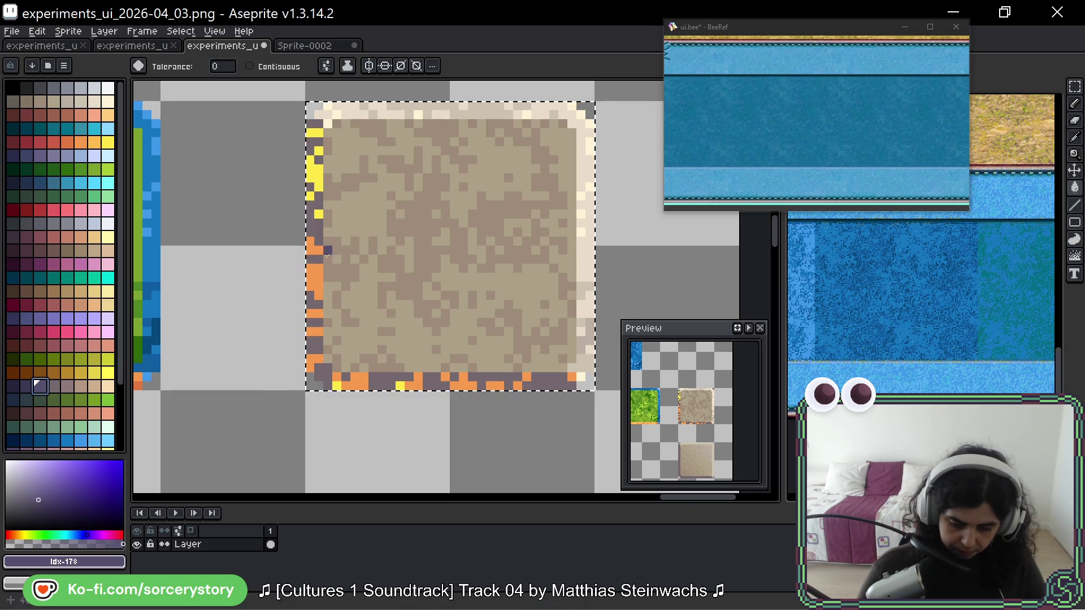
click(319, 177)
click(314, 334)
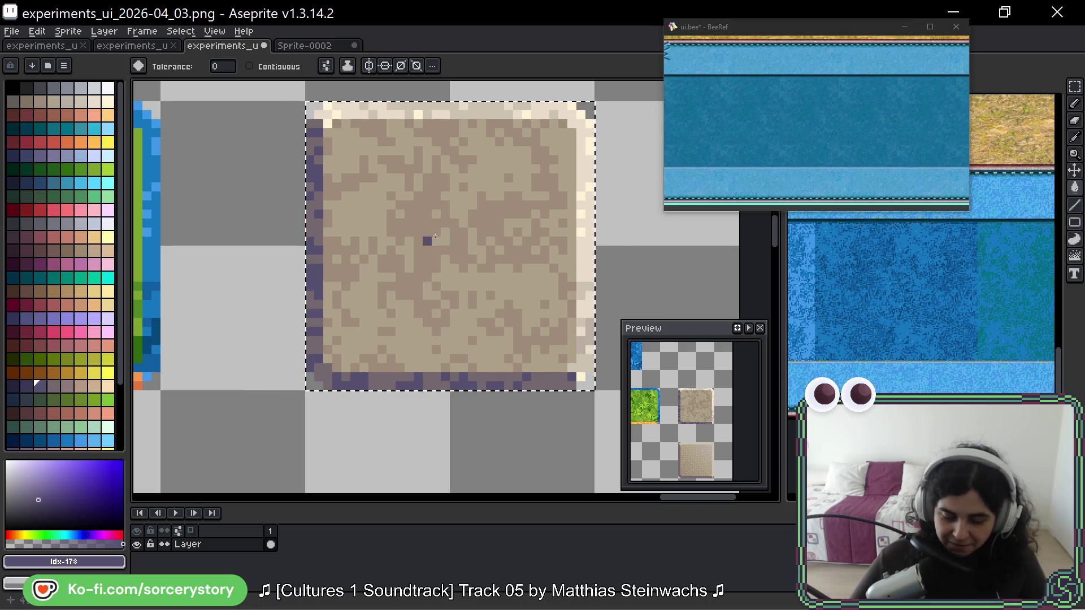
scroll(533, 200, down, 2)
click(1075, 86)
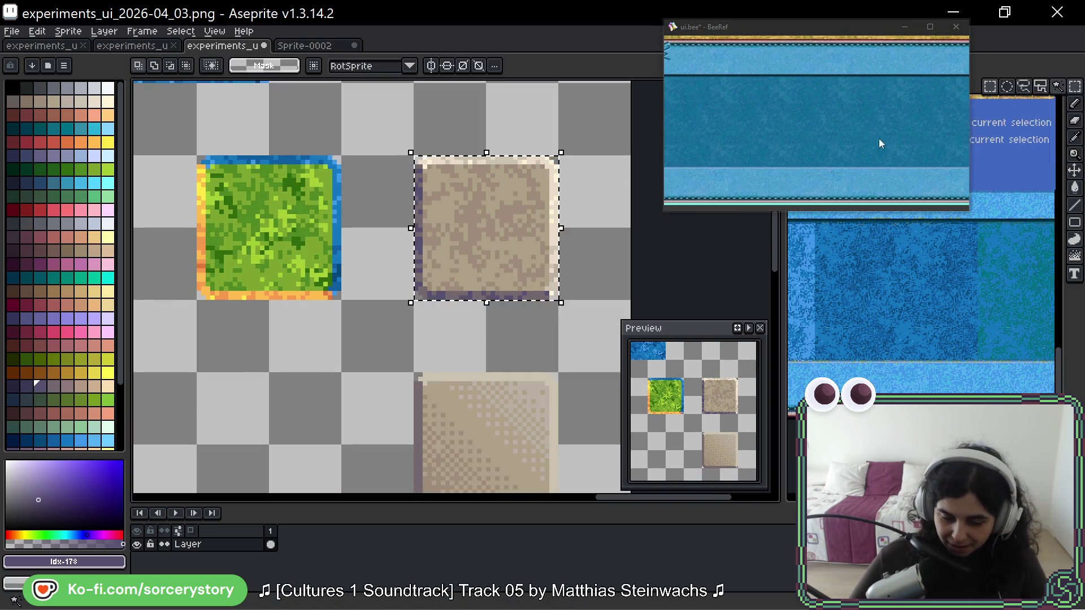
- Place a copy of the grass tile over the dirt tile slot
mouse_move(246, 173)
mouse_down()
mouse_move(307, 275)
mouse_move(500, 249)
mouse_up()
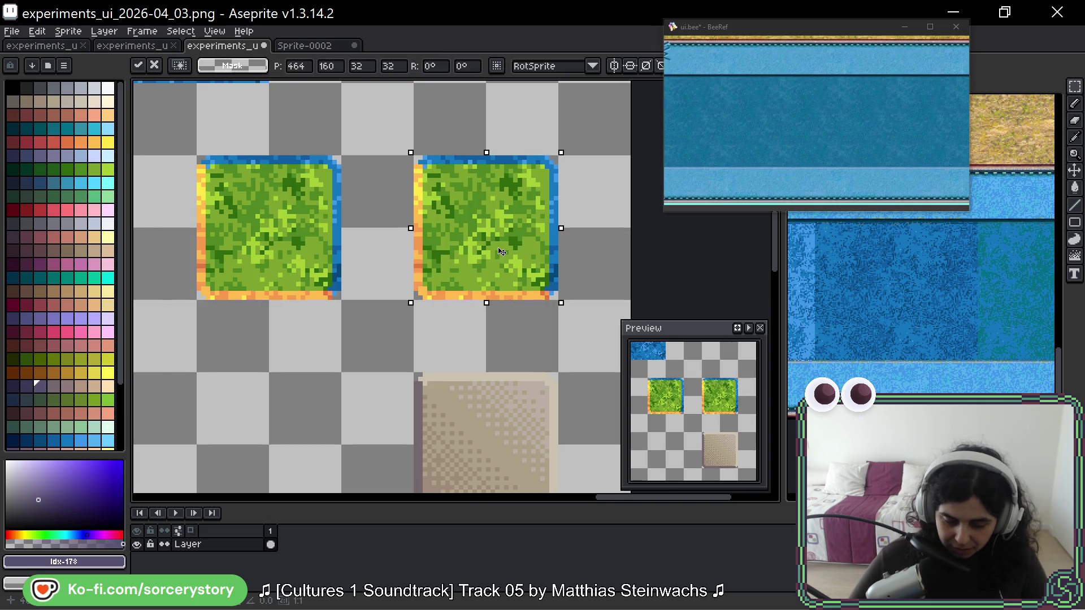
scroll(500, 249, up, 2)
key(space)
mouse_move(608, 110)
mouse_down()
mouse_move(608, 219)
mouse_move(583, 164)
mouse_up()
drag(566, 424, 546, 292)
mouse_move(513, 441)
mouse_down()
mouse_move(530, 412)
mouse_move(523, 362)
mouse_move(491, 461)
mouse_move(492, 550)
mouse_up()
- Fill the light-blue edge pixels and dark-blue corner block with sand colour #ccc3b1
alt+click(526, 361)
click(532, 134)
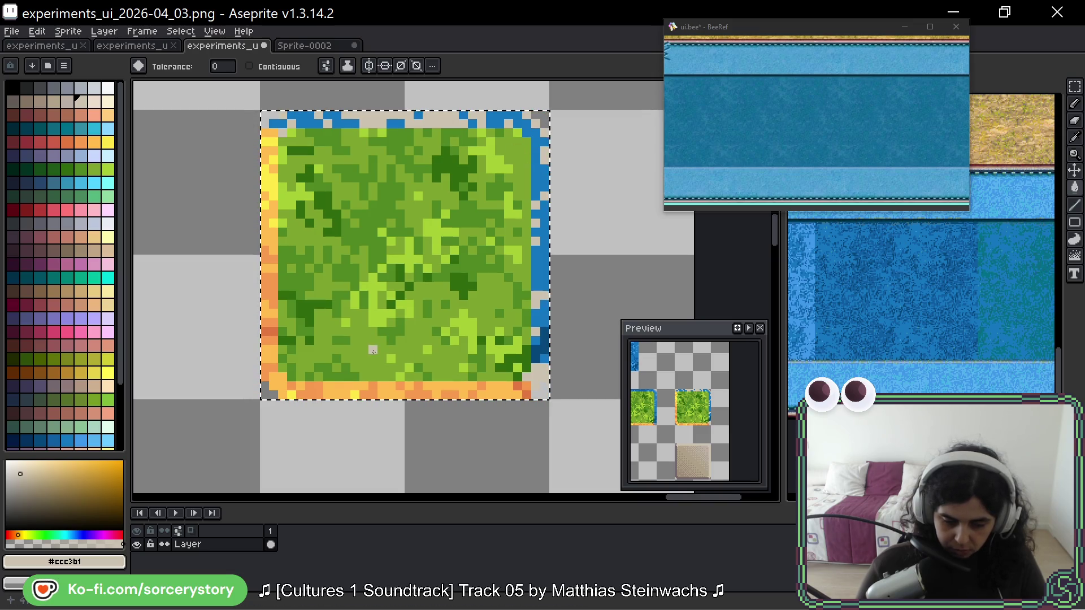
alt+click(531, 128)
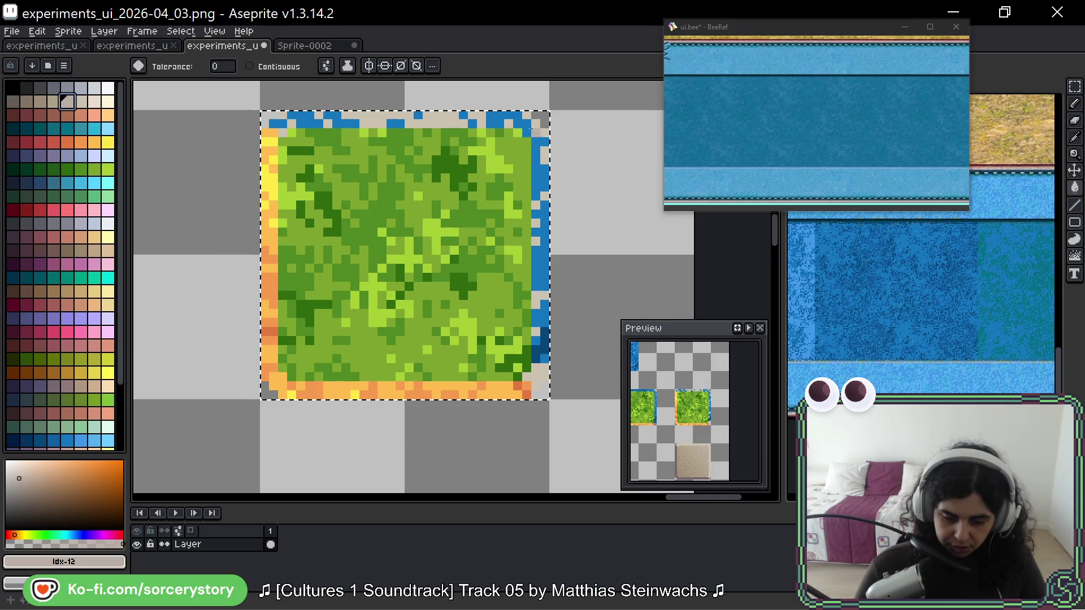
click(528, 129)
click(537, 342)
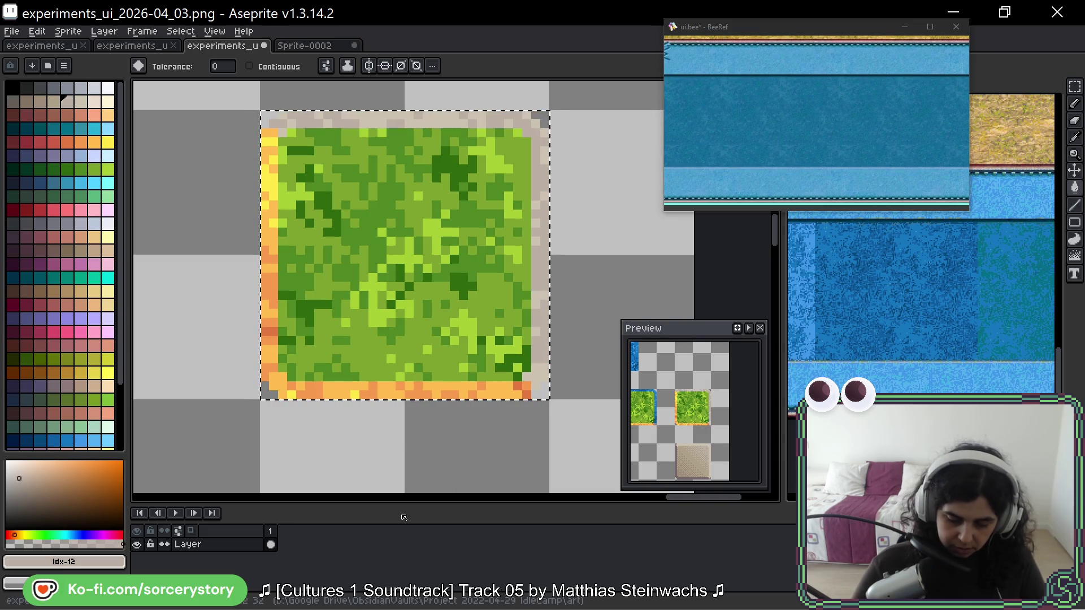
scroll(396, 339, down, 5)
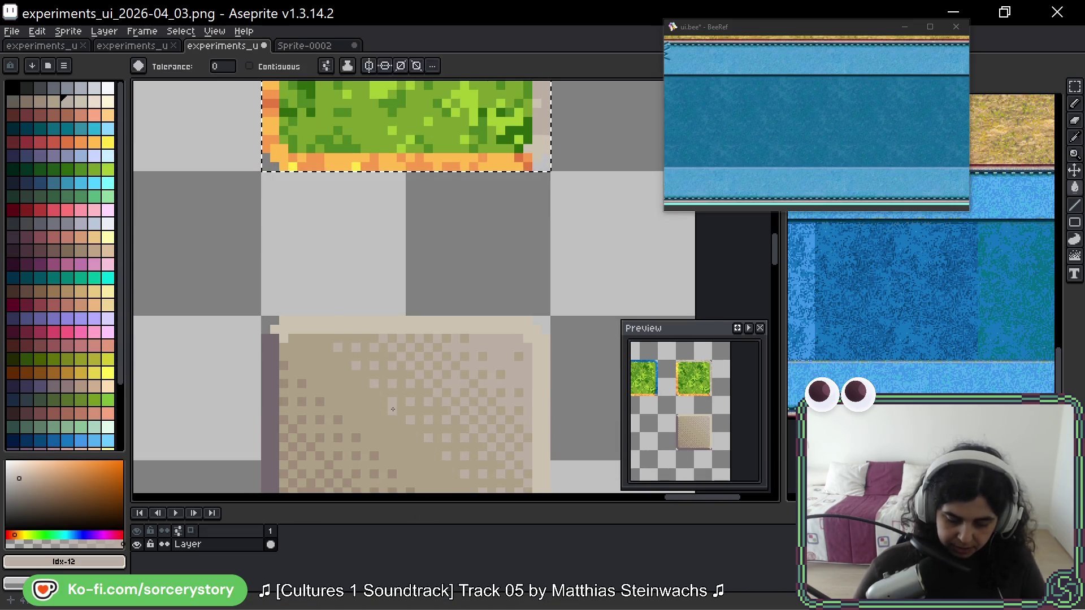
drag(526, 152, 526, 390)
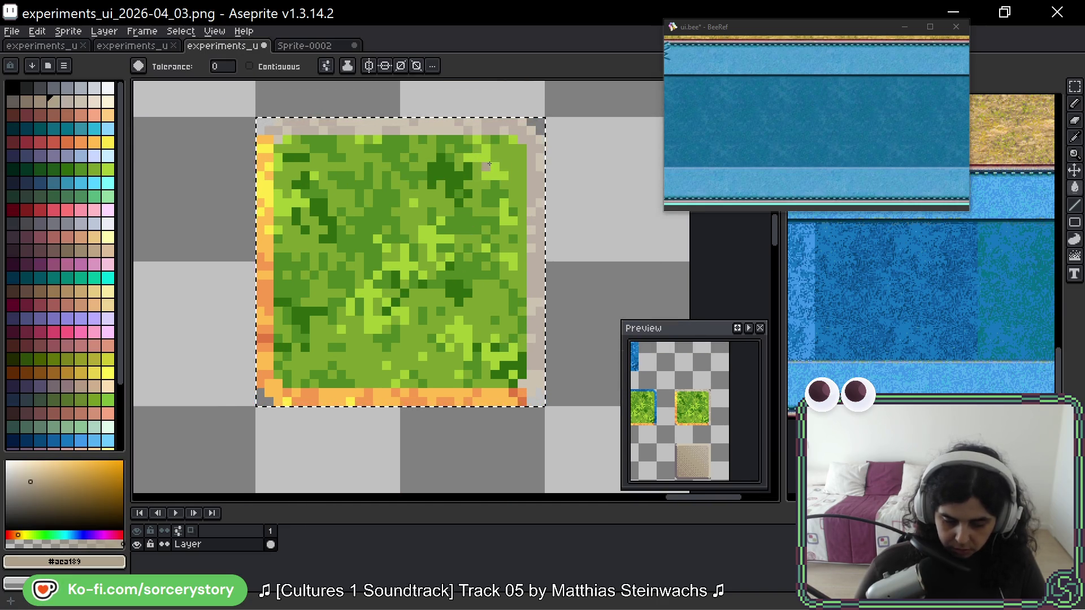
- Recolour the mid-green pixels beige and the dark and light greens grey-brown
click(471, 305)
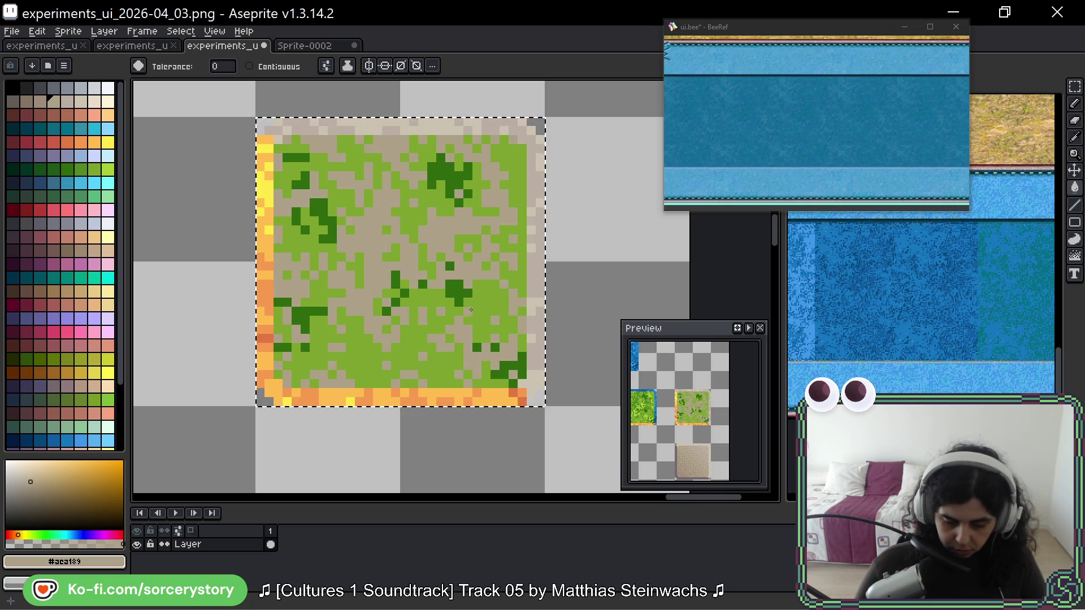
key(bracketleft)
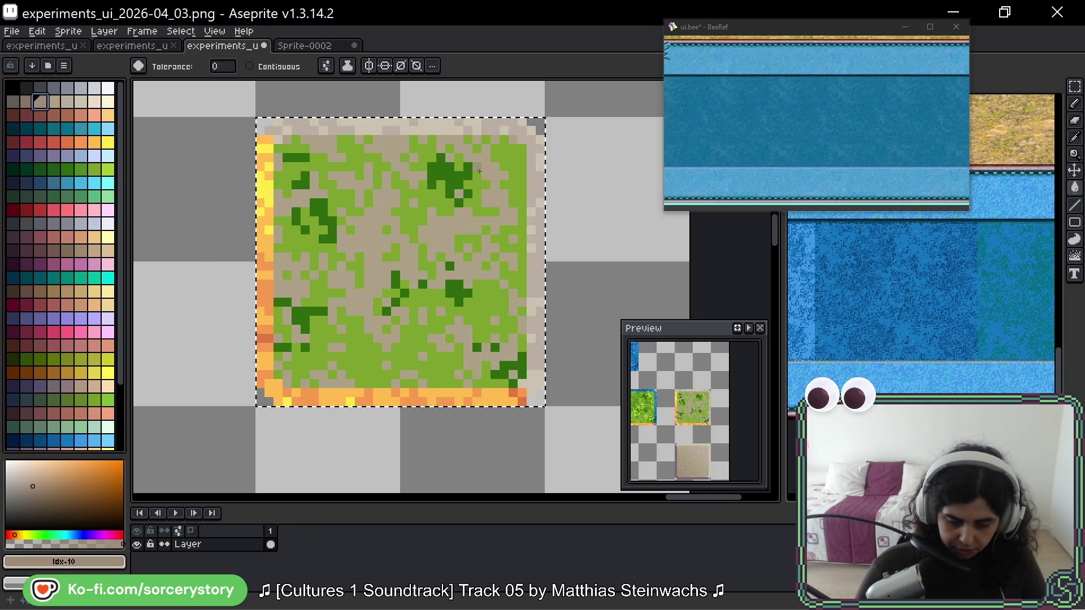
click(444, 185)
click(444, 204)
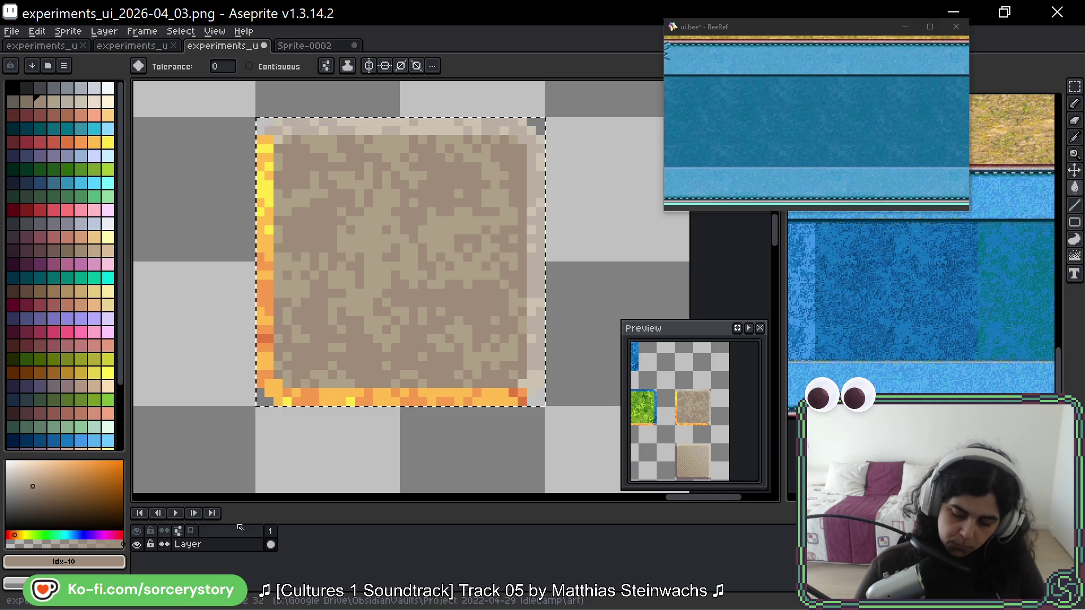
- Turn the orange pixels along the left and bottom border dark purple
mouse_move(239, 527)
mouse_down()
mouse_move(296, 284)
mouse_move(336, 311)
mouse_up()
alt+click(335, 313)
scroll(345, 308, up, 3)
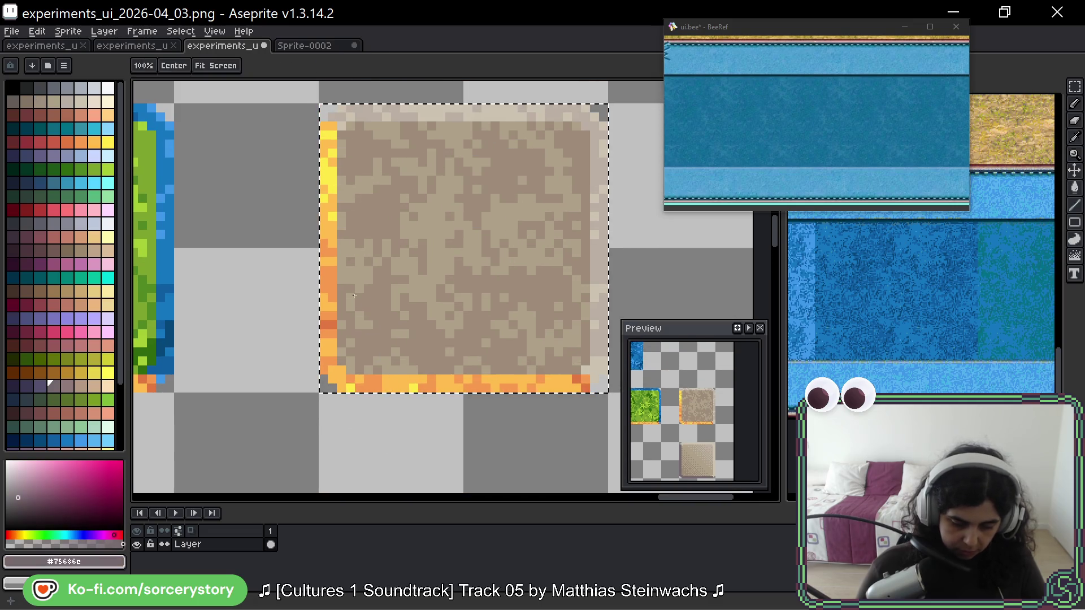
click(329, 174)
click(327, 265)
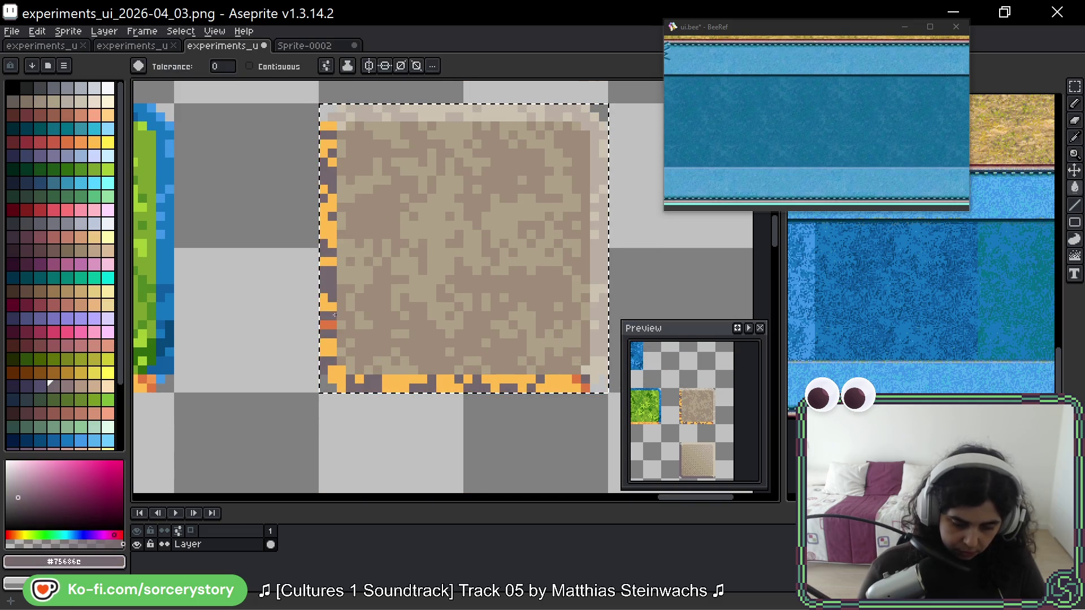
click(40, 386)
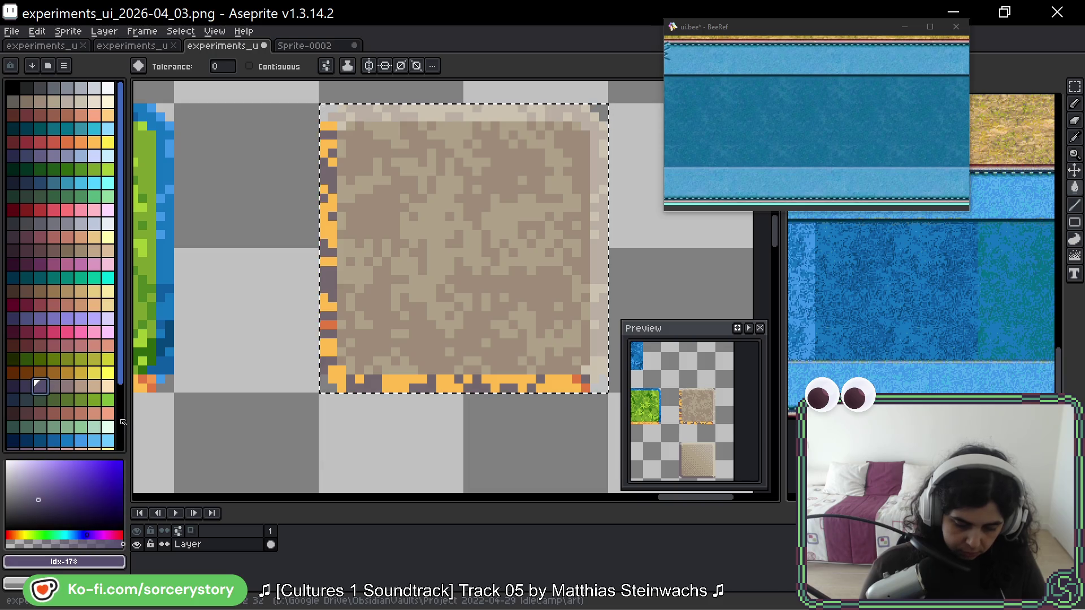
click(326, 146)
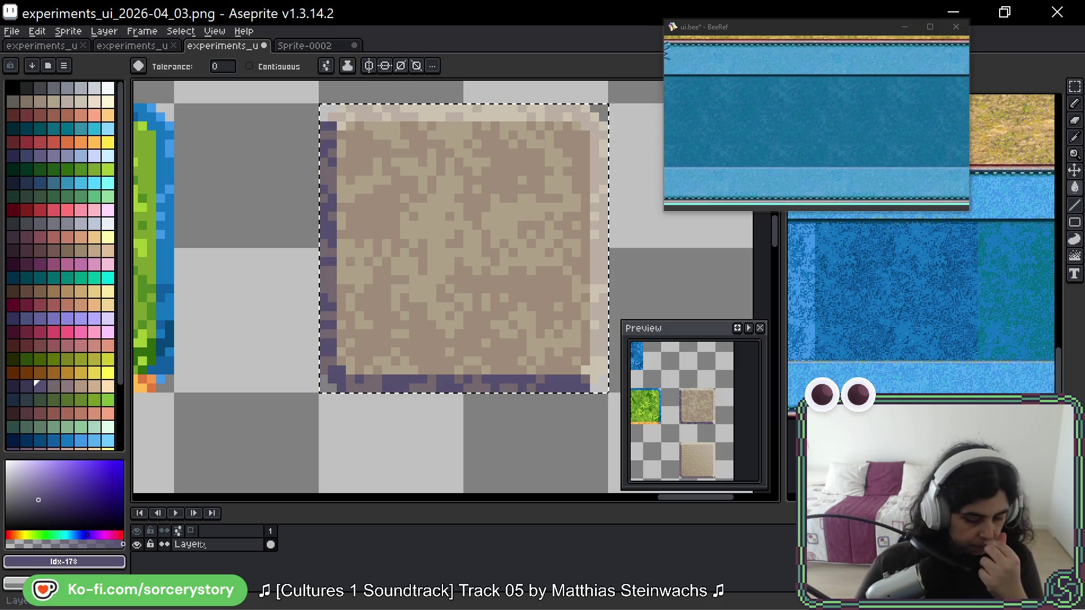
scroll(550, 312, down, 7)
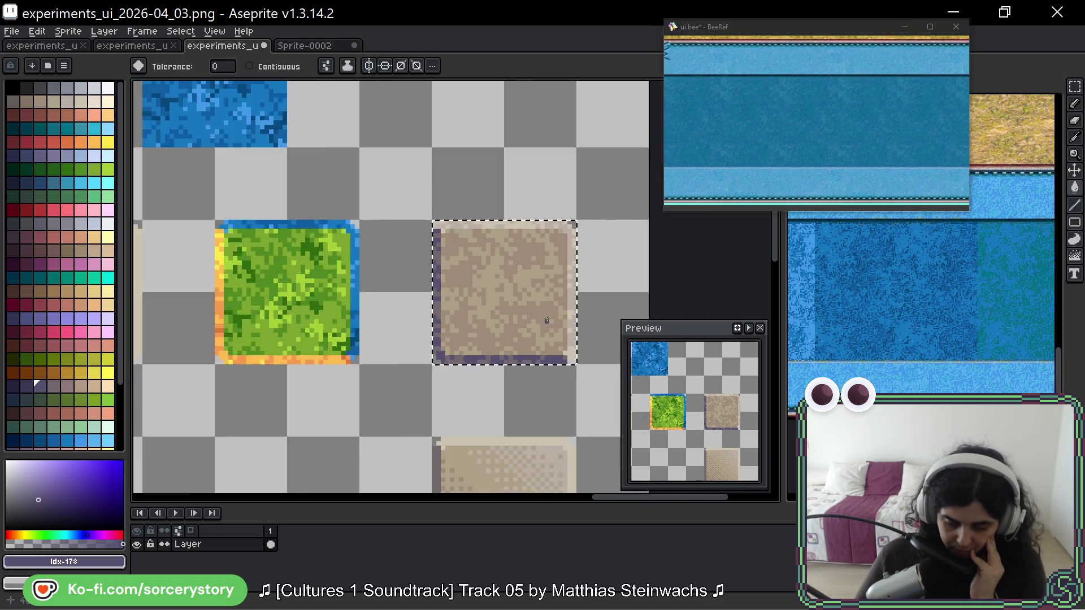
- Duplicate the dark framed panel and place the copy in an empty spot on the sheet
key(ctrl+d)
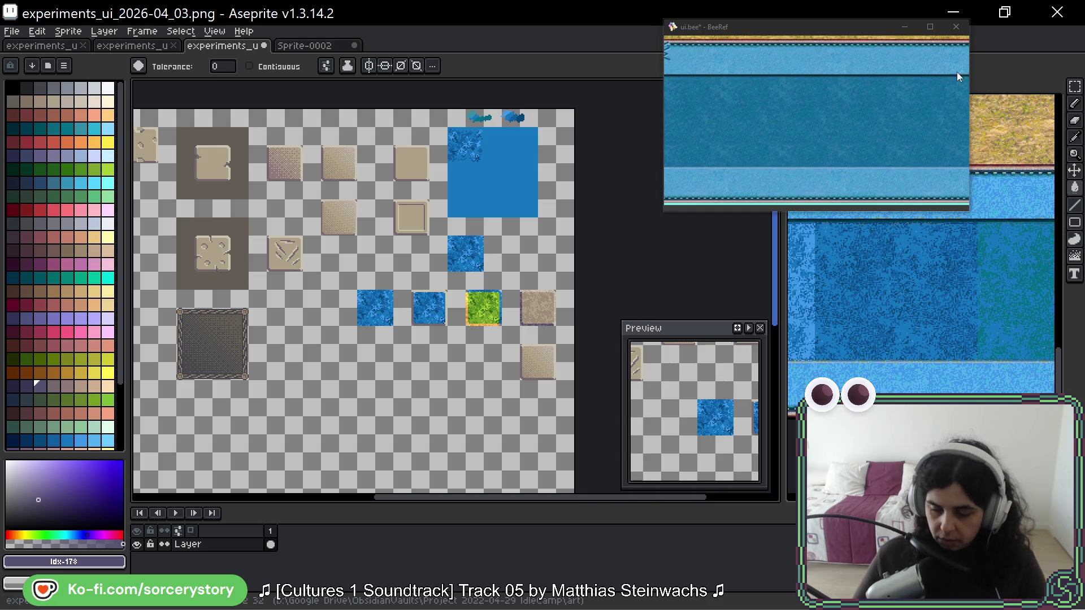
key(m)
drag(219, 264, 436, 226)
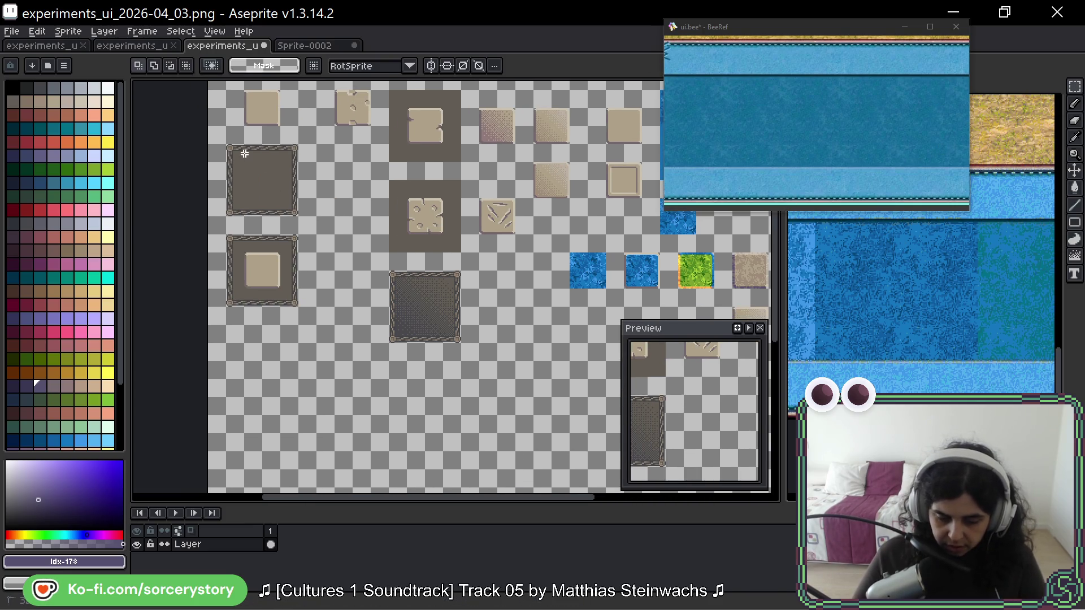
drag(229, 148, 298, 216)
key(ctrl+c)
key(ctrl+v)
drag(574, 378, 557, 302)
key(Return)
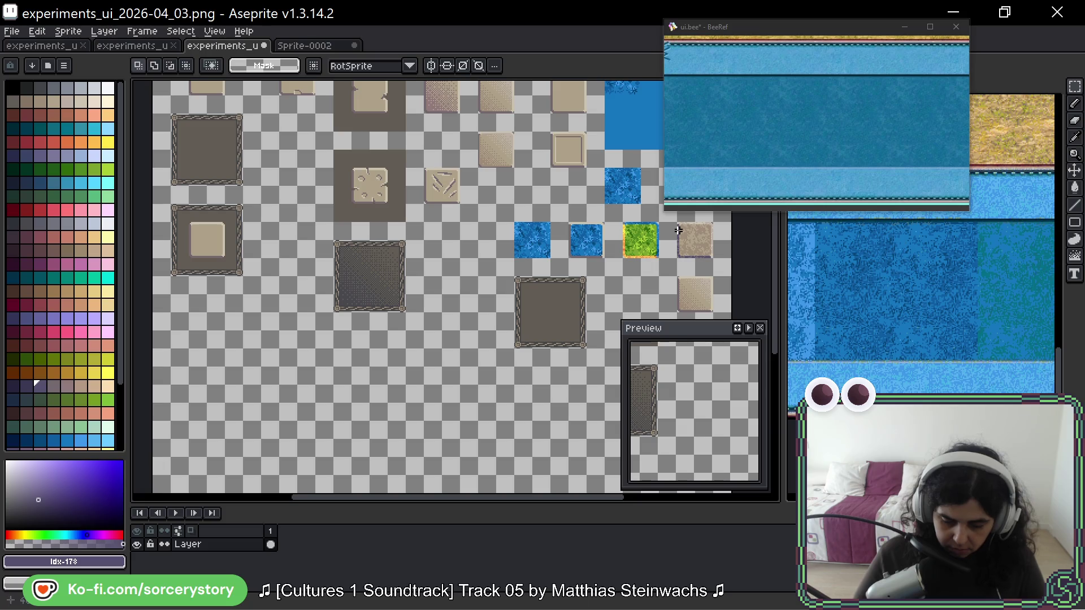
- Paste a copy of the dirt tile into the centre of the new panel
key(ctrl+c)
key(ctrl+v)
drag(697, 246, 553, 319)
key(Return)
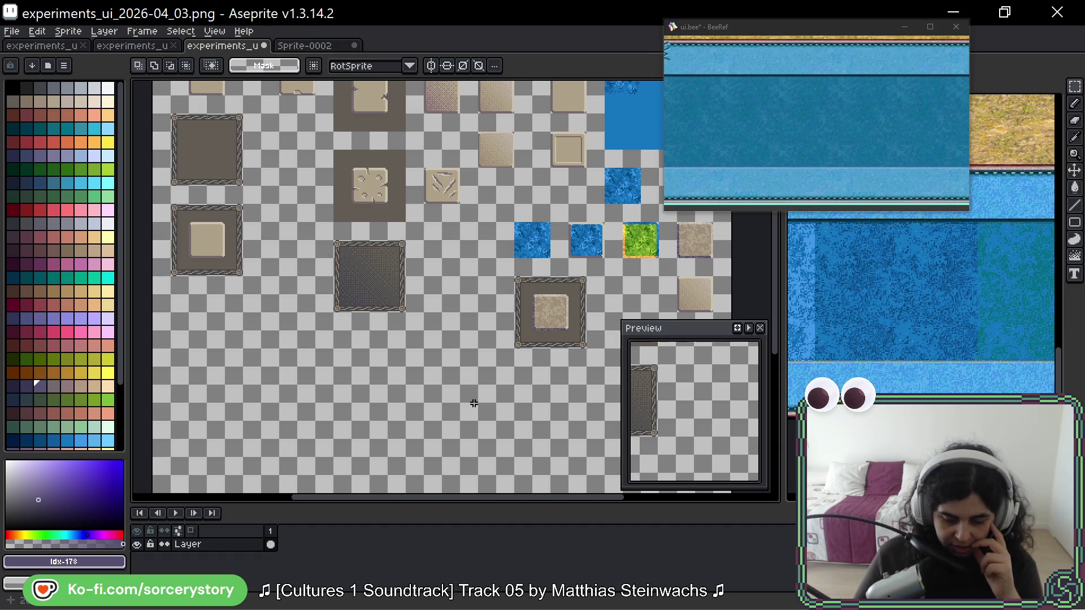
- Position another empty framed panel copy at 320,288, below the tan-centred panel
scroll(474, 403, down, 3)
scroll(474, 404, right, 4)
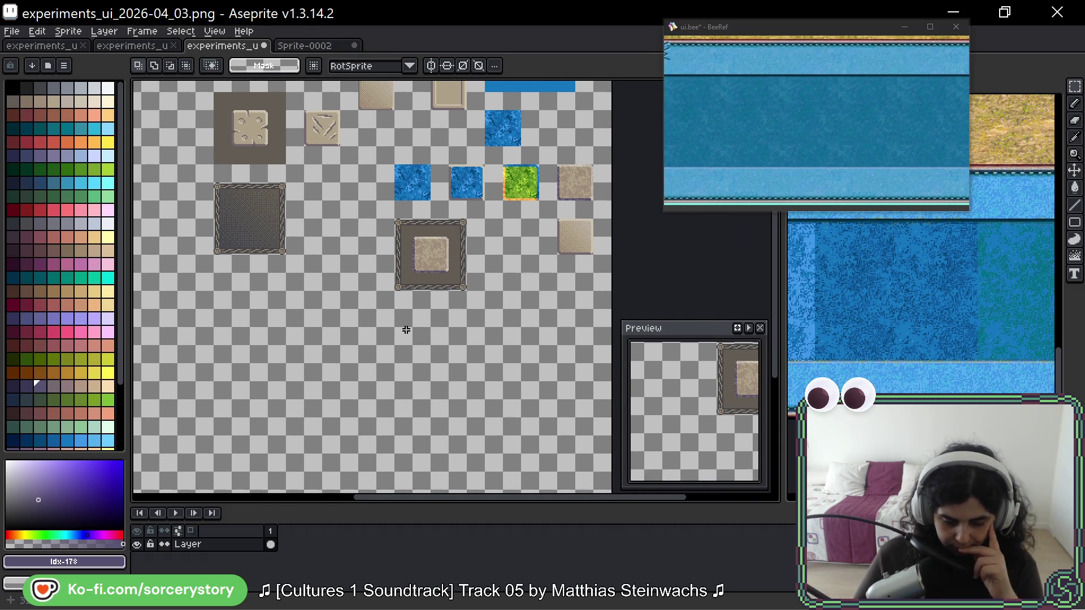
scroll(430, 260, up, 3)
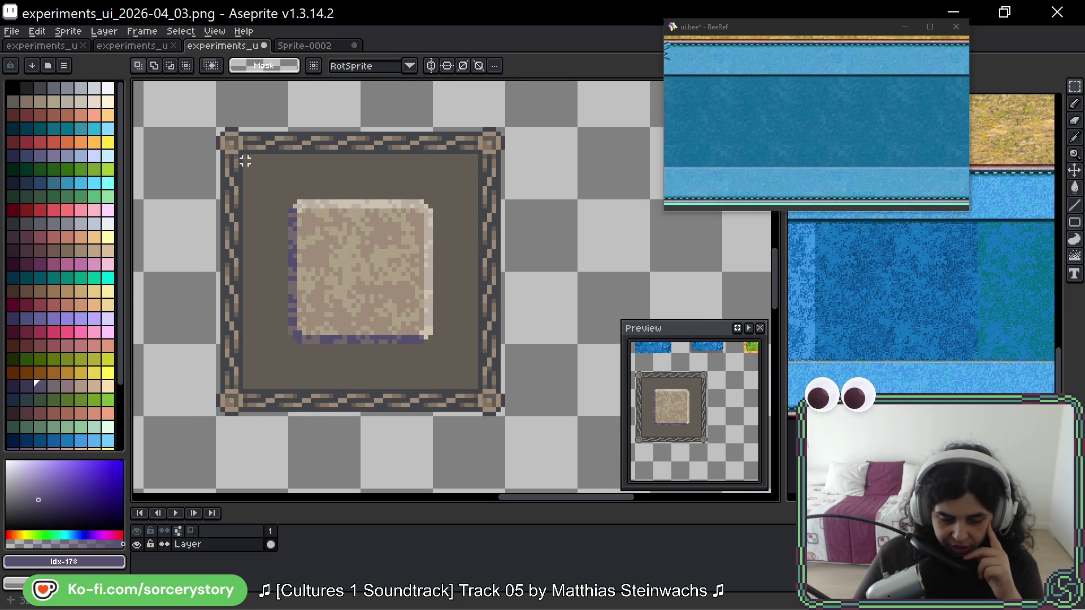
mouse_move(245, 156)
mouse_down()
mouse_move(424, 353)
mouse_move(478, 388)
mouse_up()
scroll(477, 387, down, 3)
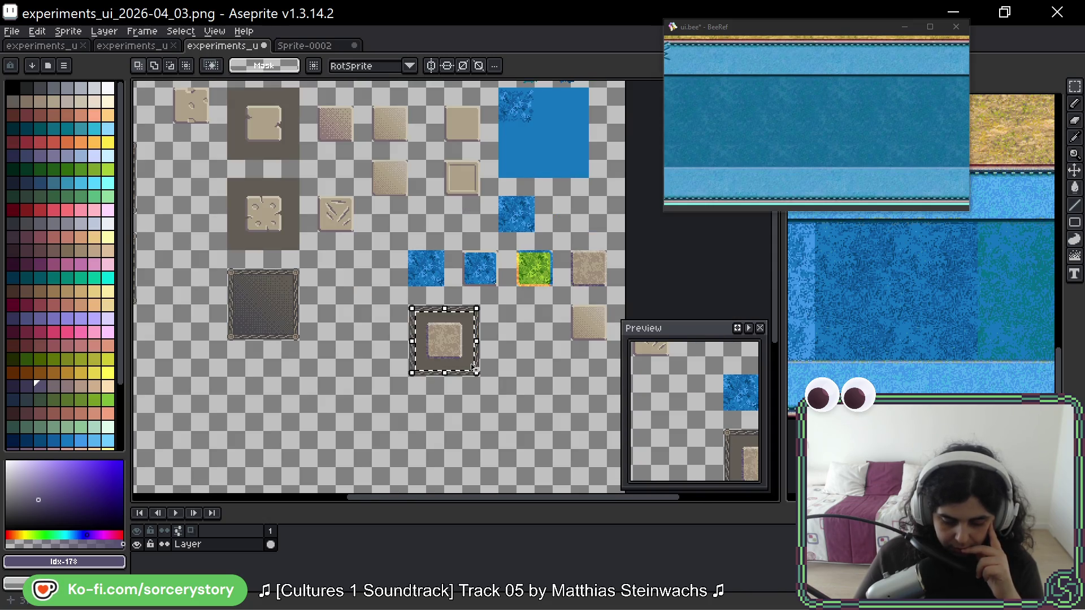
key(ctrl+d)
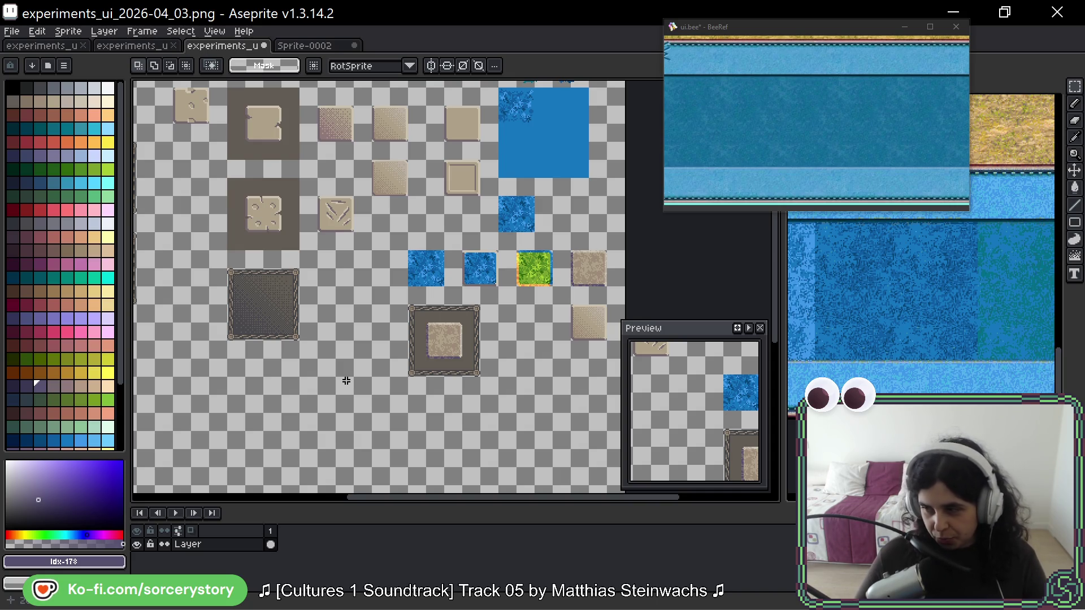
mouse_move(325, 383)
mouse_down()
mouse_move(480, 271)
mouse_move(475, 311)
mouse_up()
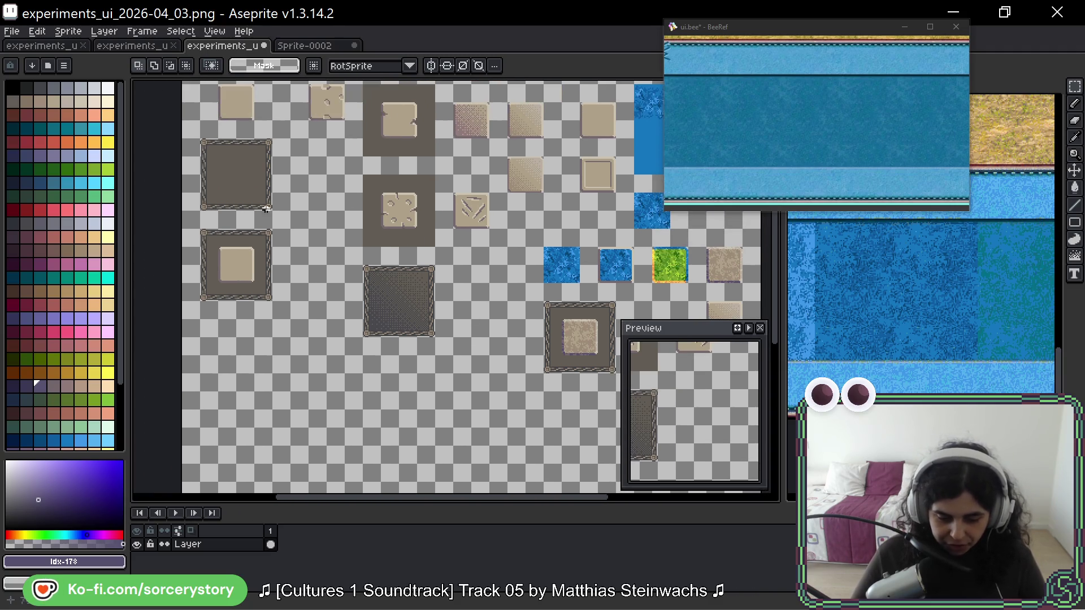
mouse_move(212, 151)
mouse_down()
mouse_move(396, 322)
mouse_move(520, 355)
mouse_move(333, 401)
mouse_move(330, 368)
mouse_up()
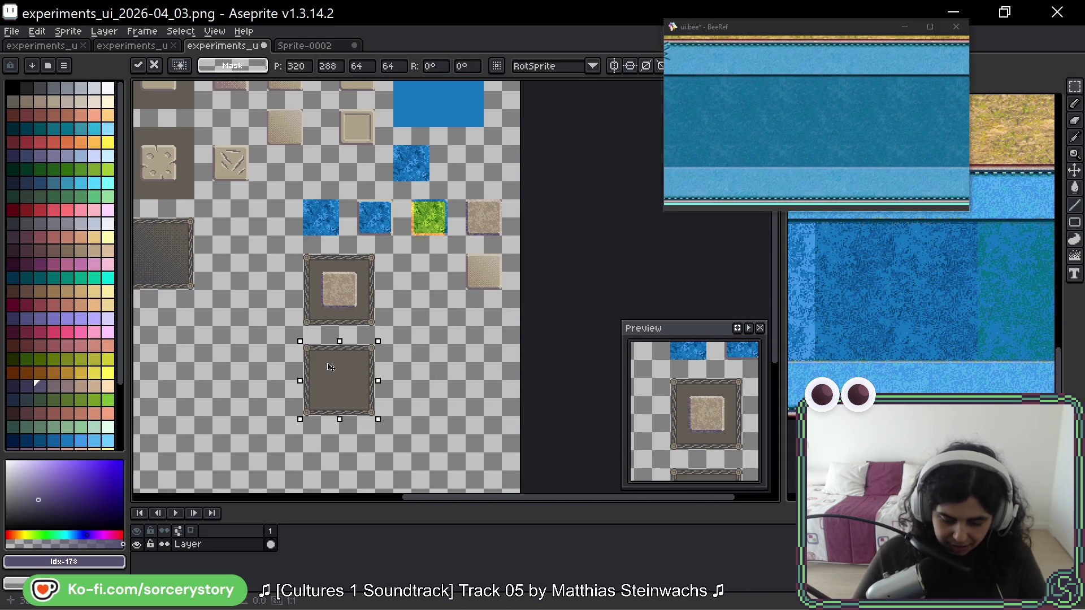
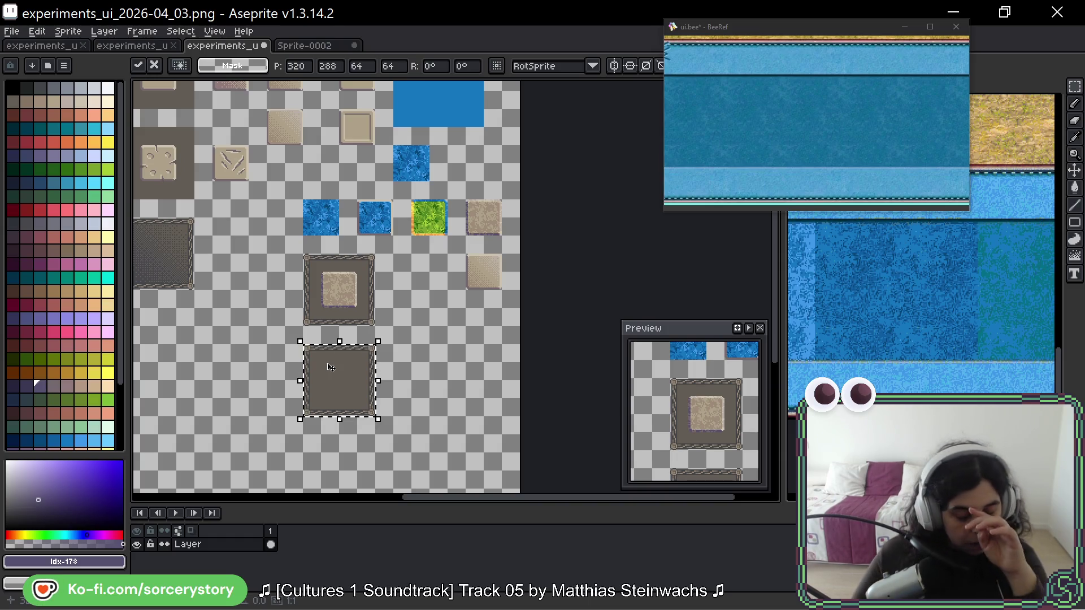
- Place a copy of the blue tile beside the empty grey panel
scroll(441, 231, up, 2)
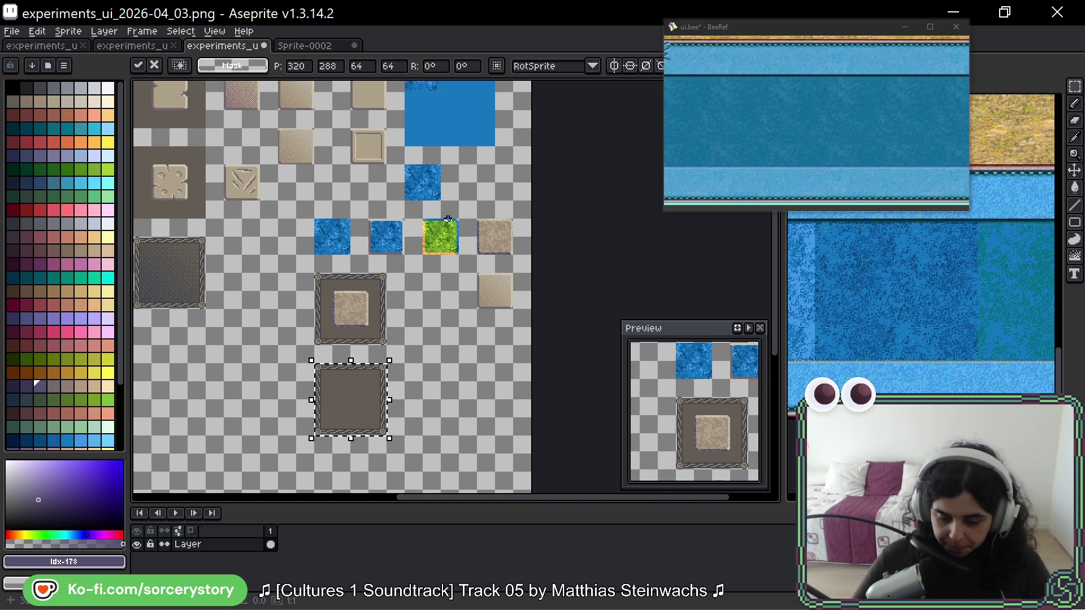
click(447, 218)
mouse_move(404, 164)
mouse_down()
mouse_move(440, 200)
mouse_move(276, 392)
mouse_up()
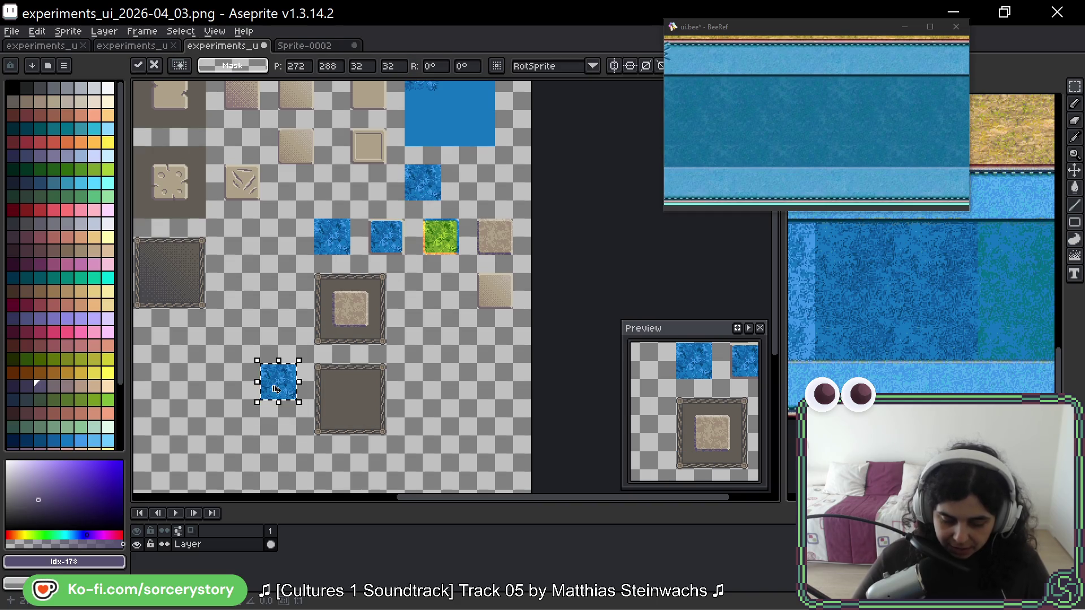
key(Return)
- Position a hollow 64×64 copy of the stone-bordered frame beside the filled panel
scroll(314, 259, up, 4)
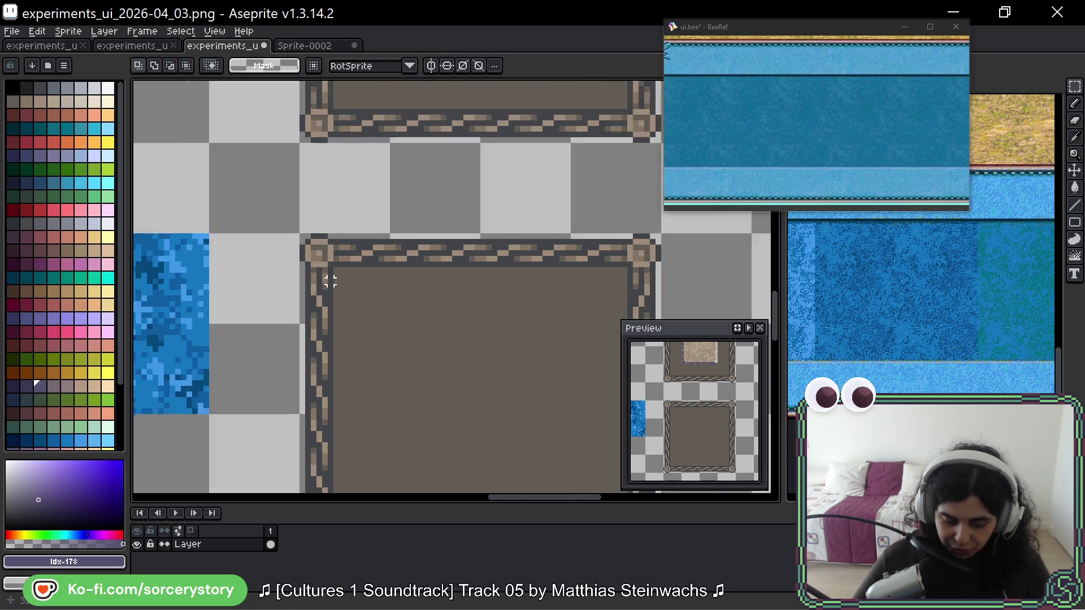
drag(315, 258, 284, 154)
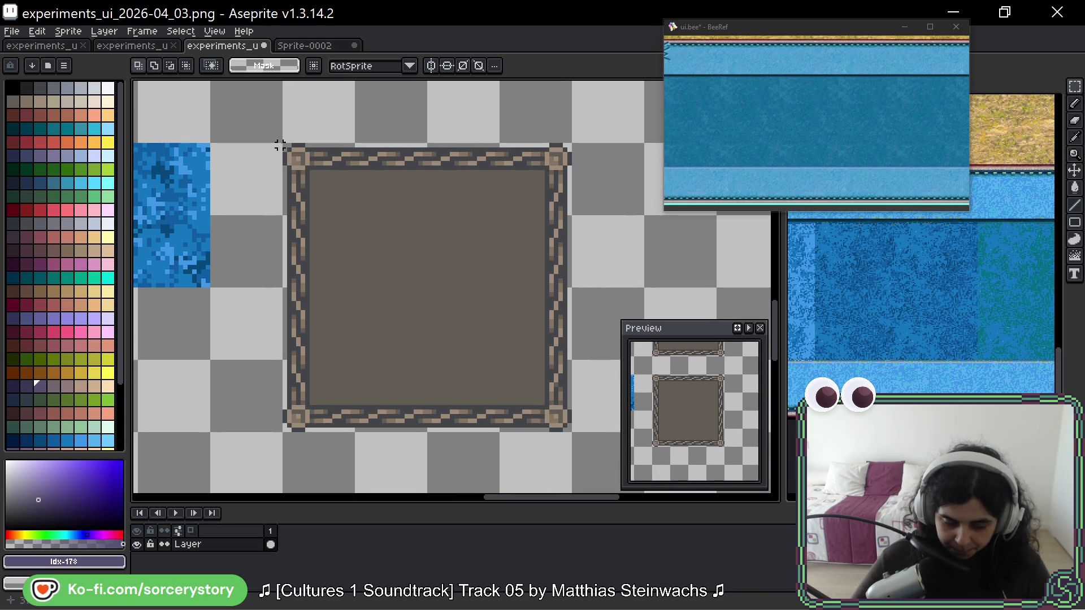
drag(299, 419, 308, 432)
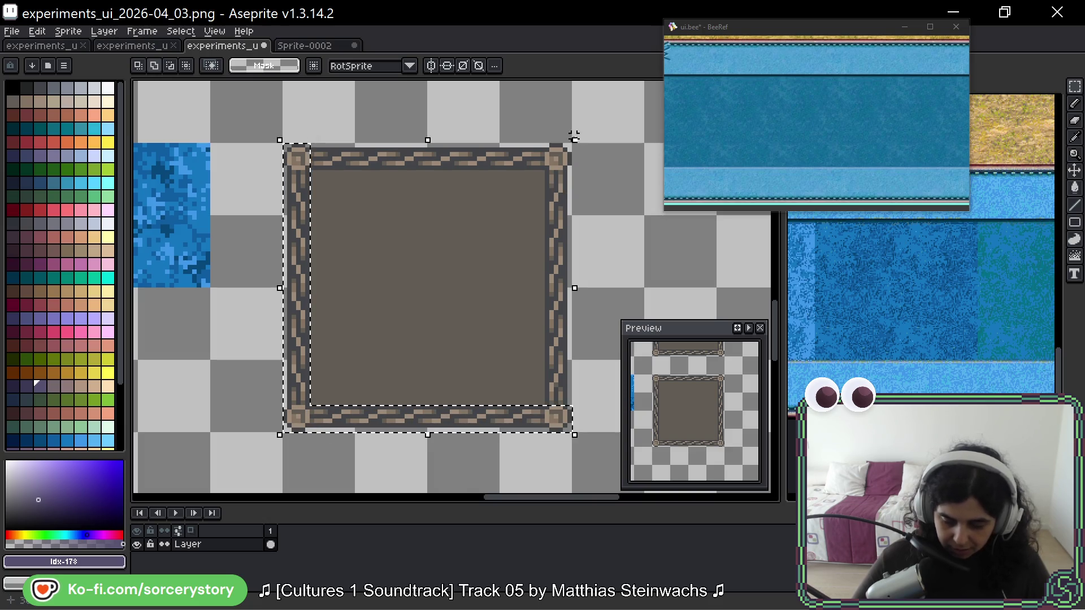
drag(568, 144, 320, 170)
key(Delete)
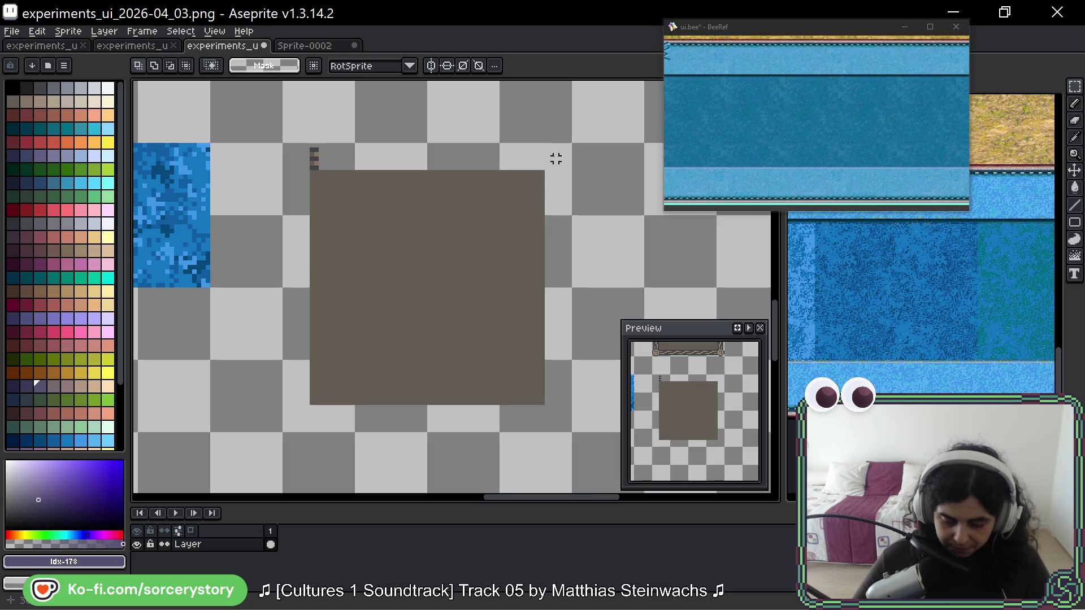
key(ctrl+z)
mouse_move(536, 149)
mouse_down()
mouse_move(308, 165)
mouse_move(508, 161)
mouse_move(269, 168)
mouse_move(365, 151)
mouse_move(310, 156)
mouse_move(314, 209)
mouse_move(314, 148)
mouse_move(642, 213)
mouse_move(598, 211)
mouse_move(417, 152)
mouse_move(276, 147)
mouse_move(321, 191)
mouse_up()
scroll(277, 146, down, 1)
key(Return)
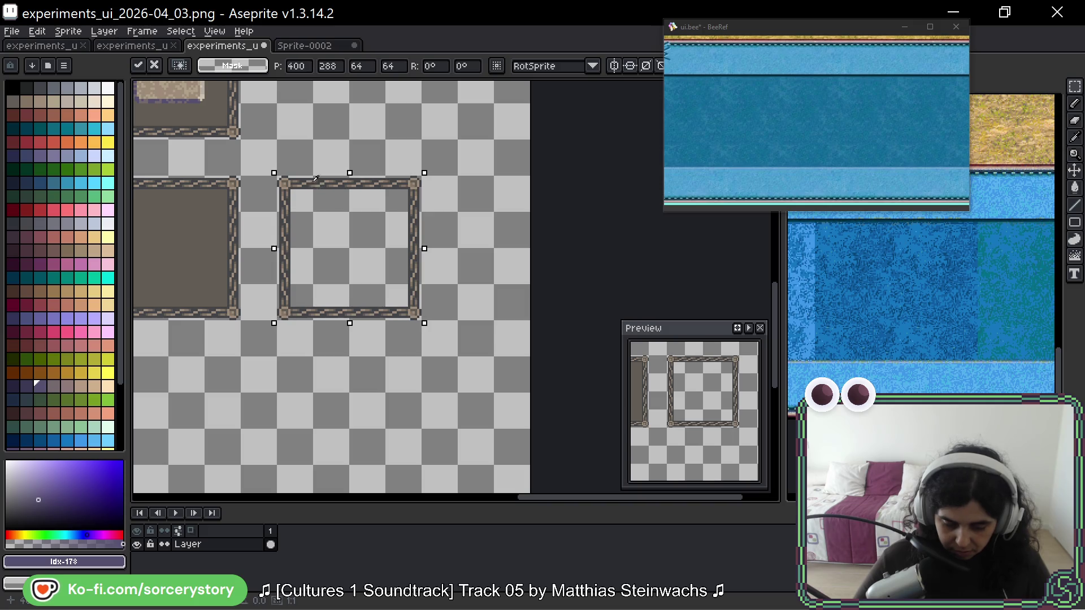
scroll(412, 186, left, 5)
scroll(412, 186, down, 1)
- Move the brown frames to a new spot on the canvas
drag(200, 147, 220, 185)
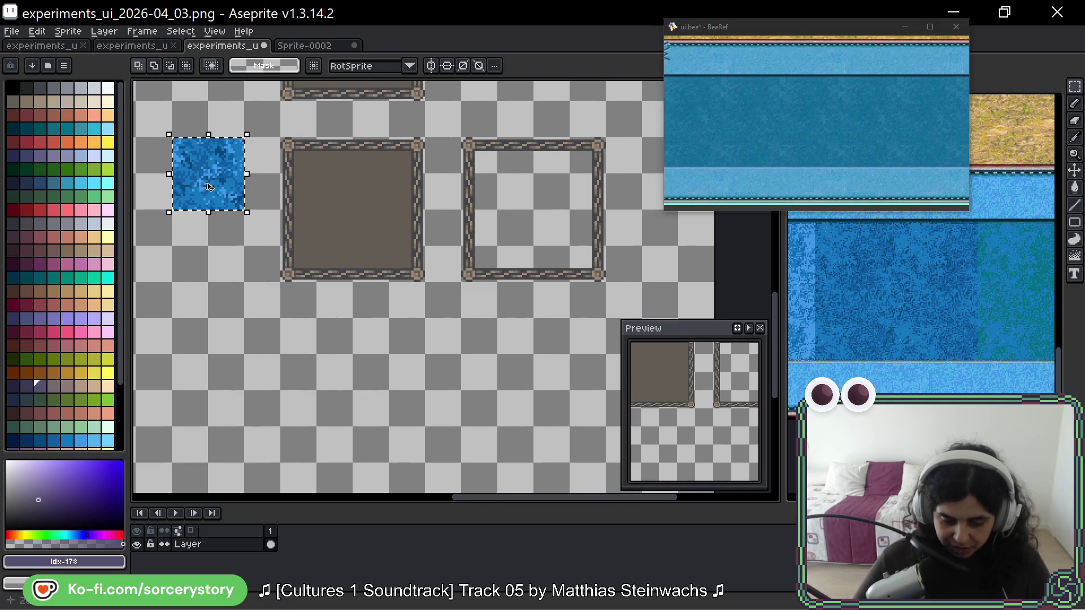
scroll(241, 200, down, 3)
scroll(297, 193, up, 3)
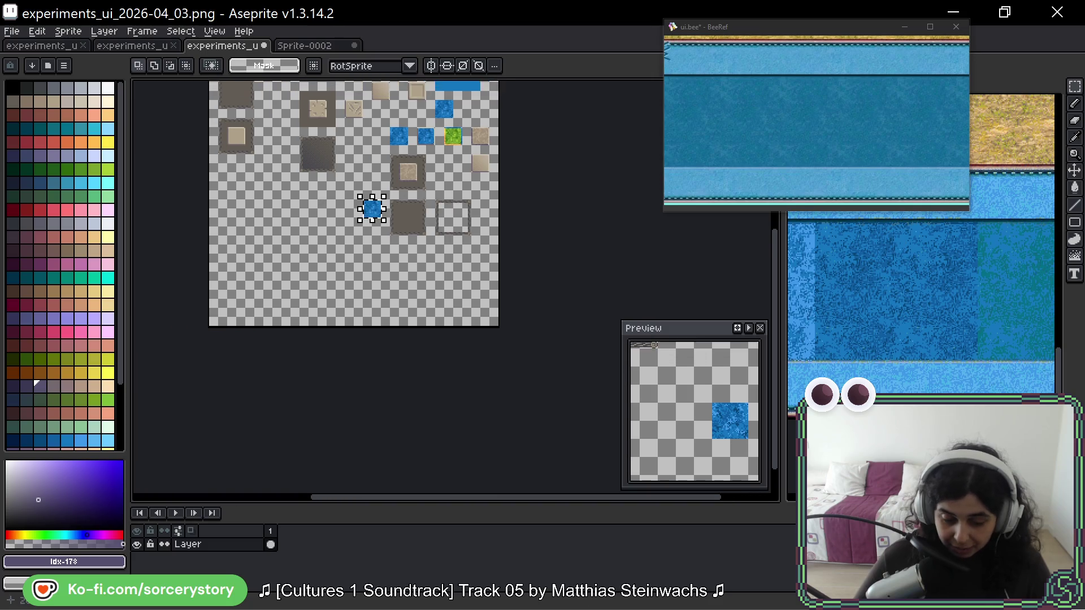
mouse_move(406, 156)
mouse_down()
mouse_move(633, 230)
mouse_move(190, 277)
mouse_move(295, 303)
mouse_move(218, 279)
mouse_up()
click(273, 245)
scroll(272, 247, down, 2)
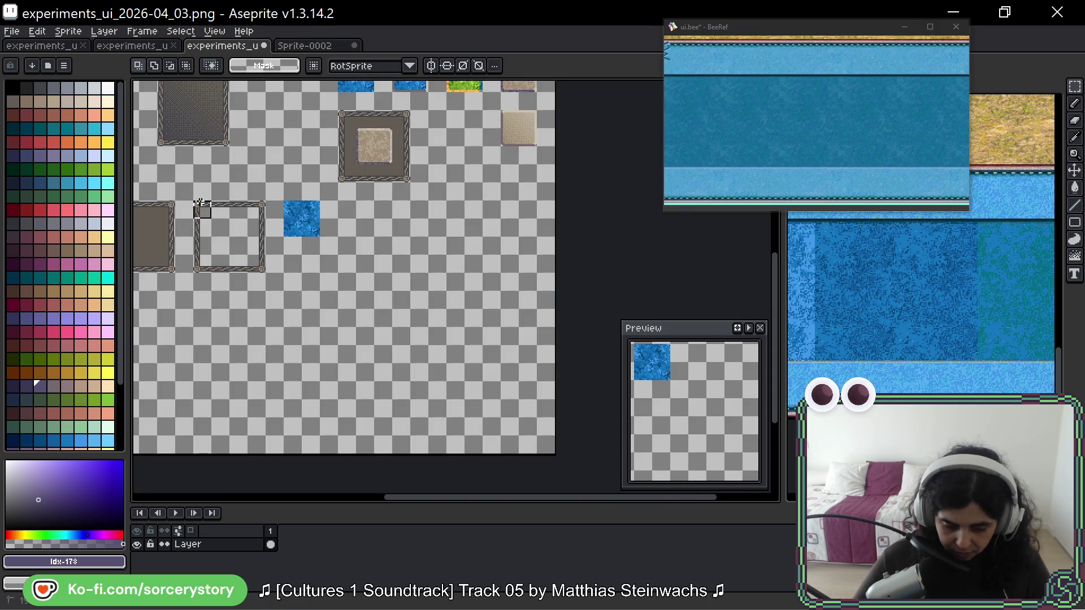
- Copy the blue tile into a 2x2 block of water tiles
mouse_move(301, 223)
mouse_down()
mouse_move(338, 226)
mouse_move(336, 251)
mouse_up()
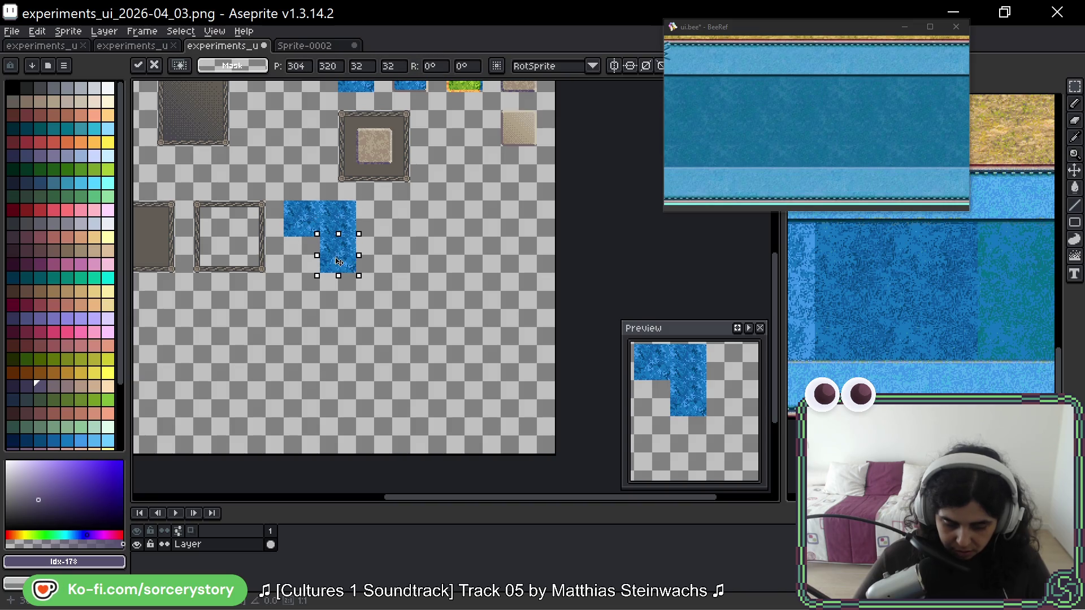
key(ctrl+z)
mouse_move(294, 215)
mouse_down()
mouse_move(332, 222)
mouse_move(335, 255)
mouse_move(310, 272)
mouse_up()
key(ctrl+d)
- Lay a copy of the empty border frame over the 2x2 blue block
scroll(313, 274, up, 1)
scroll(295, 172, up, 1)
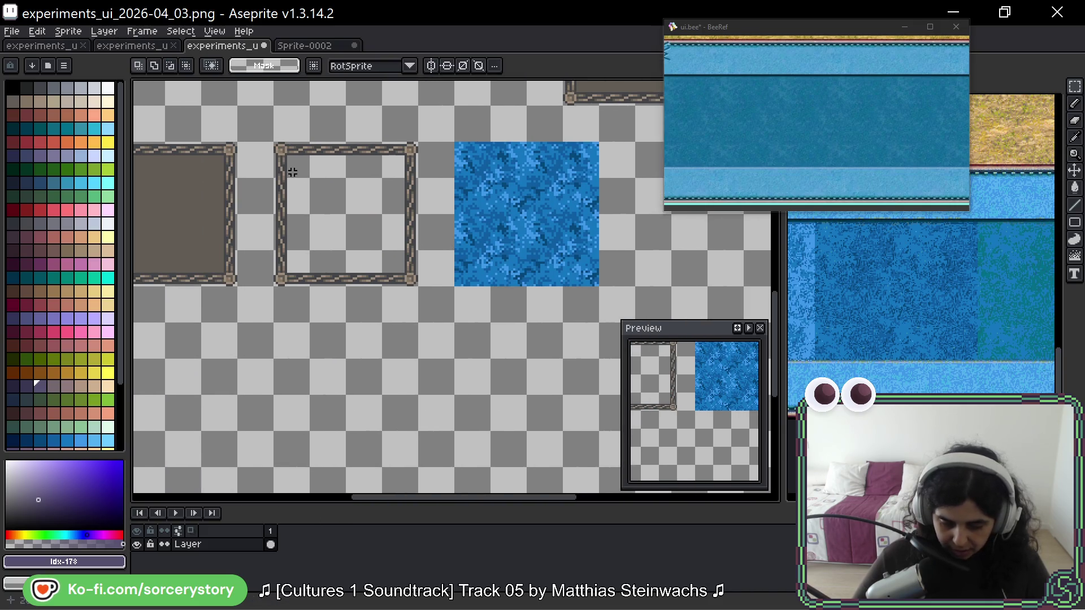
drag(277, 144, 415, 284)
mouse_move(328, 213)
mouse_down()
mouse_move(508, 214)
mouse_move(397, 245)
mouse_up()
key(ctrl+d)
- Delete the blue overflow strip sticking out above the top border
scroll(523, 220, up, 1)
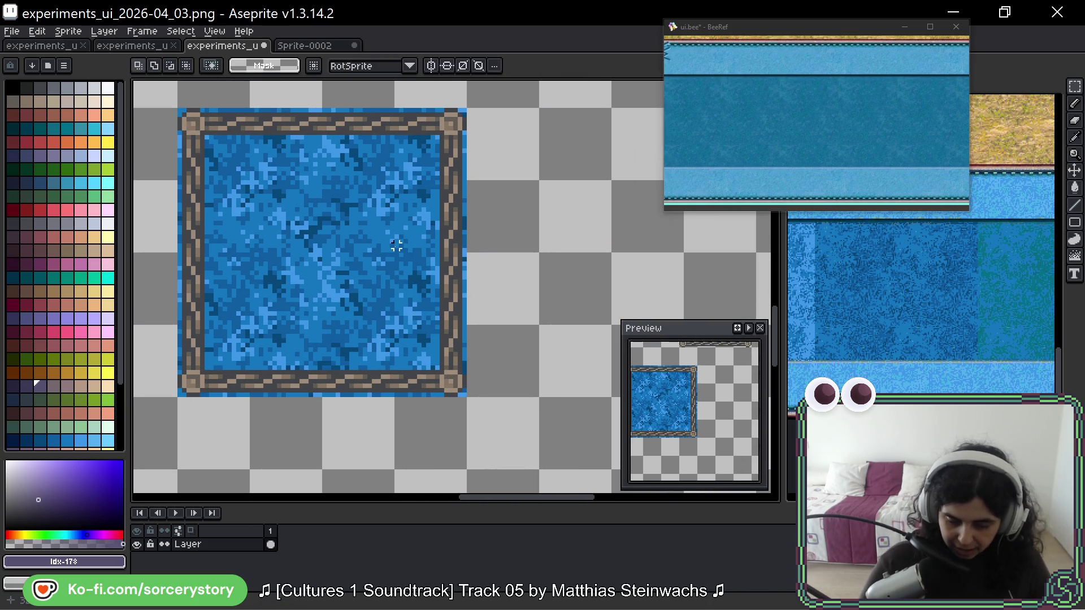
mouse_move(469, 133)
mouse_down()
mouse_move(468, 250)
mouse_move(514, 376)
mouse_move(528, 356)
mouse_move(528, 368)
mouse_up()
key(ctrl+z)
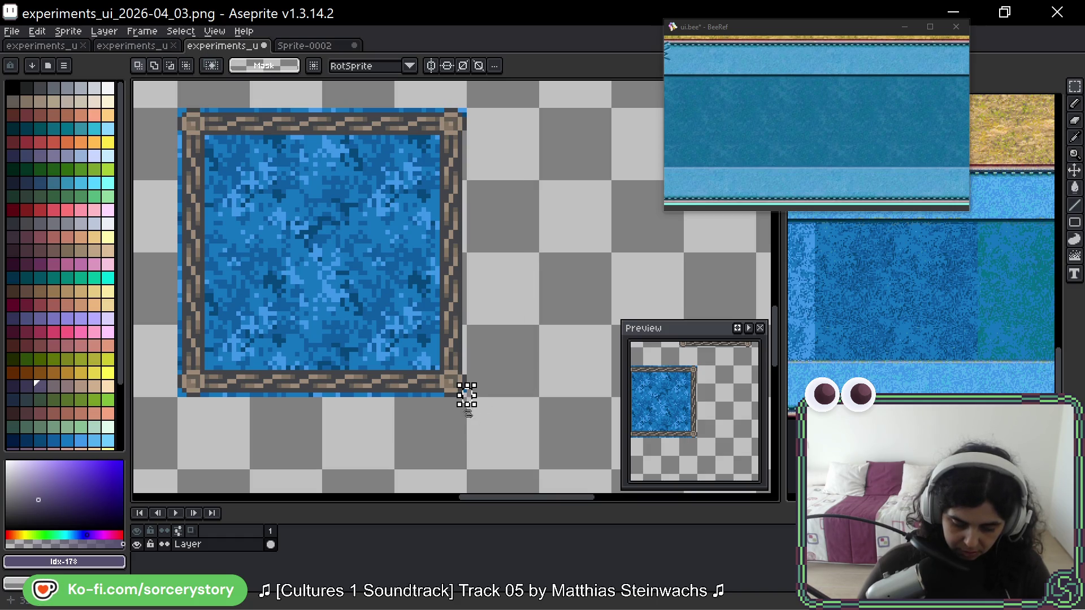
drag(440, 395, 194, 460)
click(419, 192)
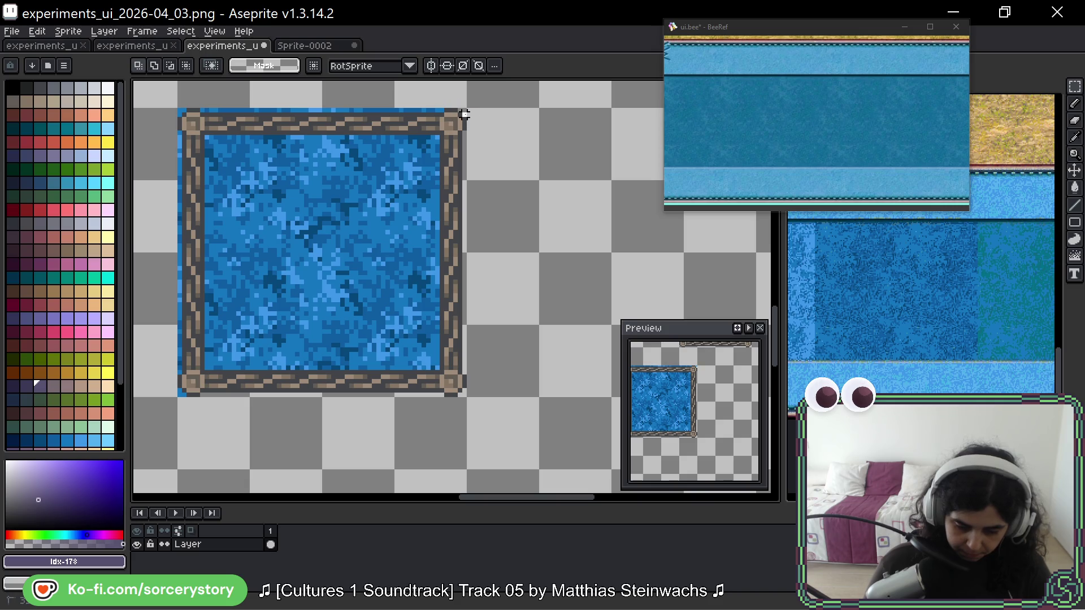
mouse_move(441, 110)
mouse_down()
mouse_move(204, 91)
mouse_move(178, 106)
mouse_up()
key(Delete)
key(Delete)
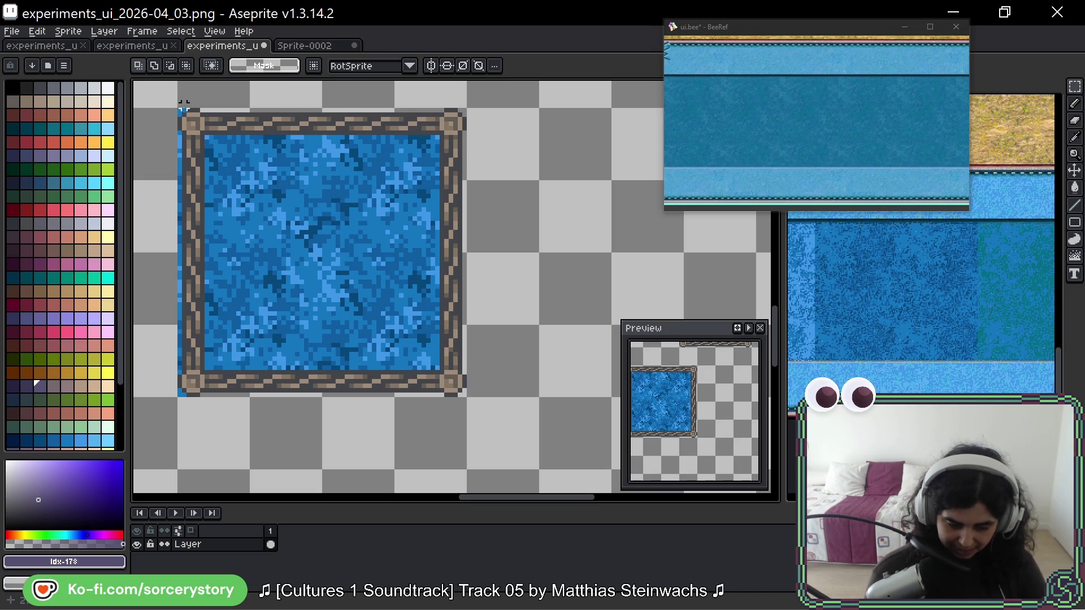
click(148, 86)
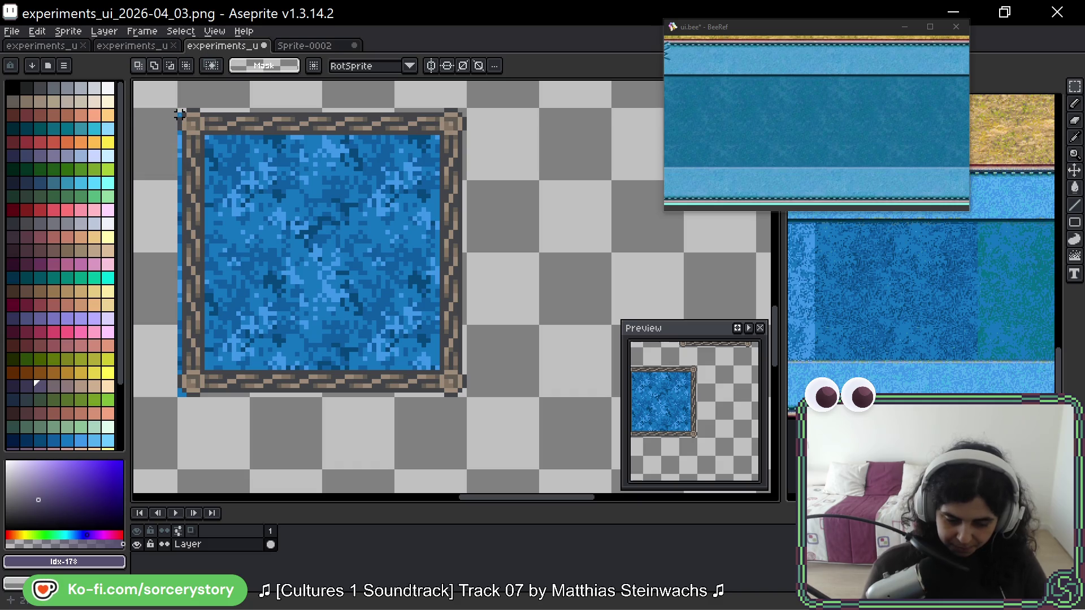
mouse_move(179, 132)
mouse_down()
mouse_move(134, 393)
mouse_move(188, 374)
mouse_up()
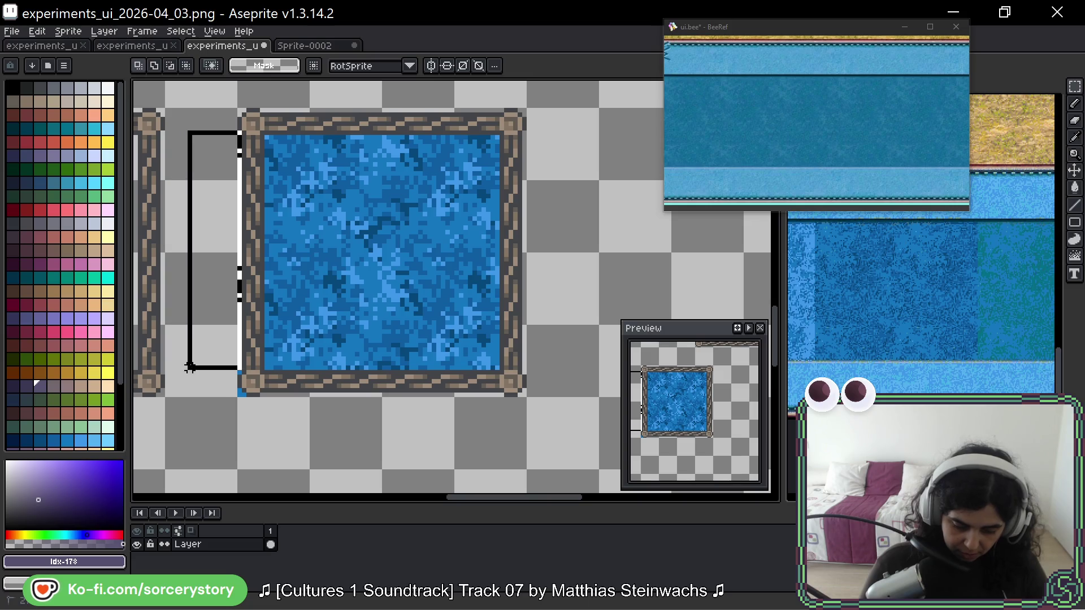
click(225, 419)
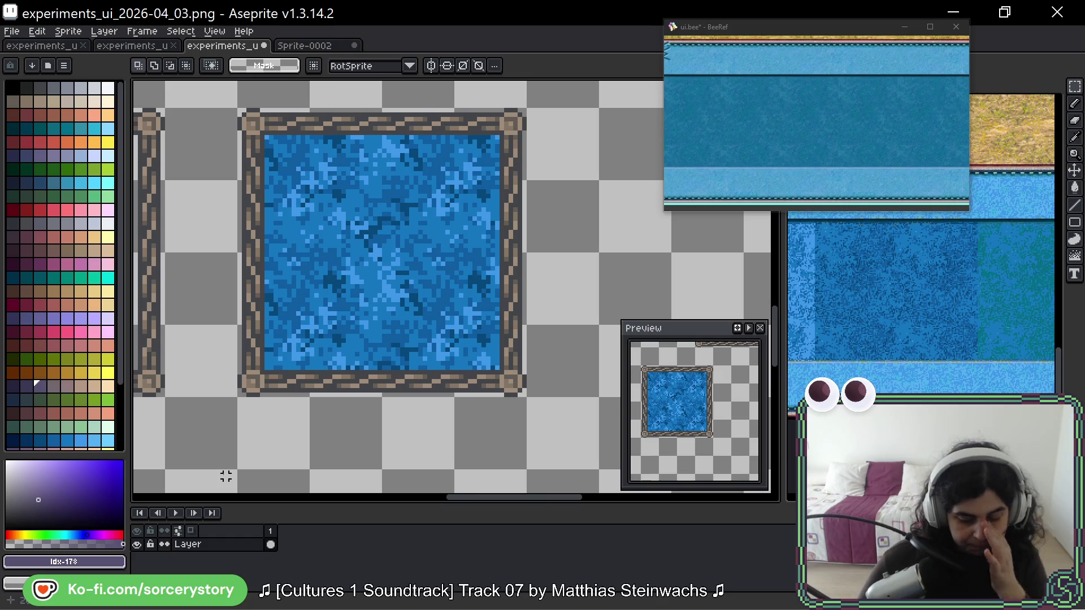
scroll(345, 328, down, 2)
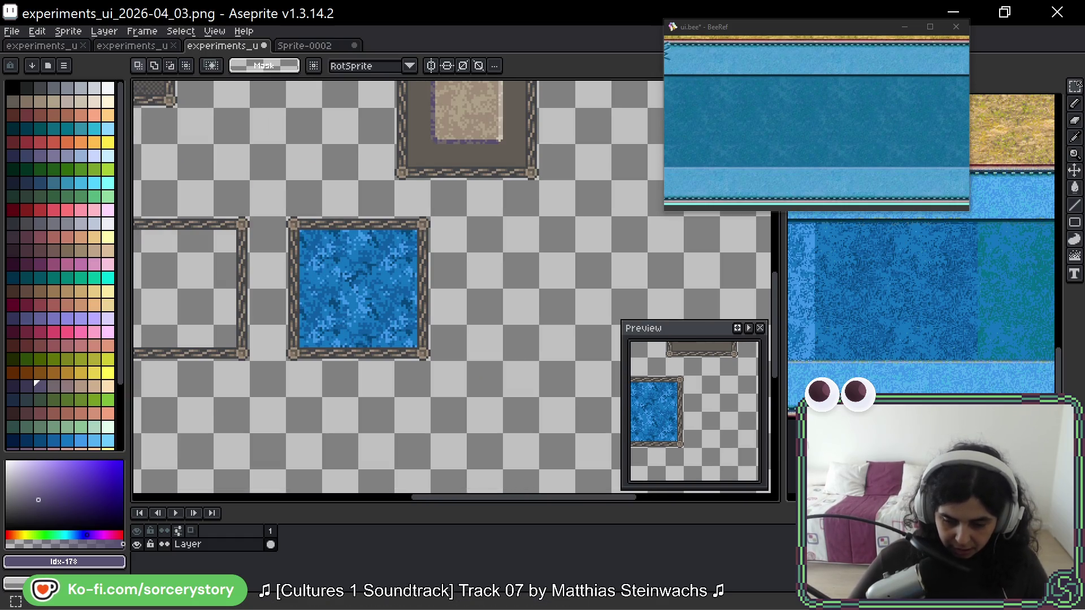
- Place a copy of the bordered water panel to its right
drag(287, 219, 431, 361)
mouse_move(378, 305)
mouse_down()
mouse_move(629, 304)
mouse_move(559, 305)
mouse_up()
scroll(559, 305, up, 3)
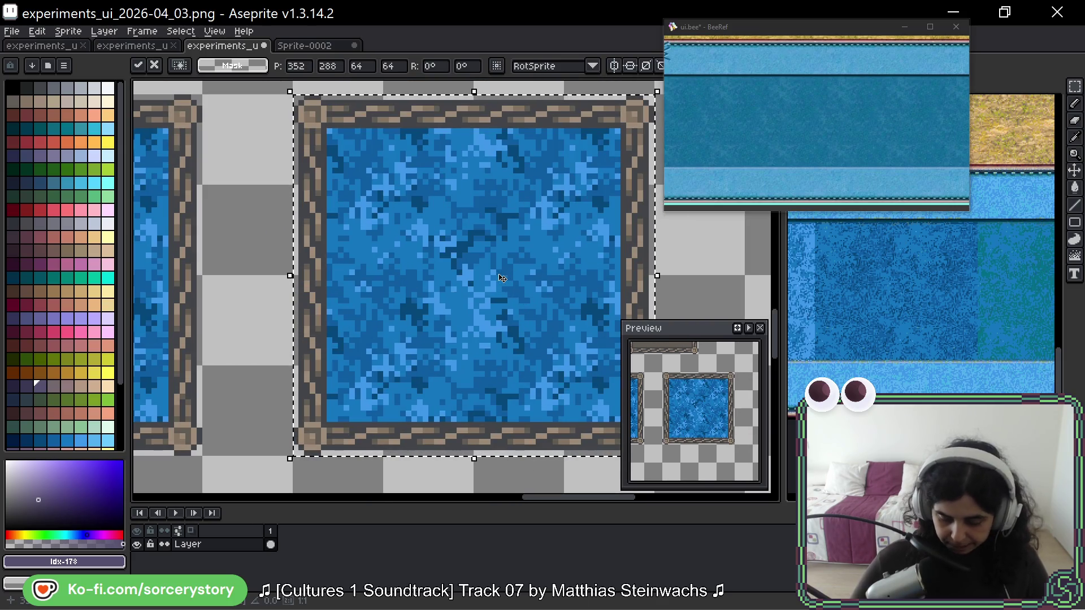
key(Return)
- Switch to the Paint Bucket and pick grey-brown #625d54 from the canvas
key(g)
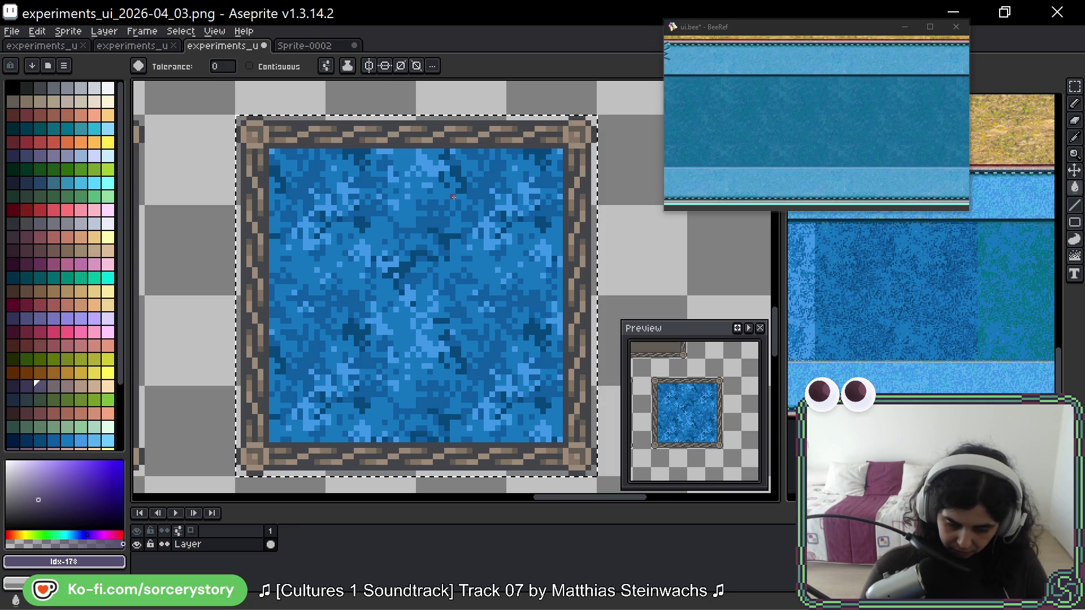
scroll(367, 229, down, 3)
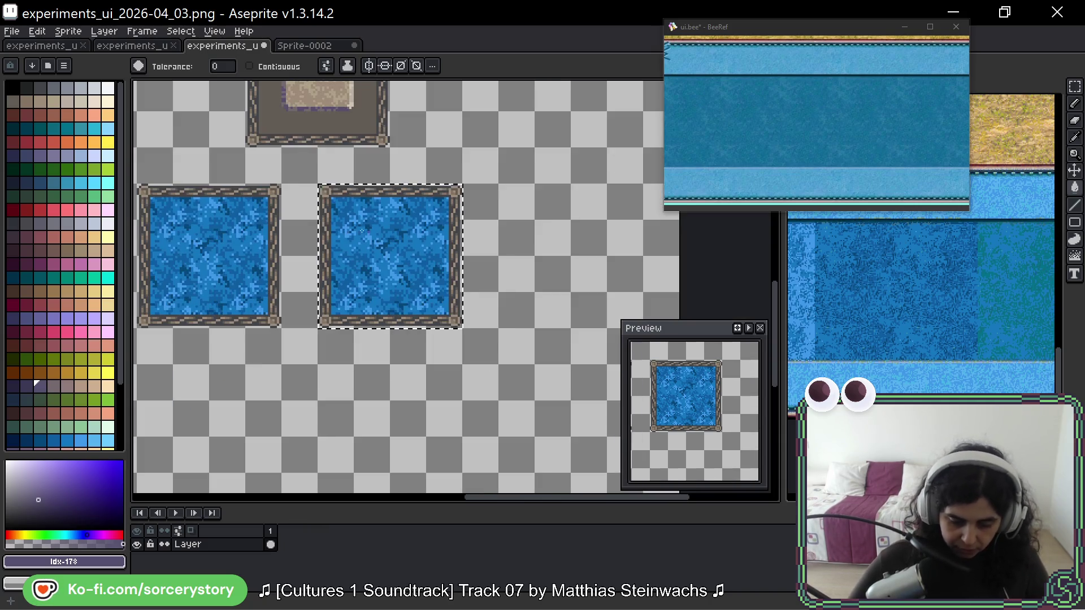
scroll(368, 229, left, 10)
scroll(367, 228, up, 4)
scroll(262, 309, left, 8)
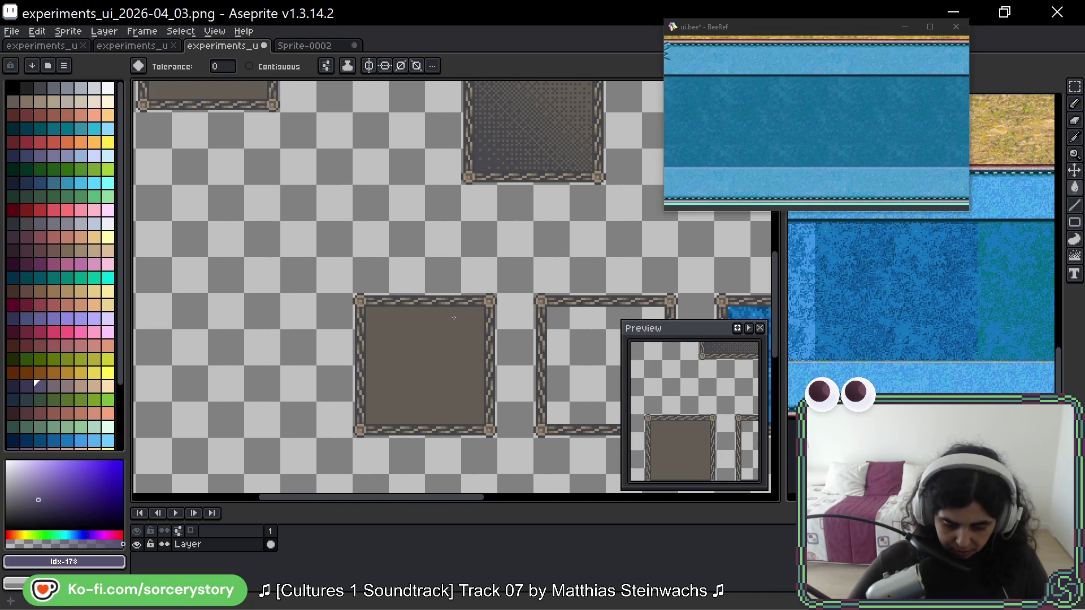
alt+click(429, 362)
scroll(430, 283, down, 4)
scroll(538, 264, up, 3)
- Fill two blue shades of the copied water panel with #625d54
key(space)
mouse_move(582, 145)
mouse_down()
mouse_move(516, 194)
mouse_move(533, 198)
mouse_up()
drag(421, 351, 370, 376)
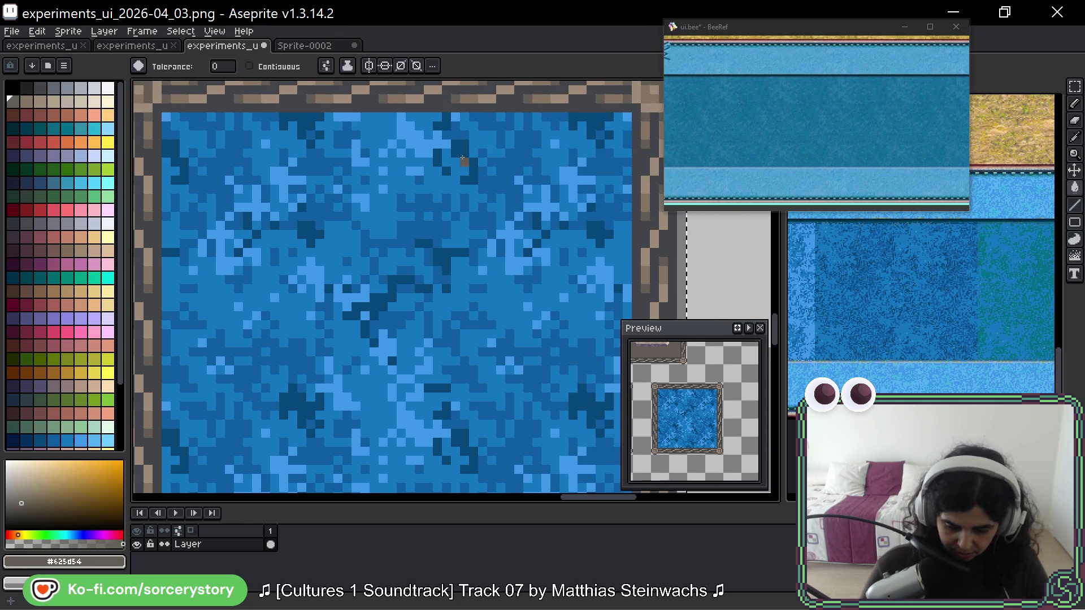
click(458, 156)
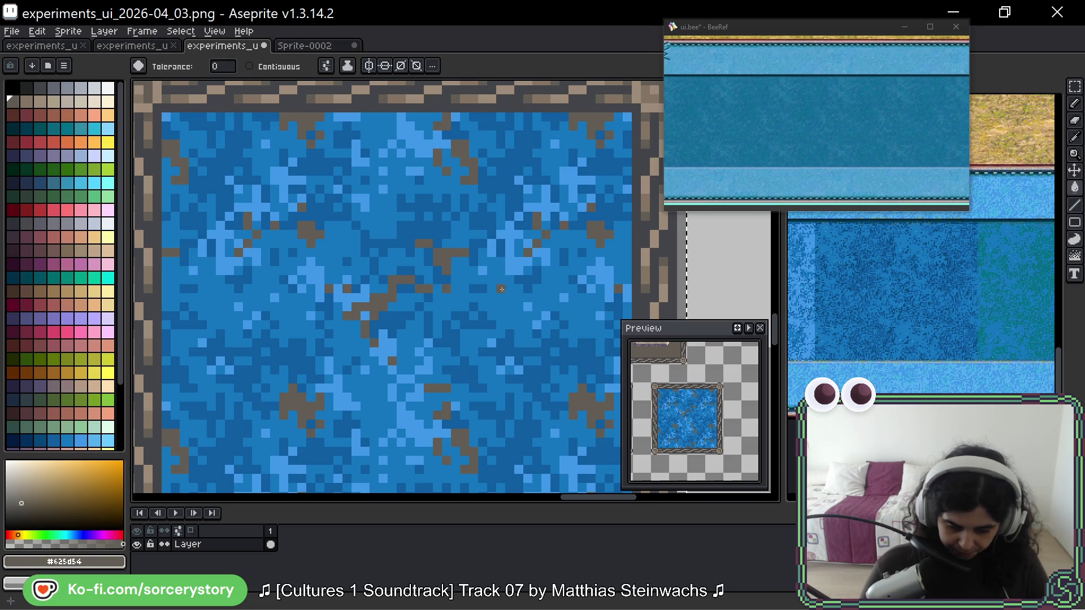
click(452, 192)
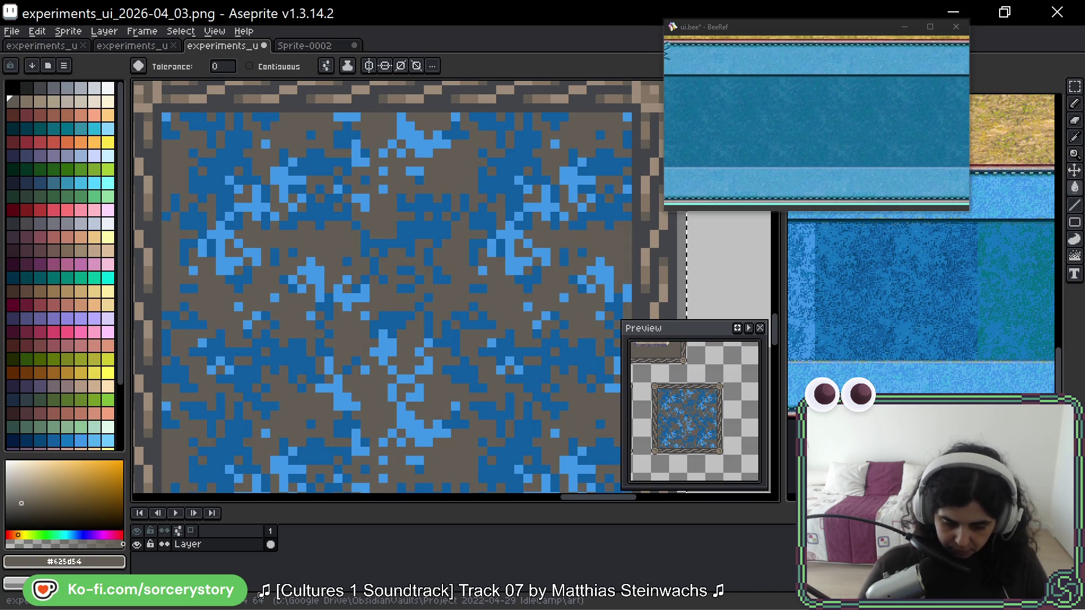
- Fill the remaining dark and light blue pixels with a light brown
click(26, 102)
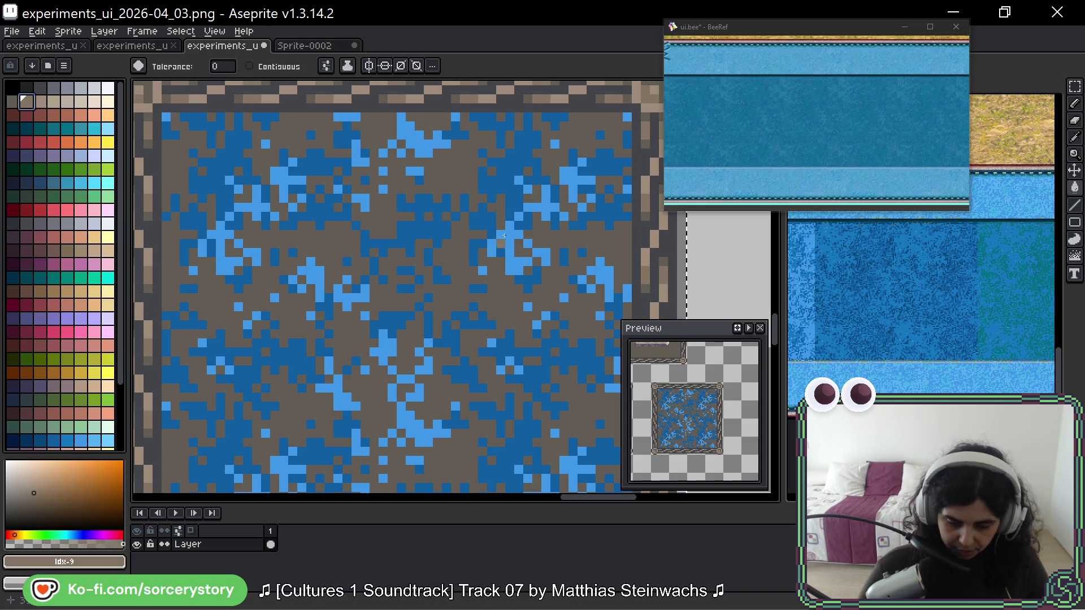
click(522, 167)
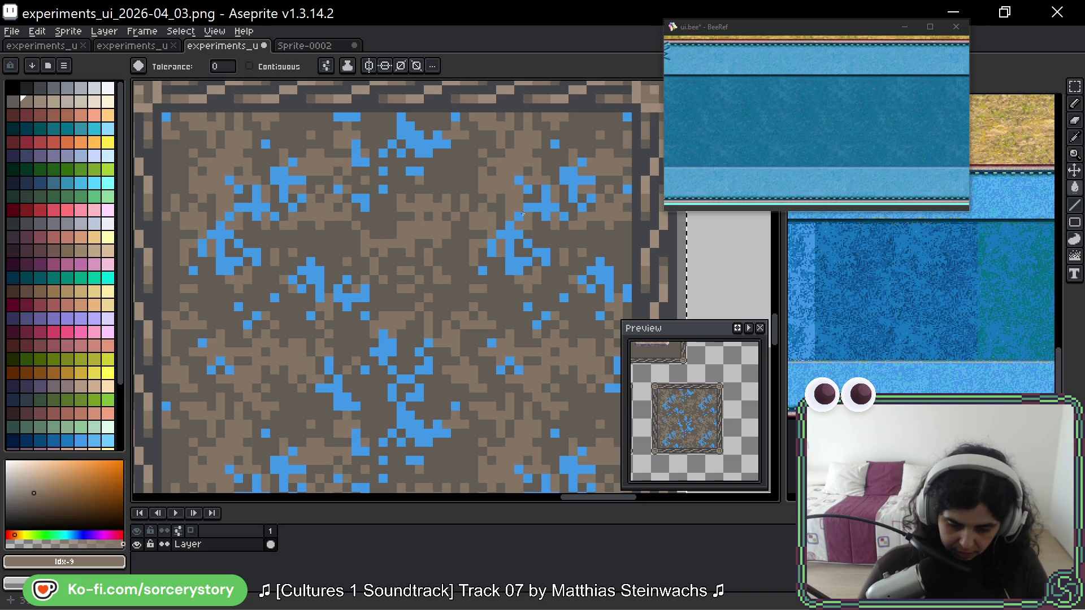
click(530, 232)
scroll(548, 252, down, 3)
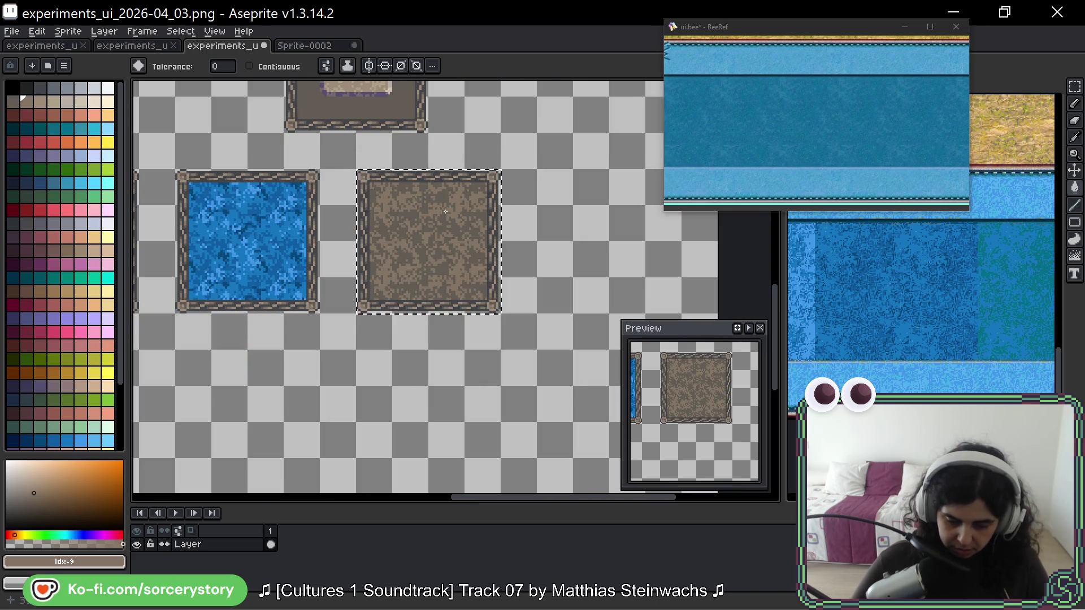
scroll(562, 276, down, 2)
scroll(563, 276, up, 2)
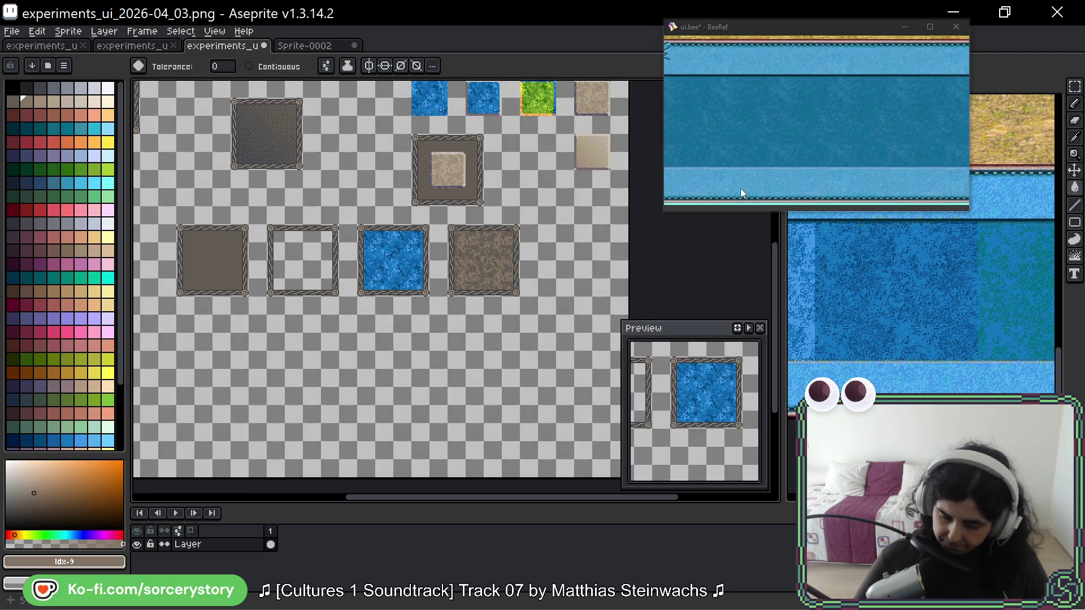
- Try placing the small beige tile in the brown frame, then undo it
key(m)
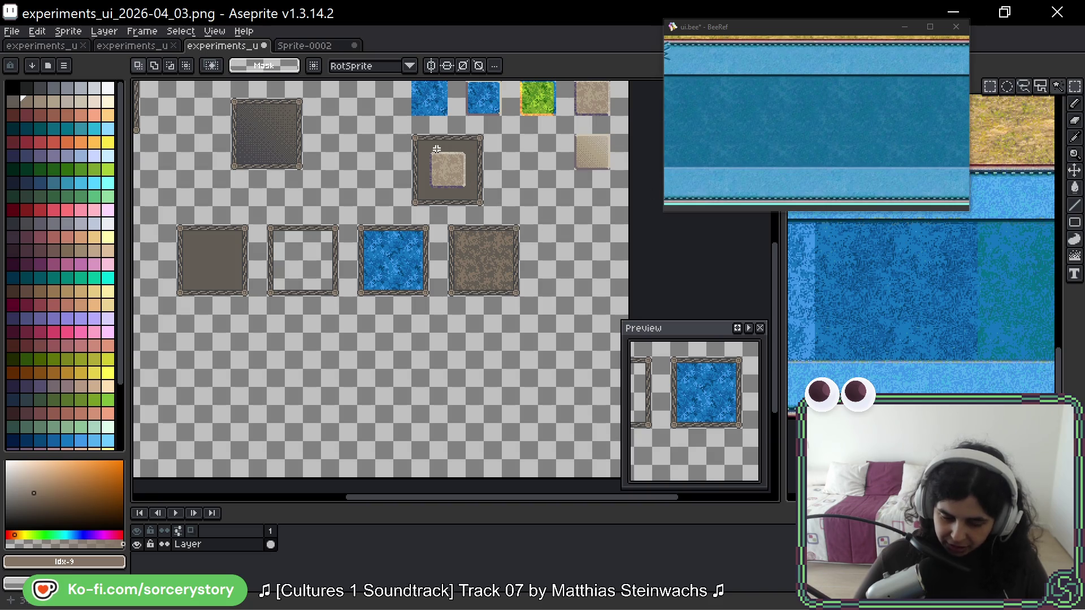
scroll(438, 159, right, 3)
scroll(469, 146, up, 1)
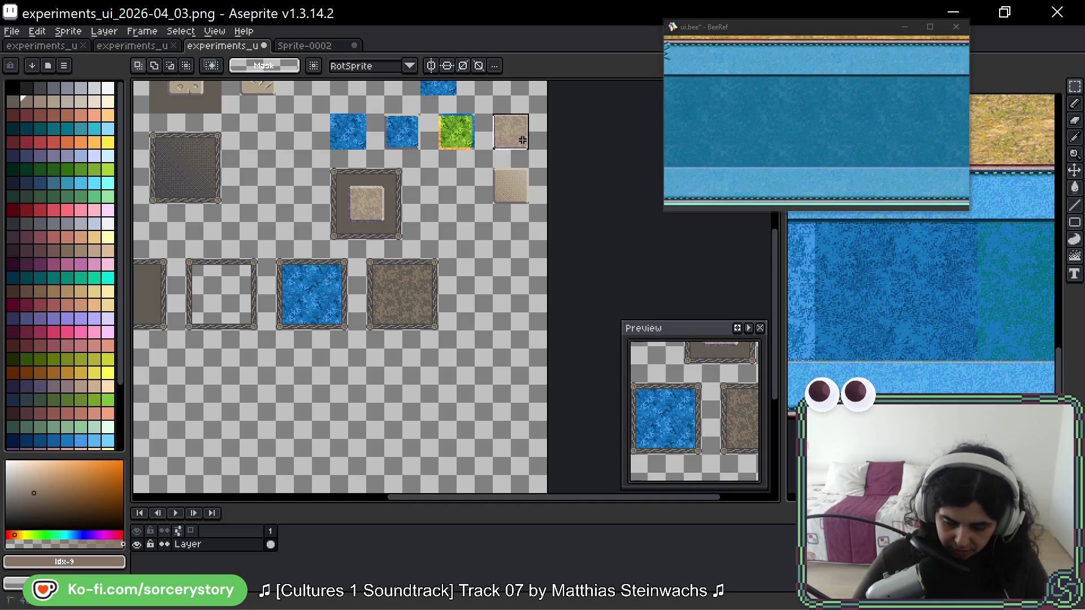
drag(521, 138, 409, 294)
click(503, 288)
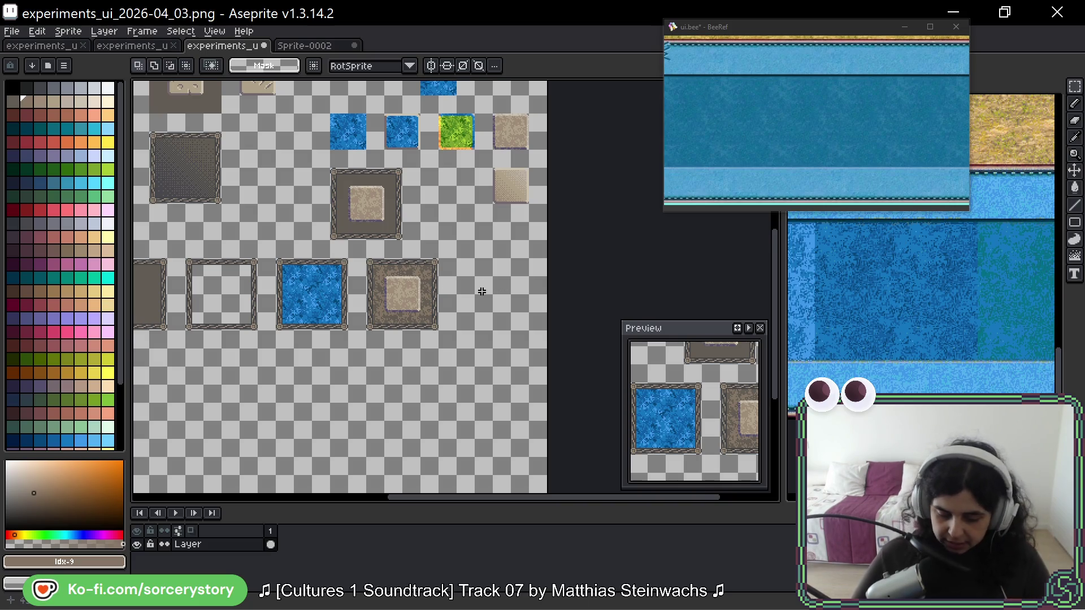
key(ctrl+z)
key(ctrl+z)
- Duplicate the framed blue tile and place the copy right of the brown panel
click(360, 247)
drag(268, 226, 333, 291)
drag(269, 226, 337, 293)
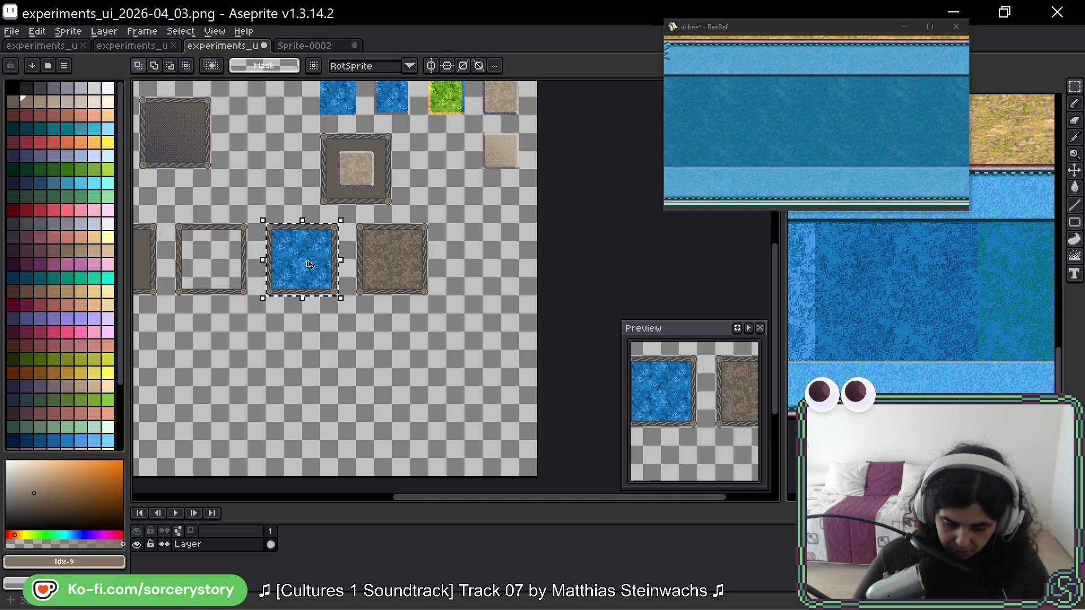
key(ctrl+c)
key(ctrl+v)
drag(302, 260, 484, 252)
key(ctrl+d)
scroll(201, 226, left, 5)
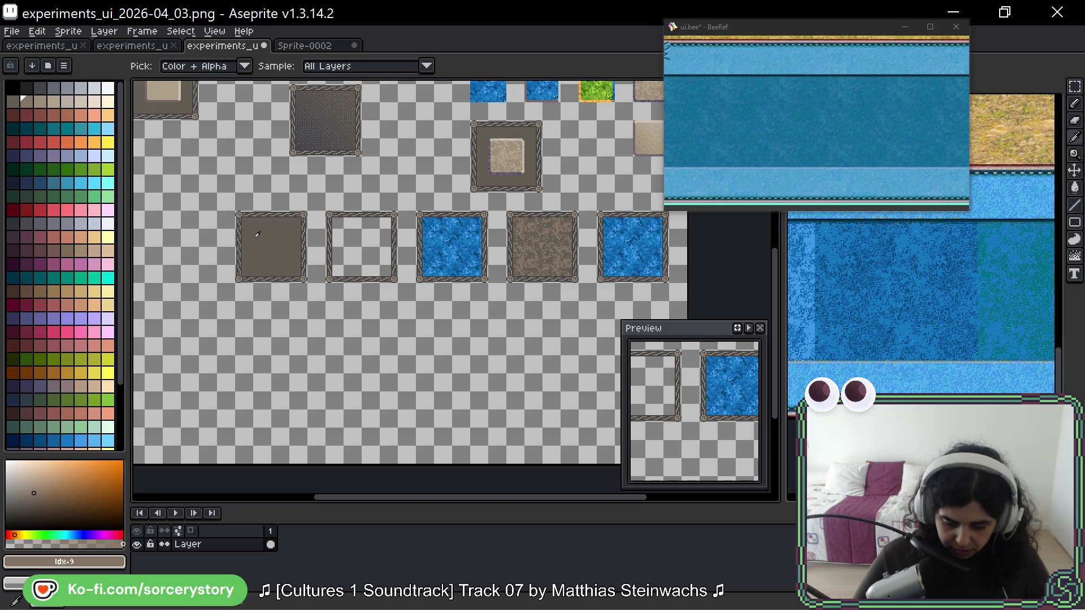
key(g)
scroll(402, 152, up, 4)
scroll(401, 151, up, 1)
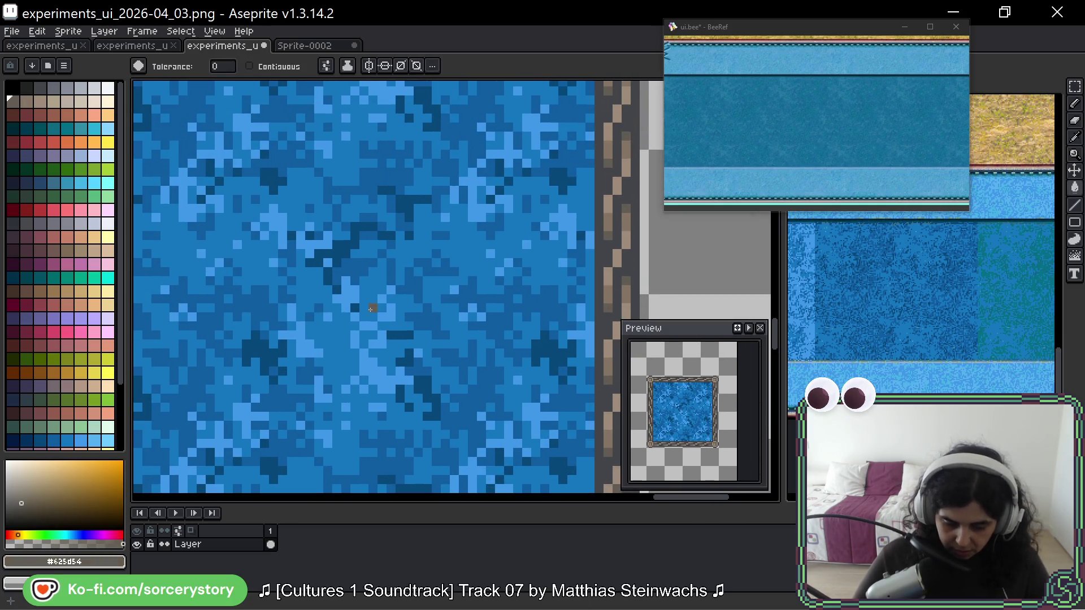
- Fill the new copy's blue pixels with brown, redoing one misplaced fill
click(391, 315)
click(365, 273)
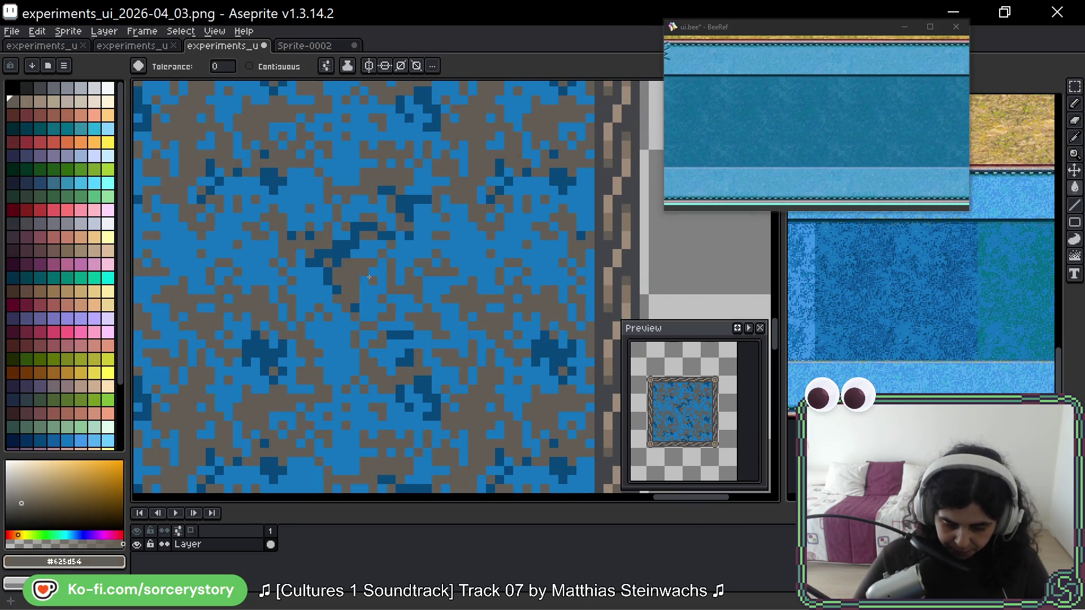
scroll(374, 277, down, 2)
key(v)
key(ctrl+z)
key(g)
click(367, 300)
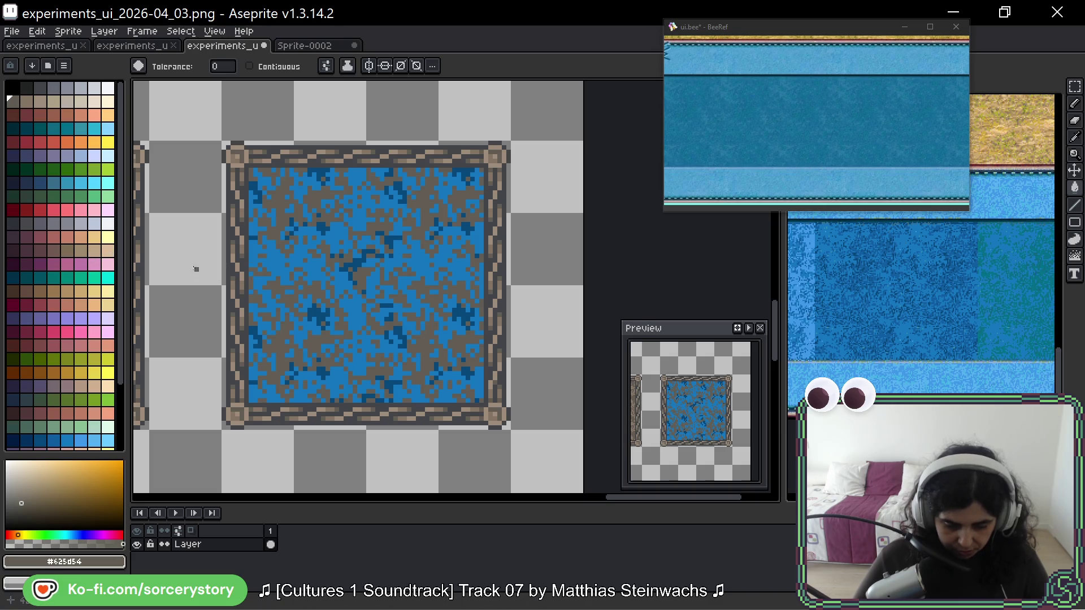
- Choose a reddish palette shade and turn the remaining dark and light blue pixels red
click(70, 251)
scroll(446, 248, up, 5)
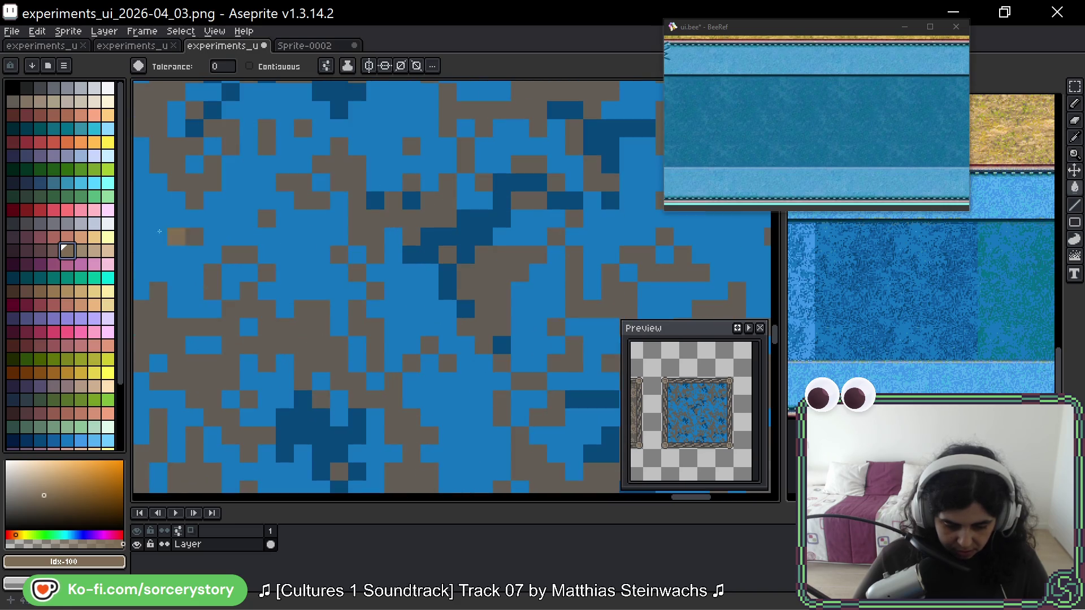
click(54, 250)
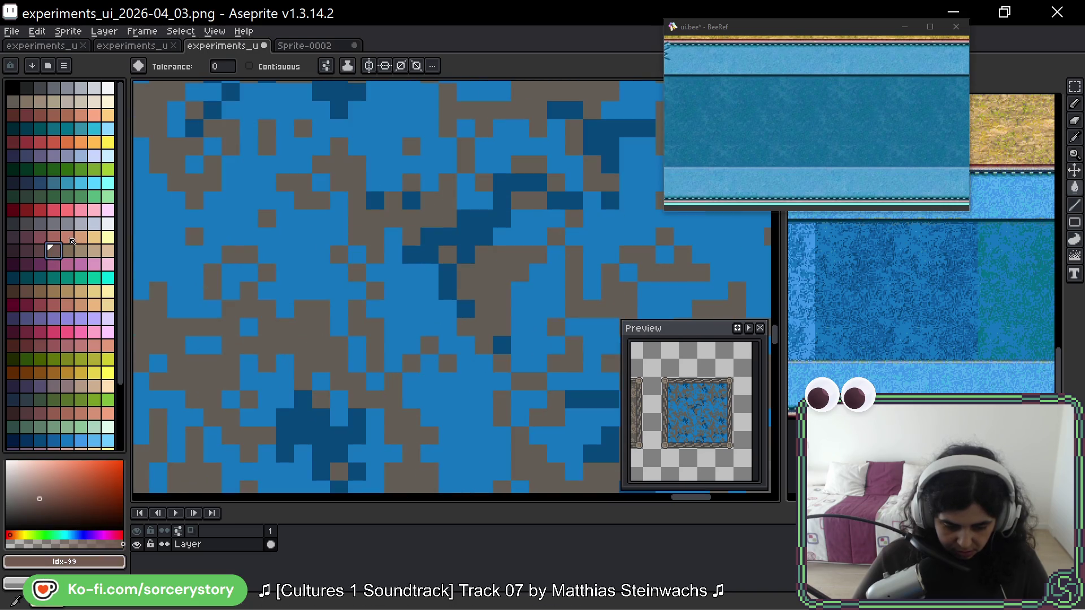
click(38, 251)
click(431, 237)
scroll(418, 241, down, 3)
click(406, 243)
scroll(406, 244, down, 3)
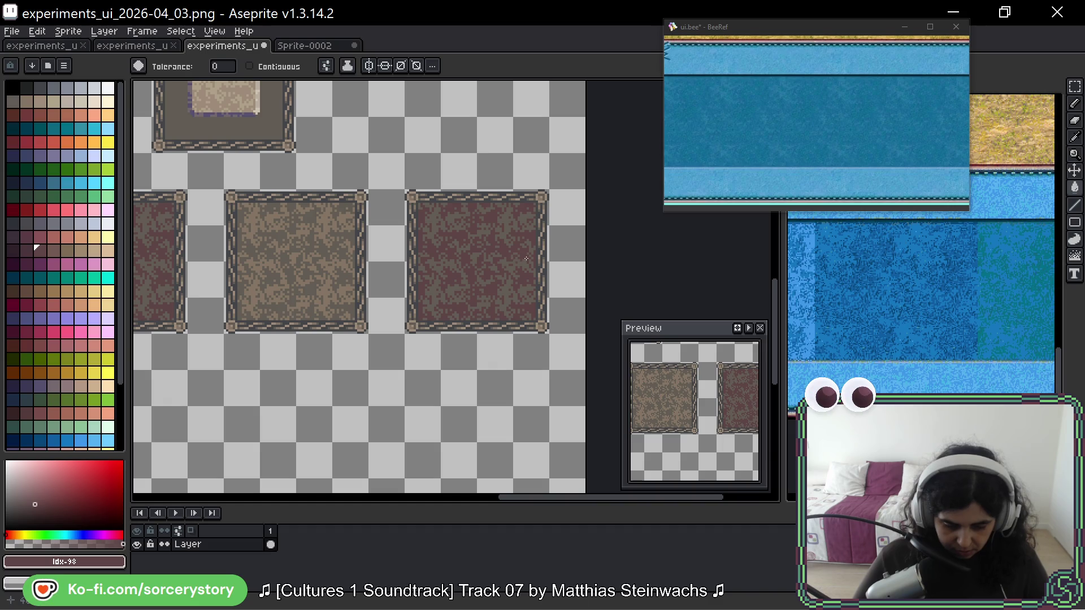
- Revert the red panel to blue and select the rightmost blue tile's area
drag(526, 259, 458, 248)
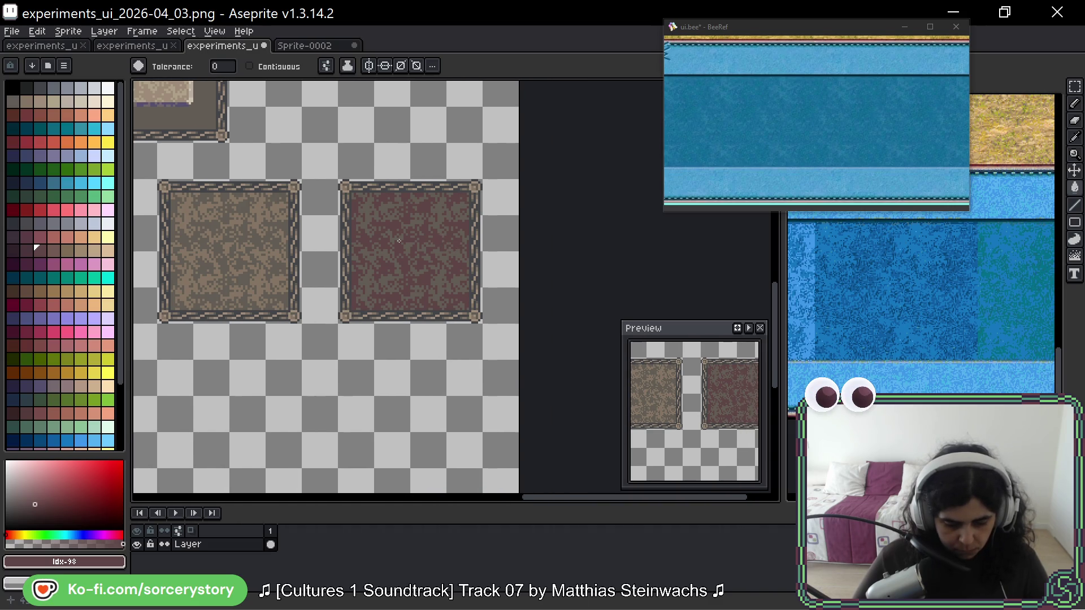
scroll(399, 241, down, 1)
key(ctrl+z)
key(ctrl+z)
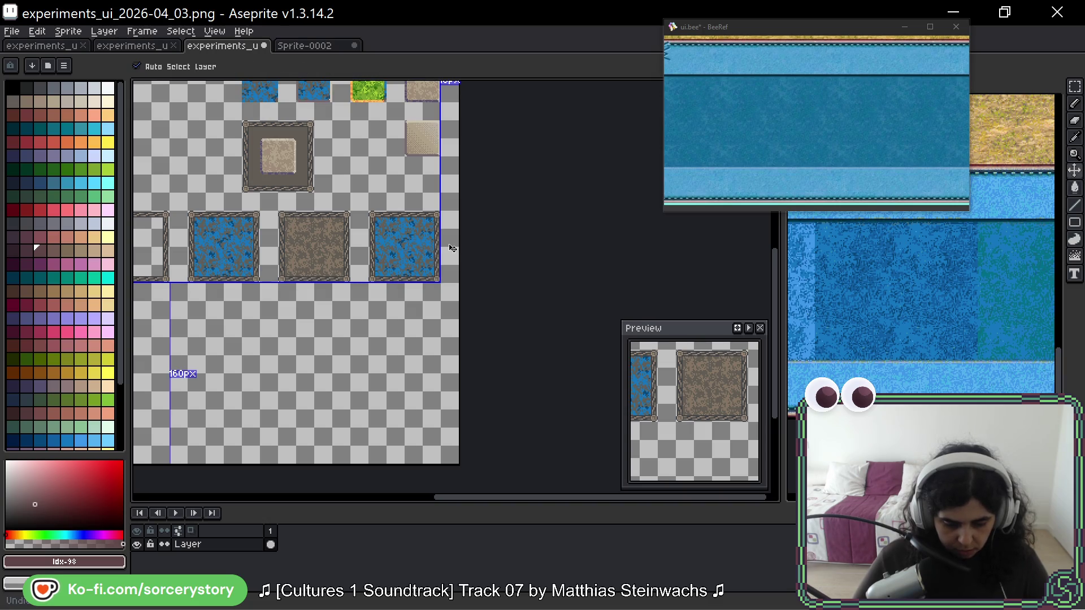
drag(452, 248, 464, 304)
click(444, 275)
- Refill its blue shades with brown and a dark grey-brown palette colour
scroll(418, 306, up, 5)
scroll(418, 306, up, 2)
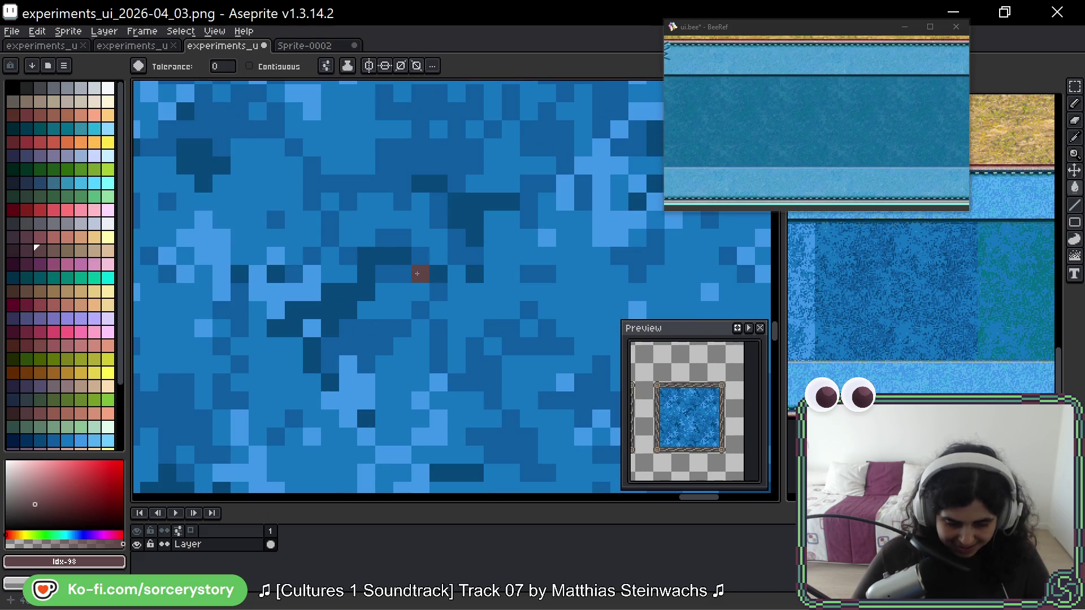
click(366, 275)
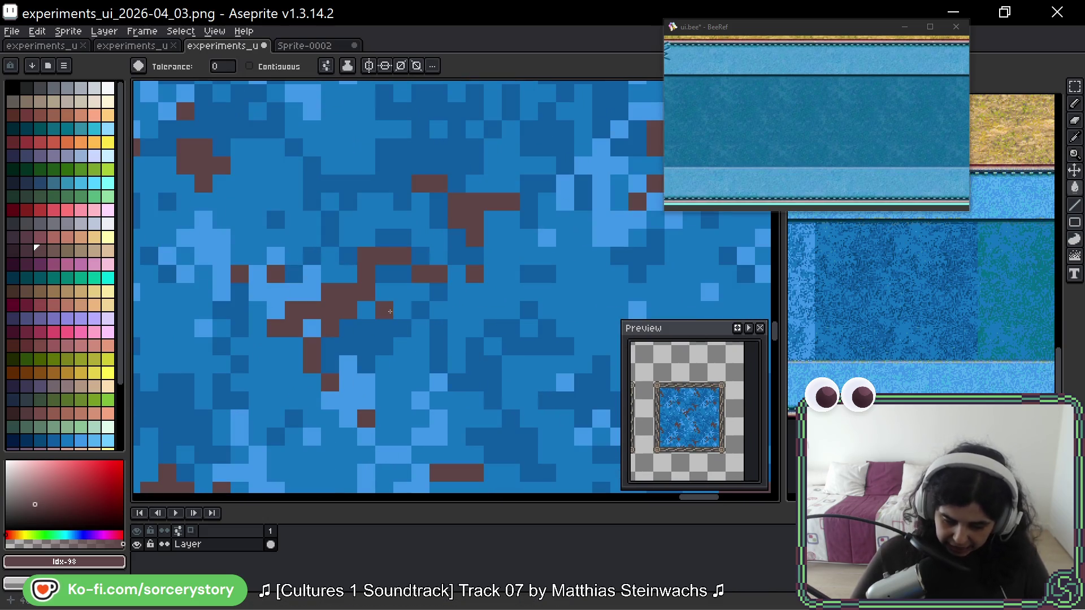
click(384, 311)
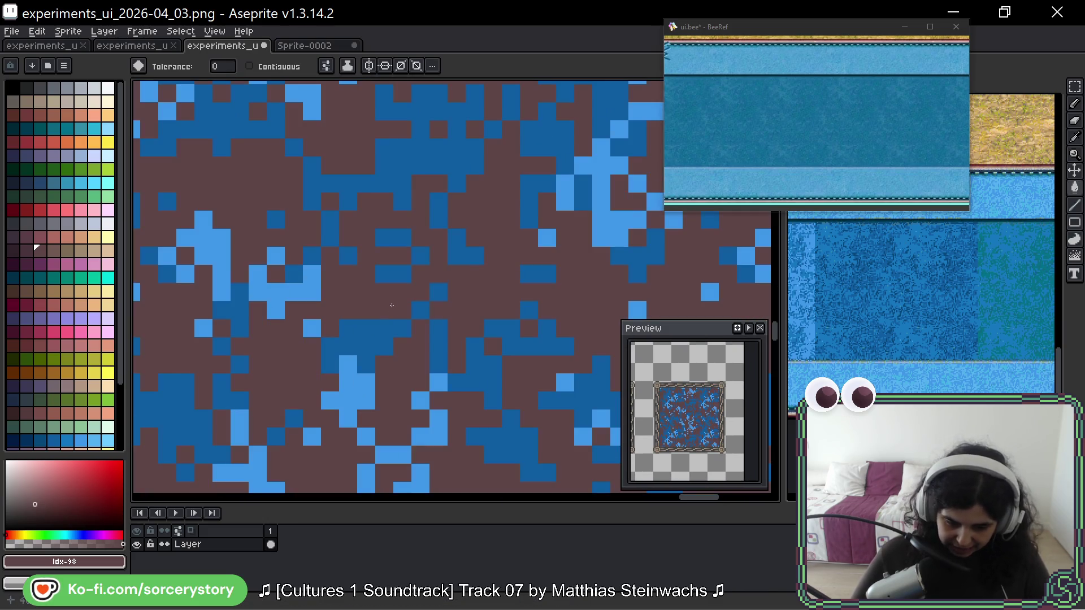
click(12, 101)
click(403, 185)
click(600, 169)
scroll(599, 246, down, 4)
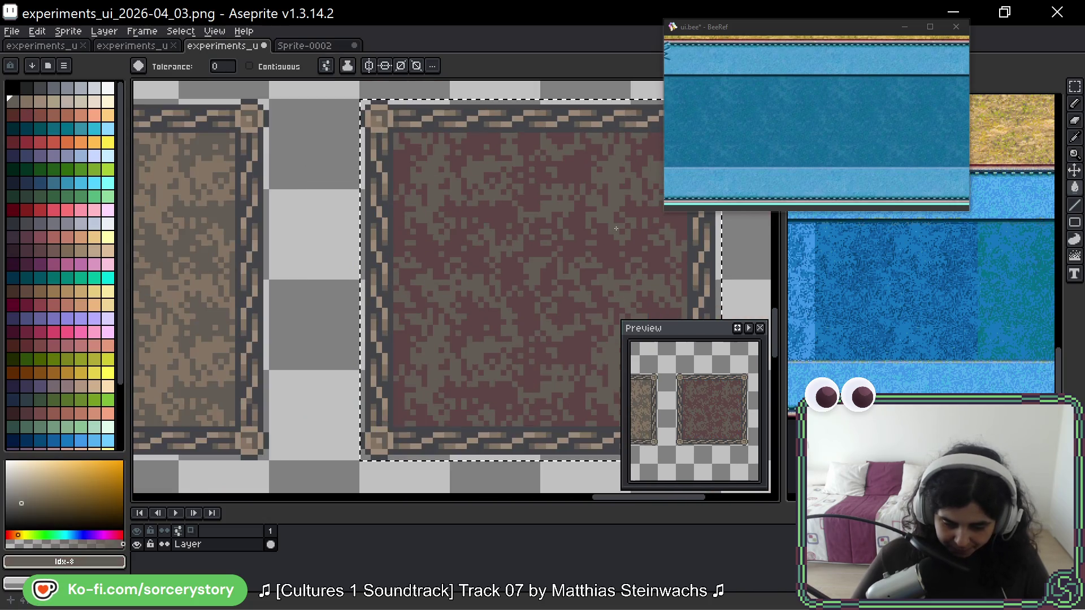
scroll(599, 246, down, 4)
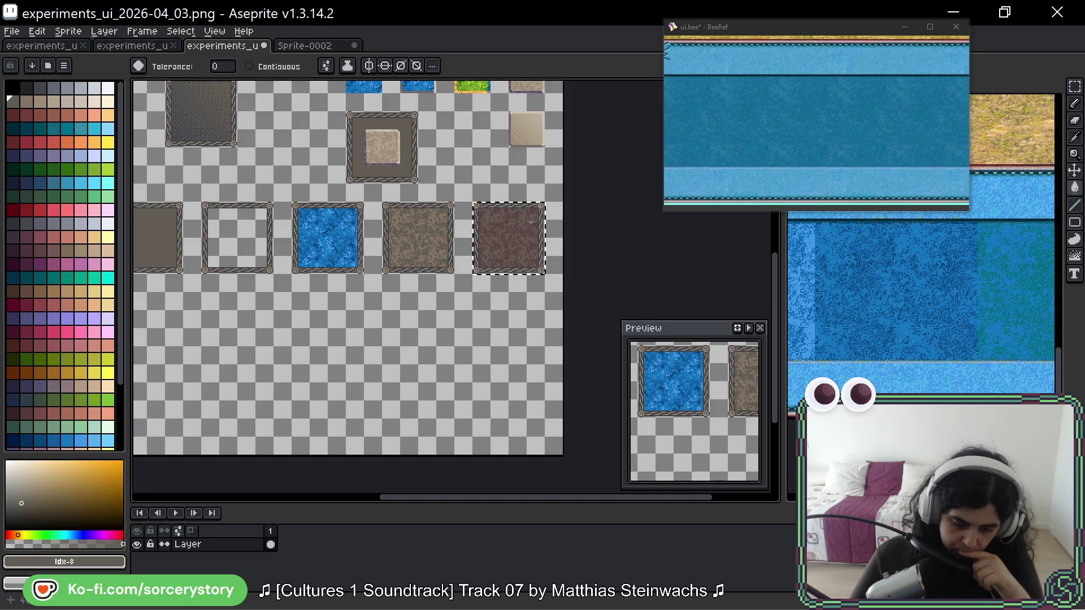
scroll(536, 228, up, 4)
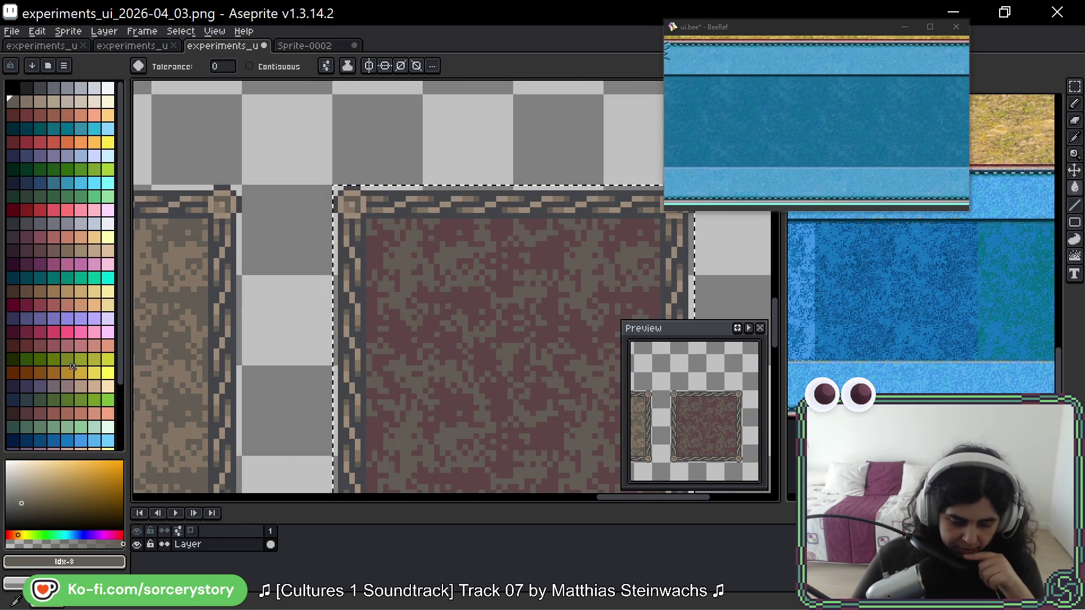
click(13, 386)
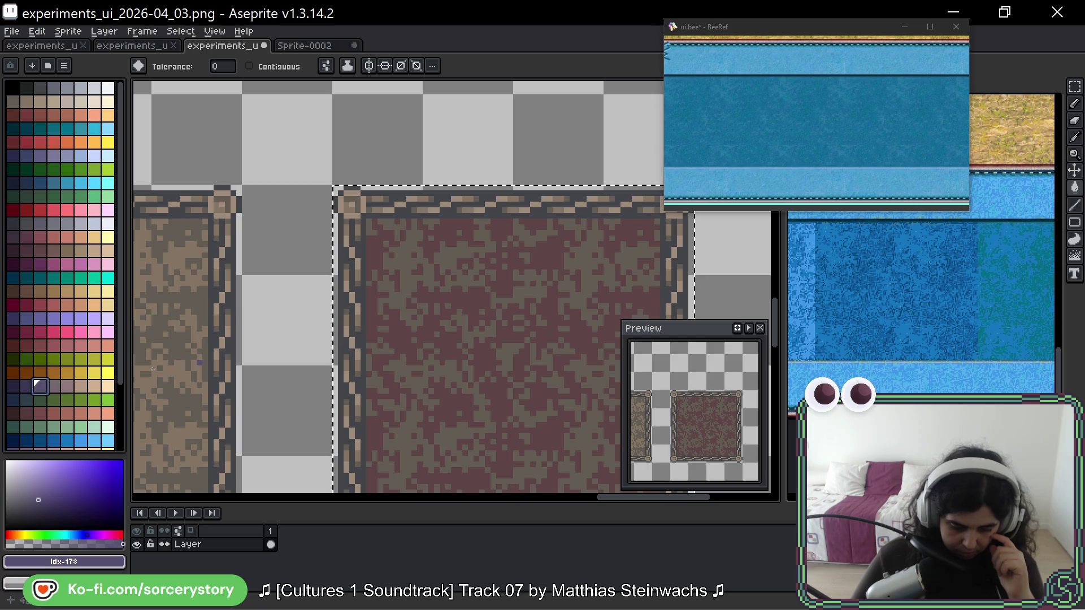
click(426, 322)
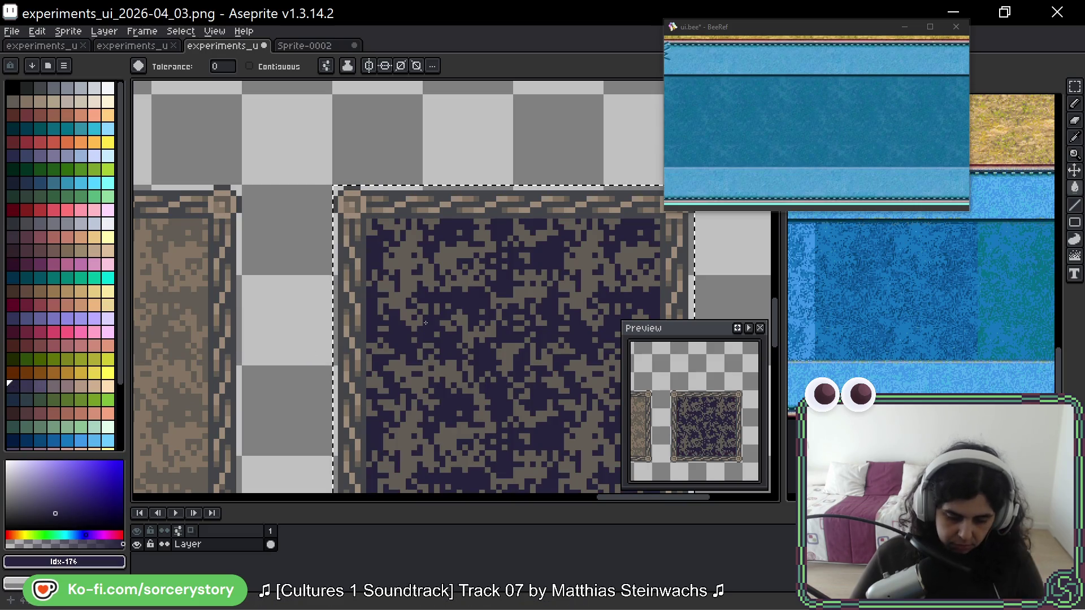
key(ctrl+z)
click(27, 386)
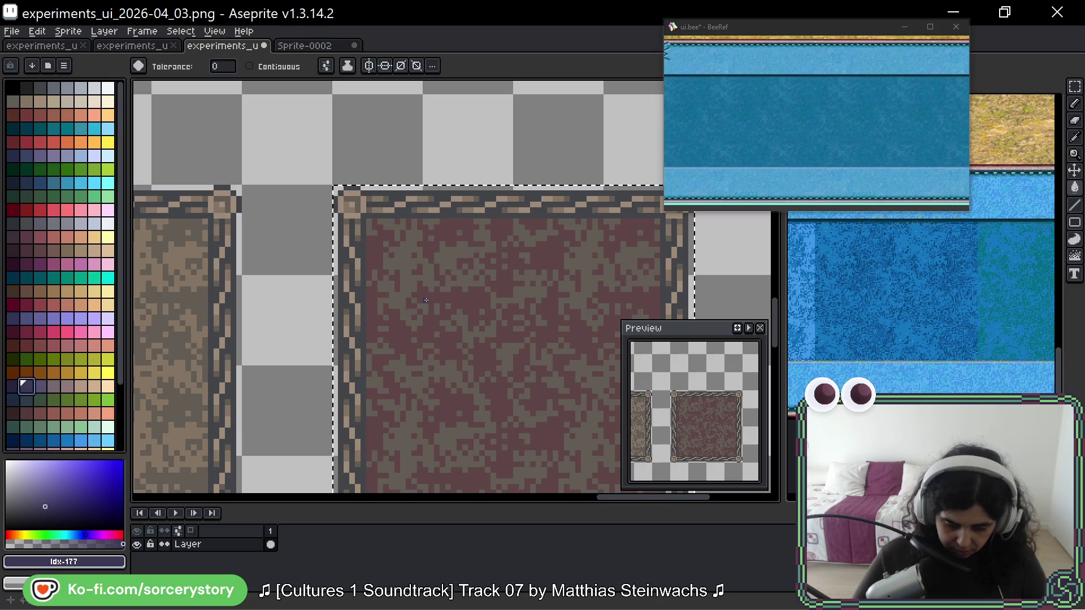
click(426, 301)
key(ctrl+z)
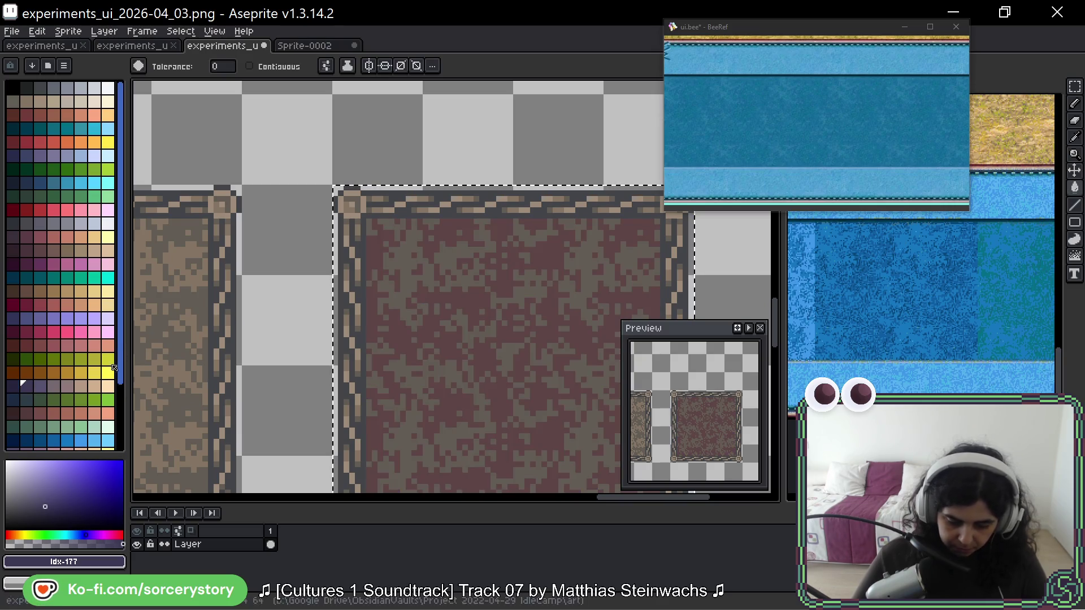
click(39, 387)
click(431, 247)
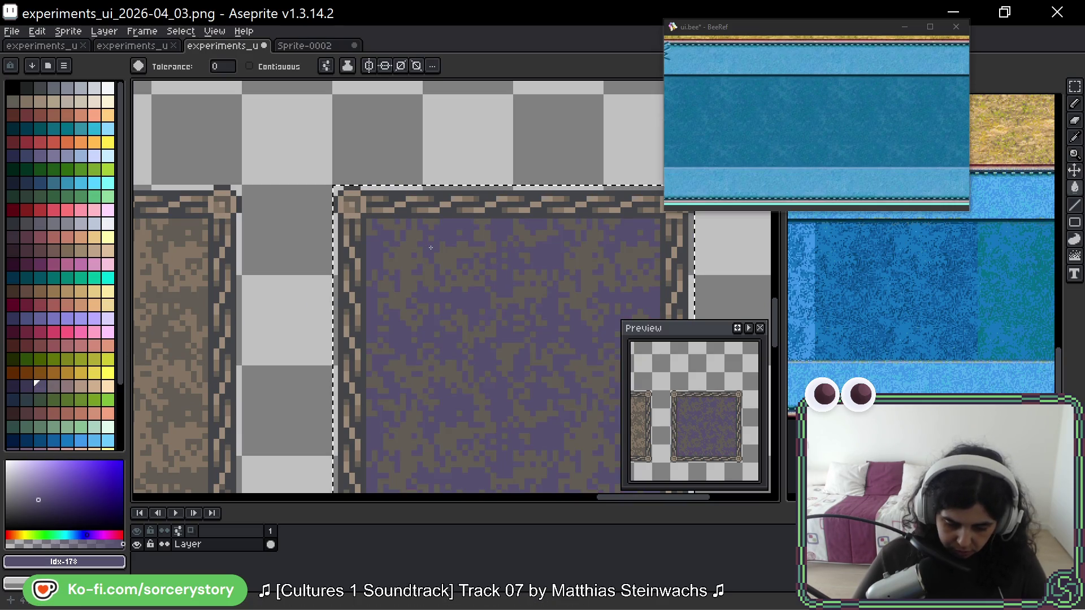
key(ctrl+z)
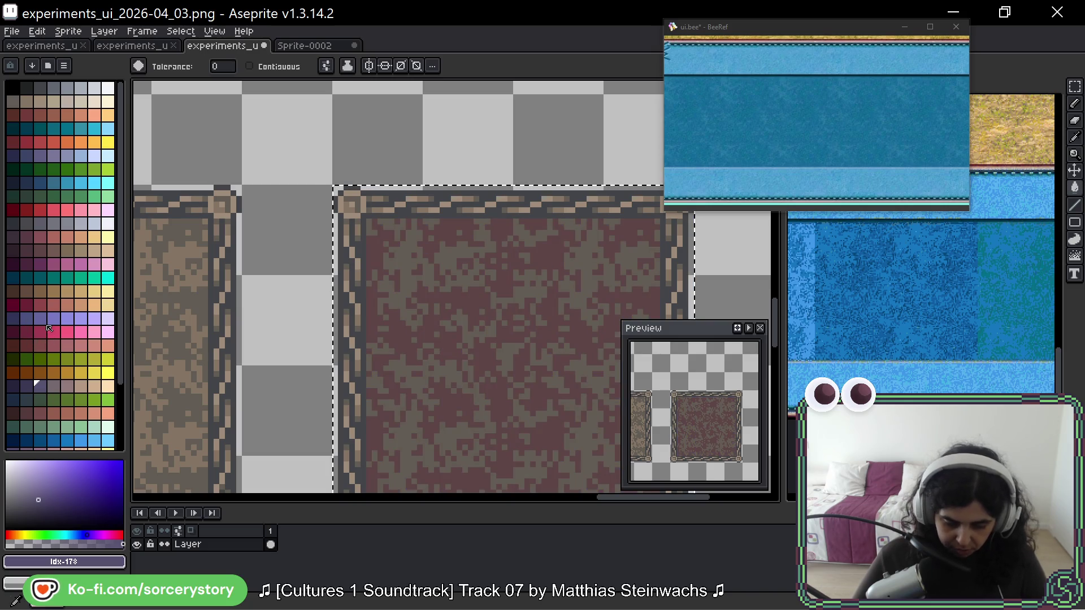
click(13, 306)
click(369, 315)
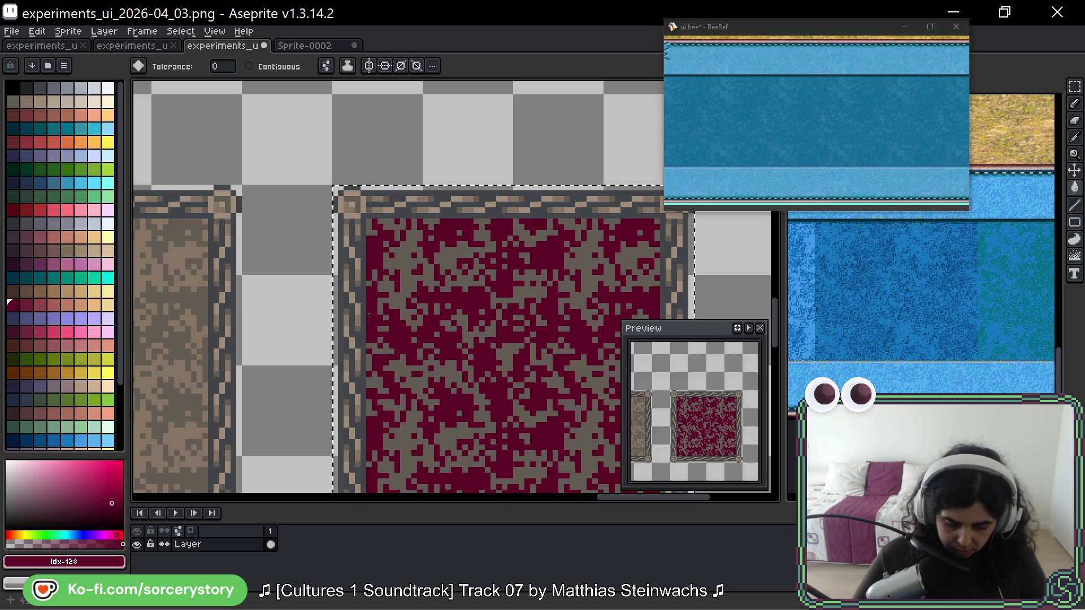
key(ctrl+z)
click(54, 306)
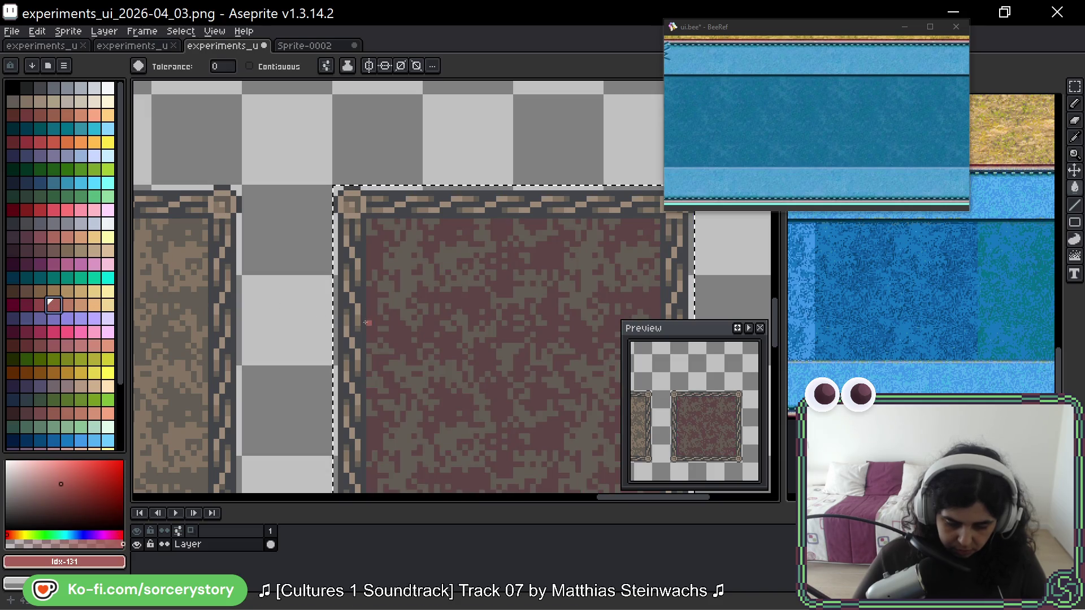
click(28, 305)
scroll(429, 336, up, 5)
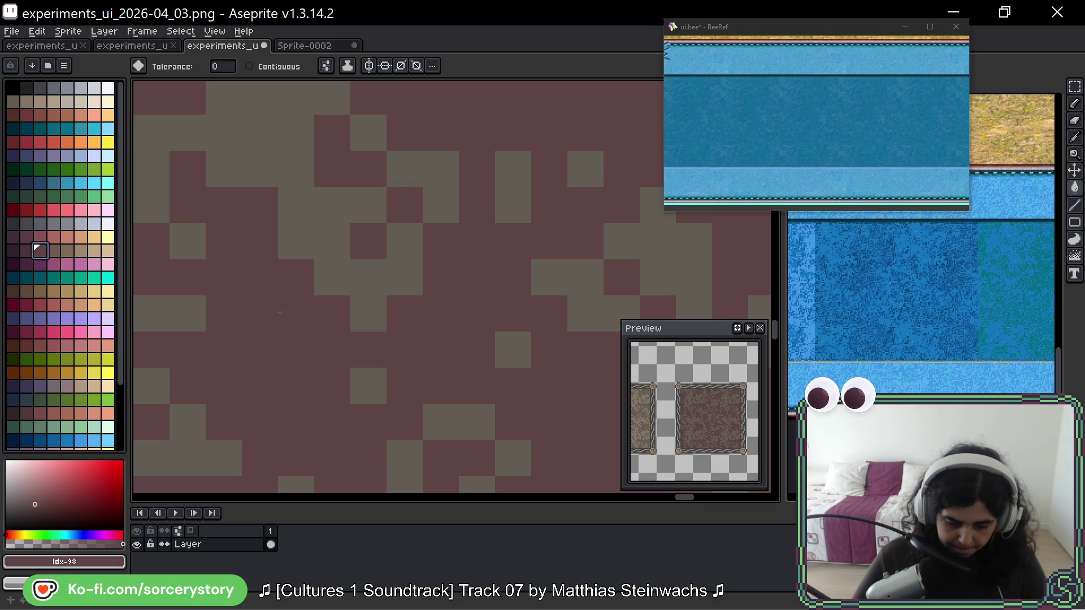
click(31, 255)
click(243, 298)
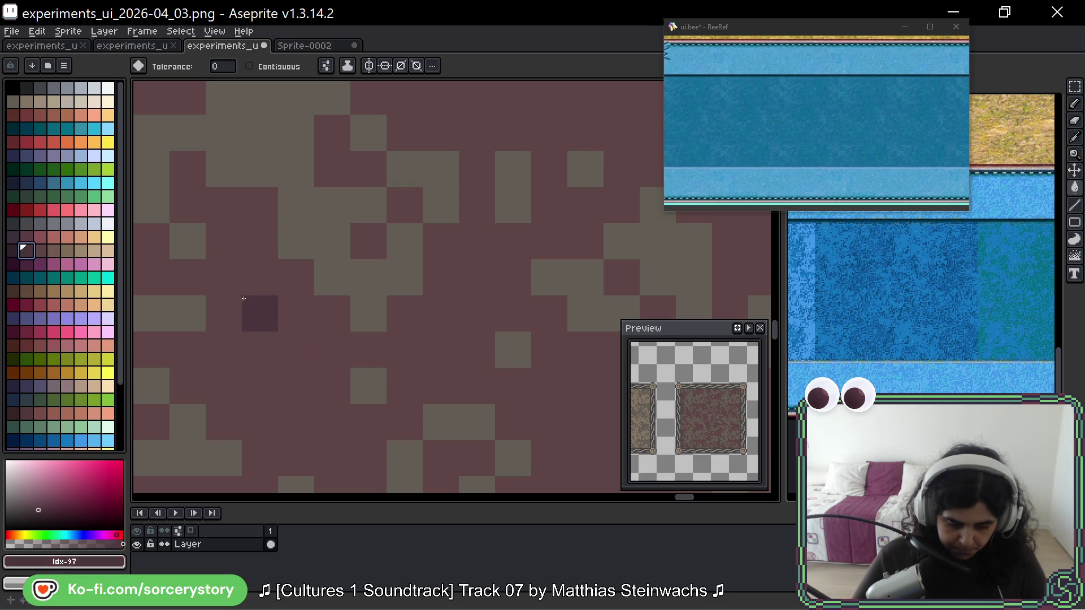
alt+click(295, 177)
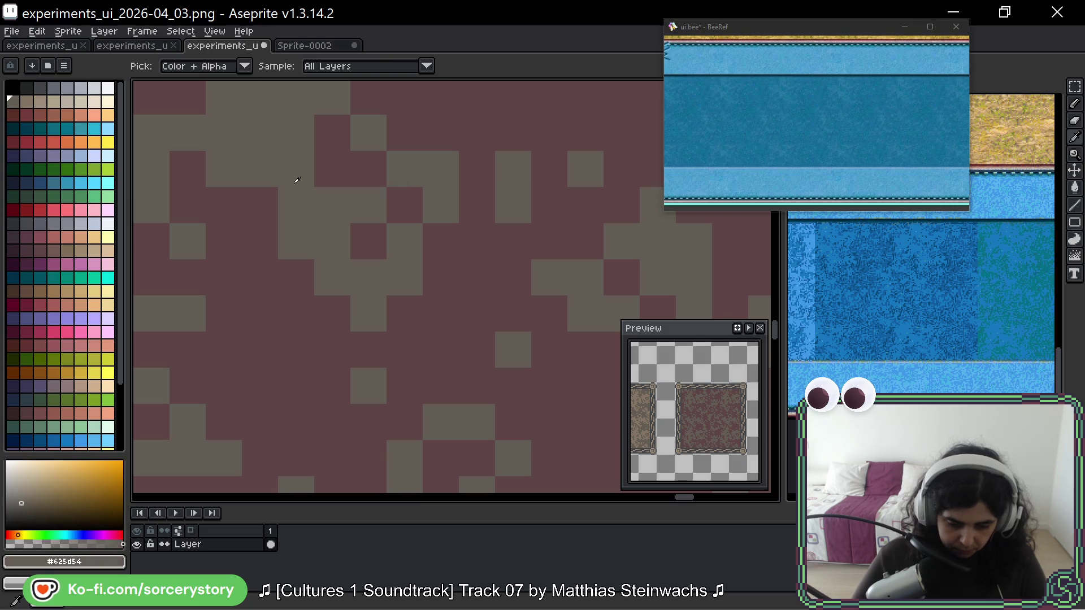
click(54, 88)
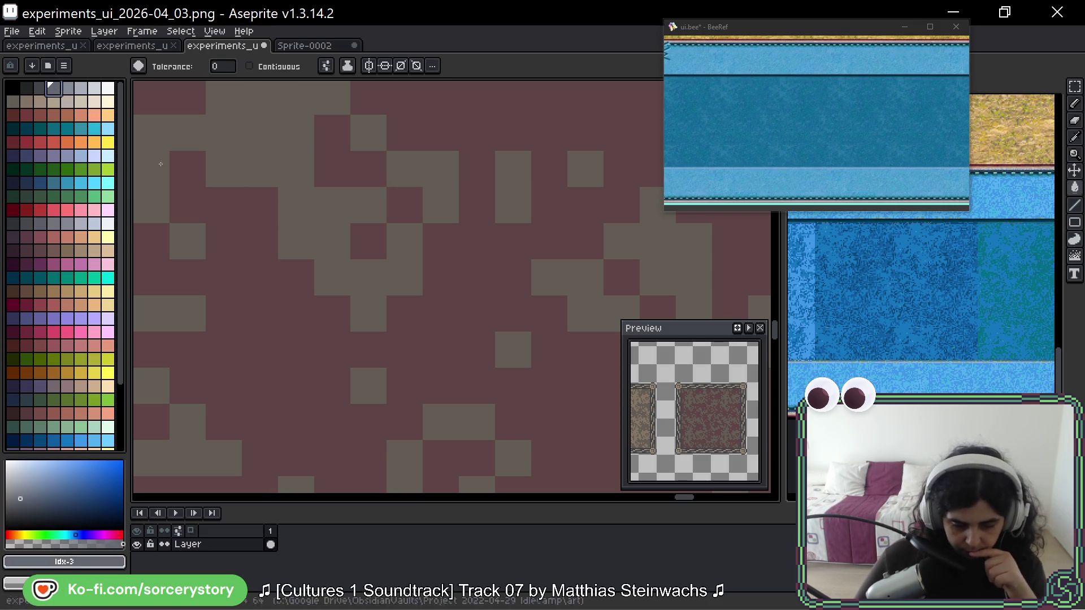
click(40, 88)
click(271, 288)
scroll(490, 325, down, 3)
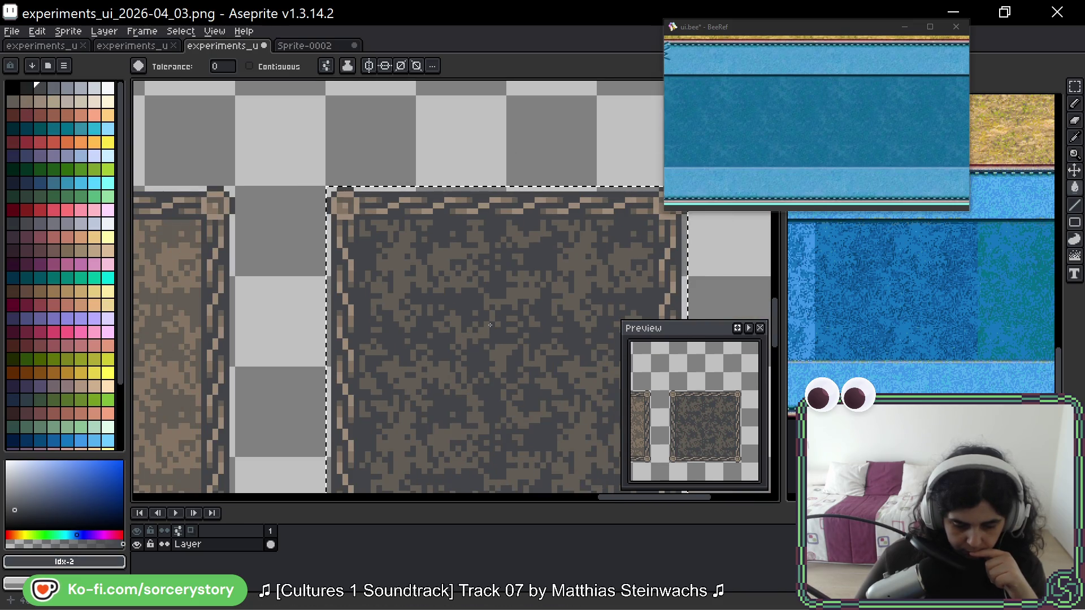
drag(390, 251, 345, 177)
key(ctrl+z)
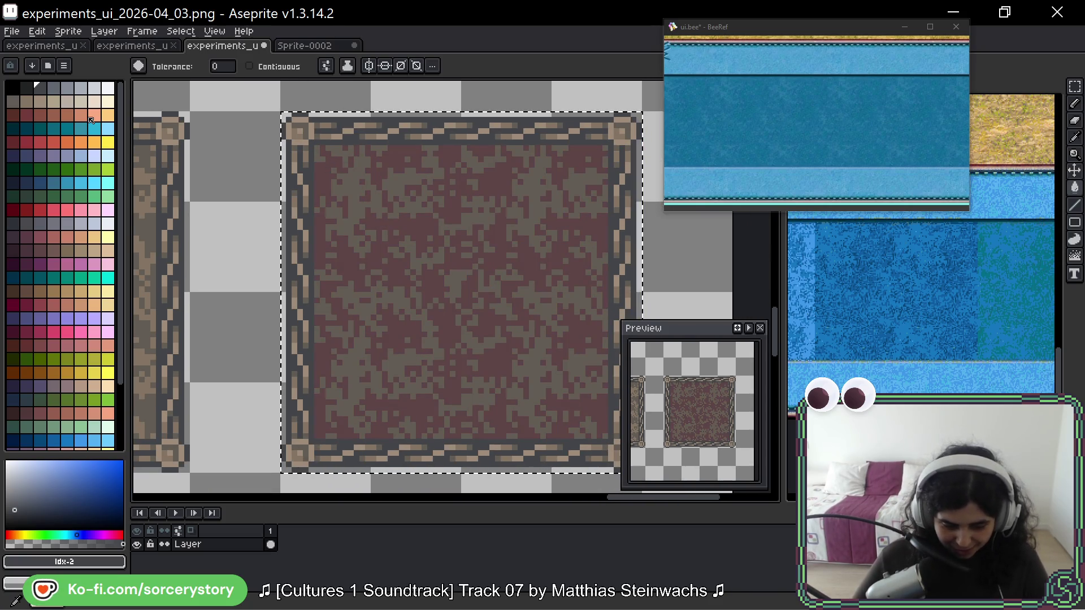
scroll(54, 219, down, 3)
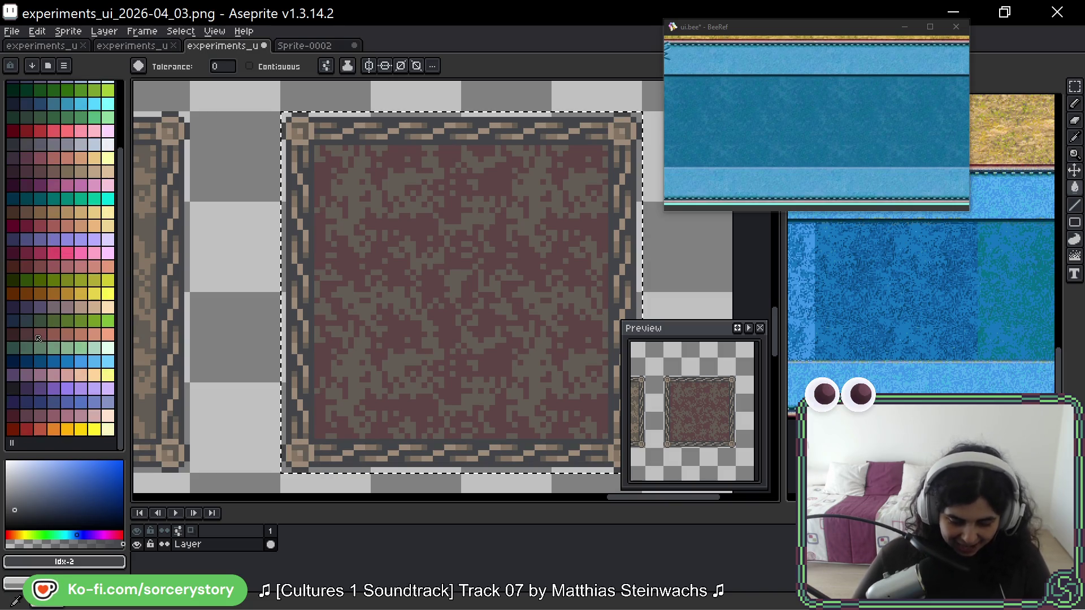
click(53, 307)
scroll(356, 288, up, 5)
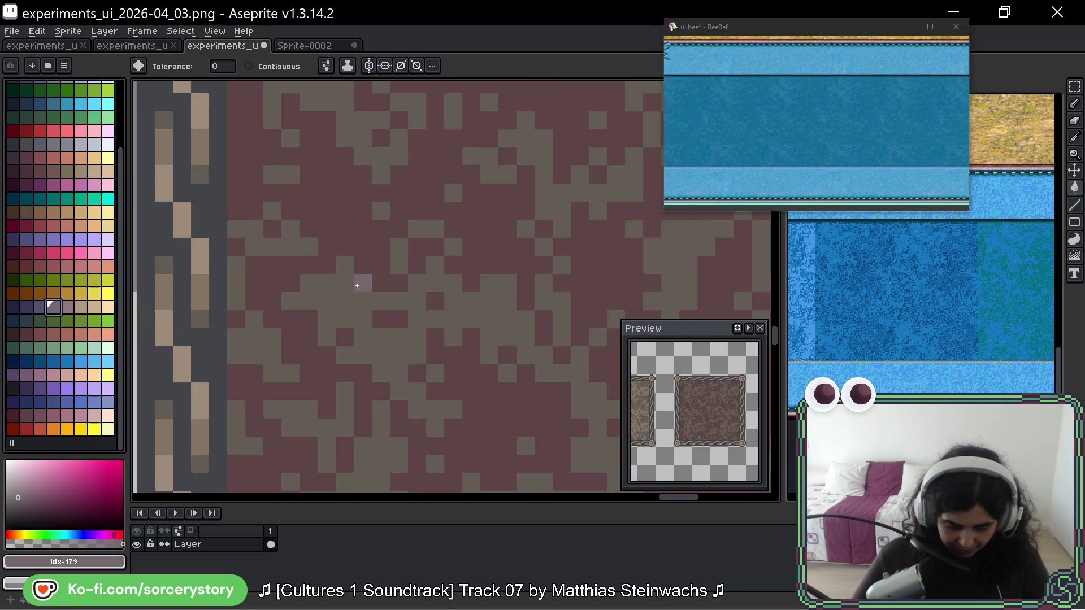
click(25, 308)
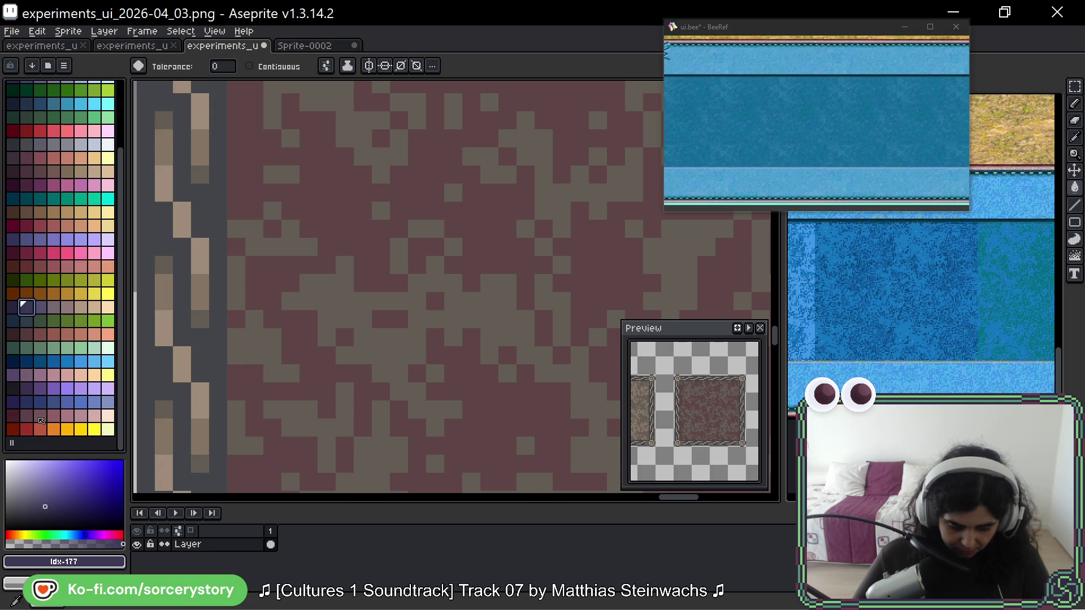
click(26, 418)
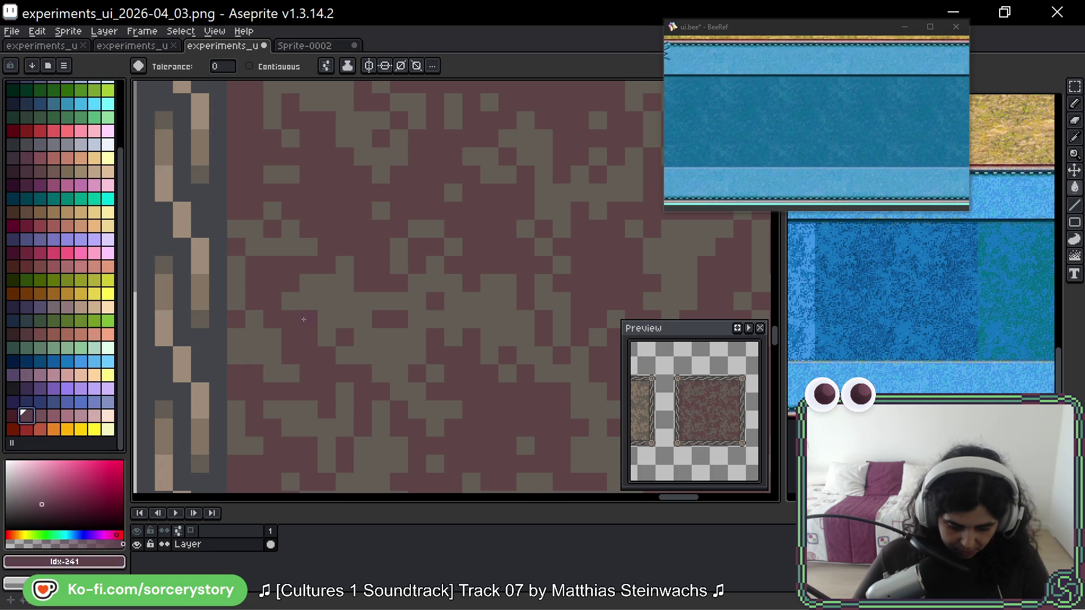
scroll(304, 319, up, 3)
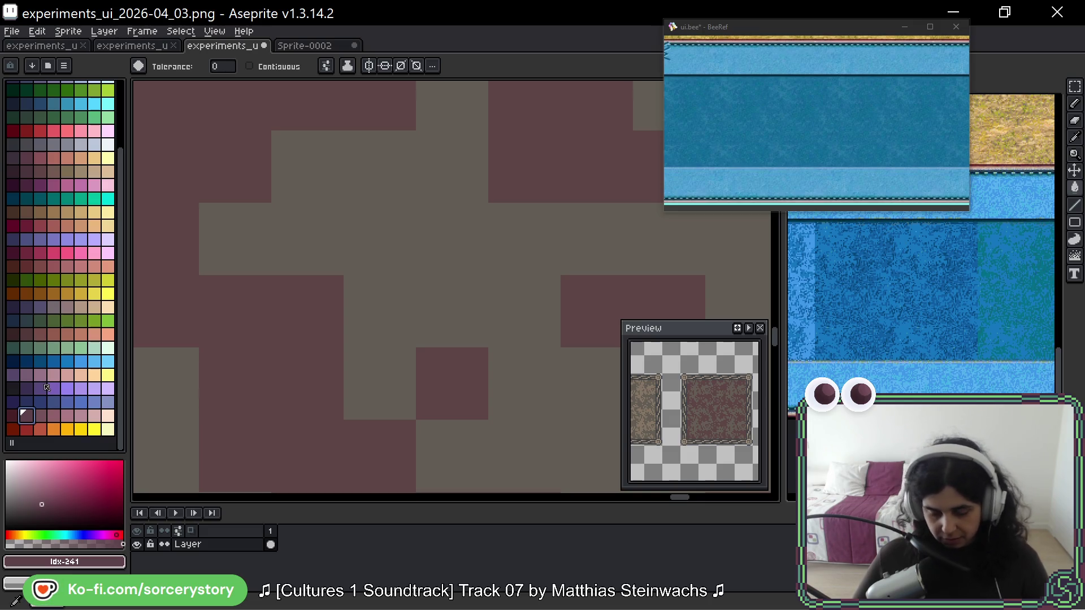
scroll(24, 192, up, 3)
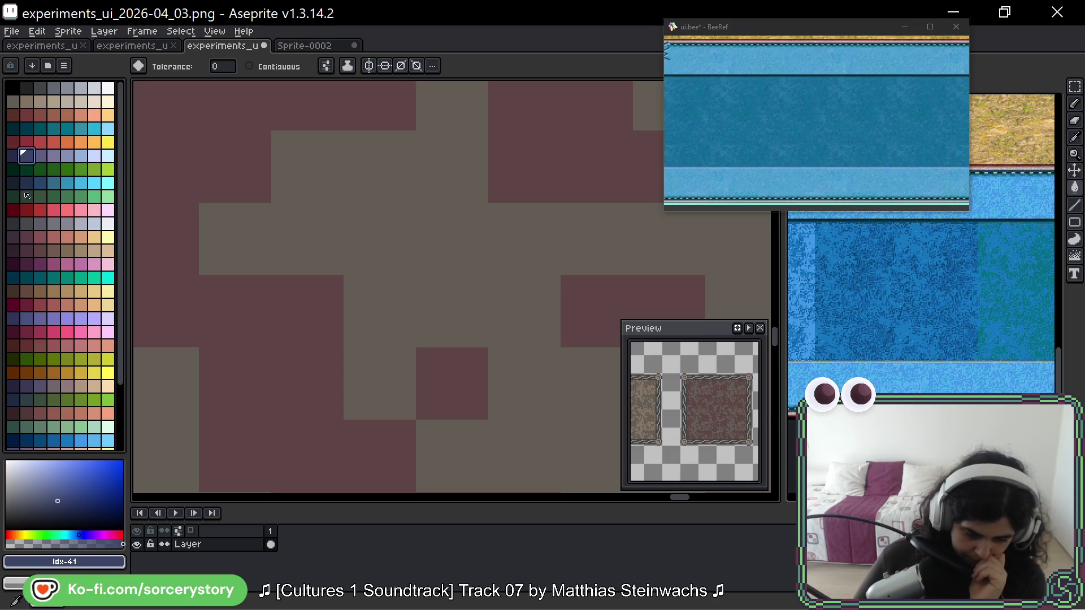
click(17, 160)
click(14, 141)
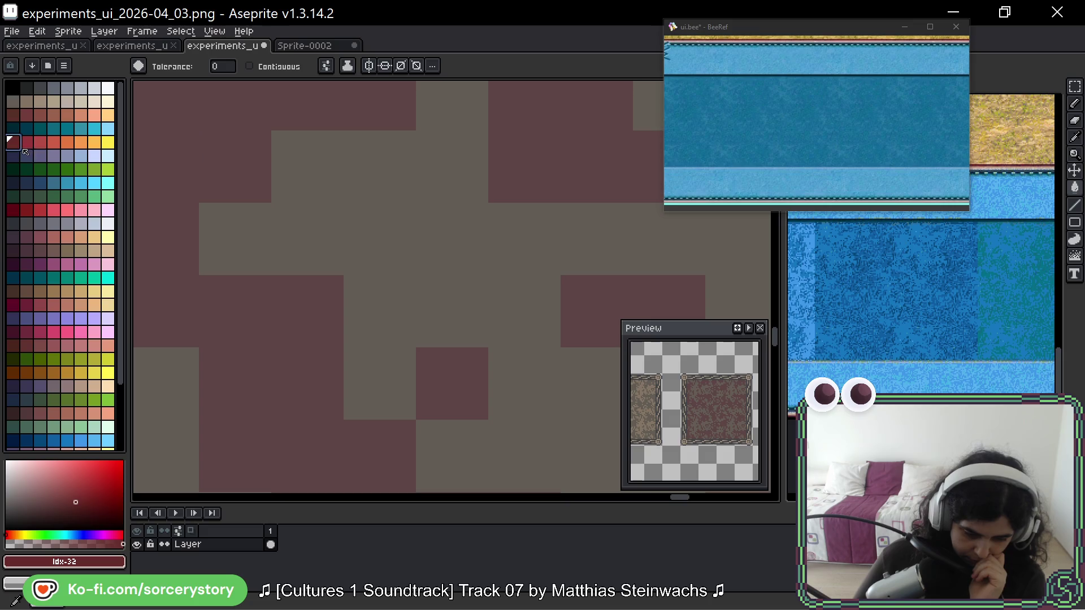
click(14, 116)
click(185, 153)
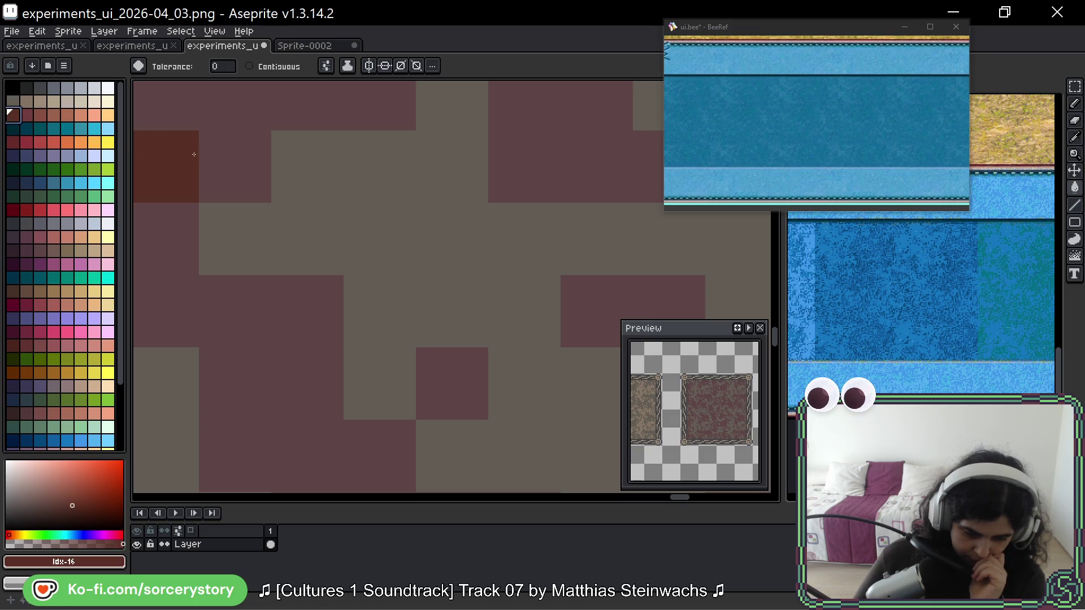
key(ctrl+z)
key(])
click(205, 146)
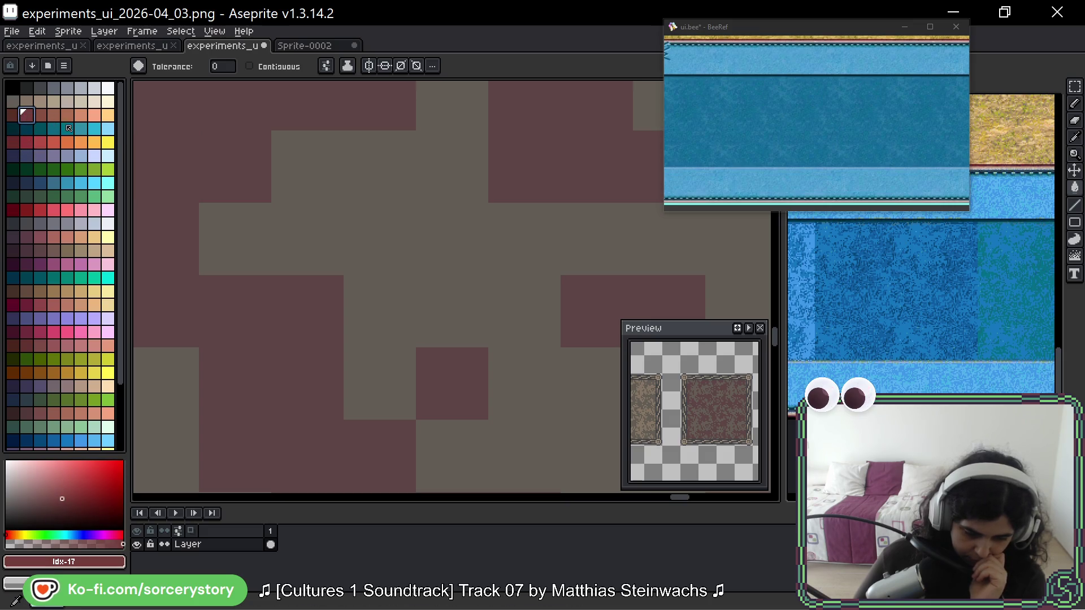
click(44, 116)
click(229, 158)
key(ctrl+z)
key(ctrl+z)
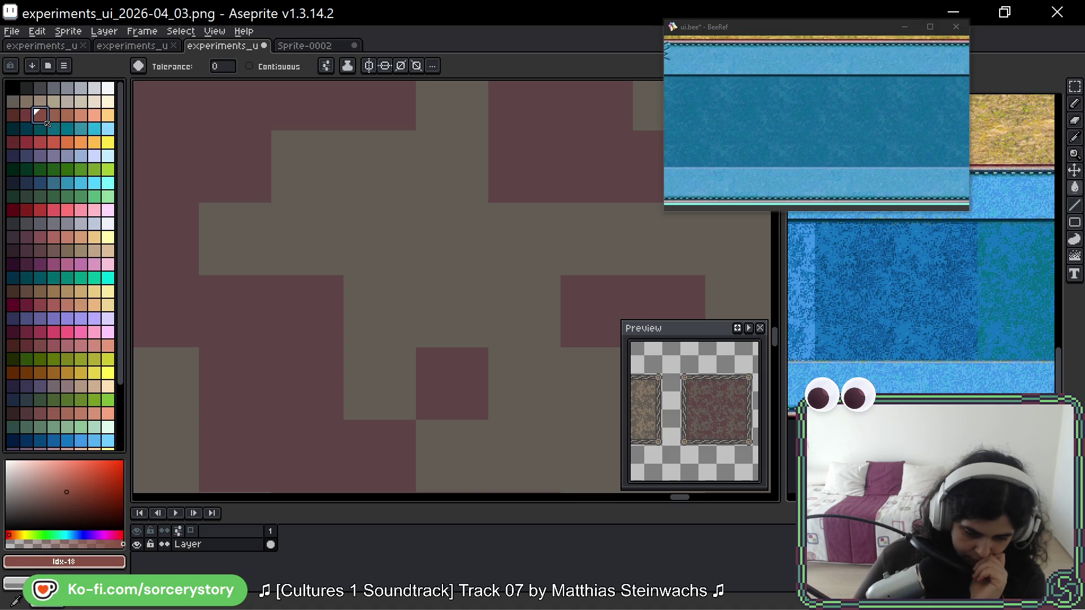
click(66, 251)
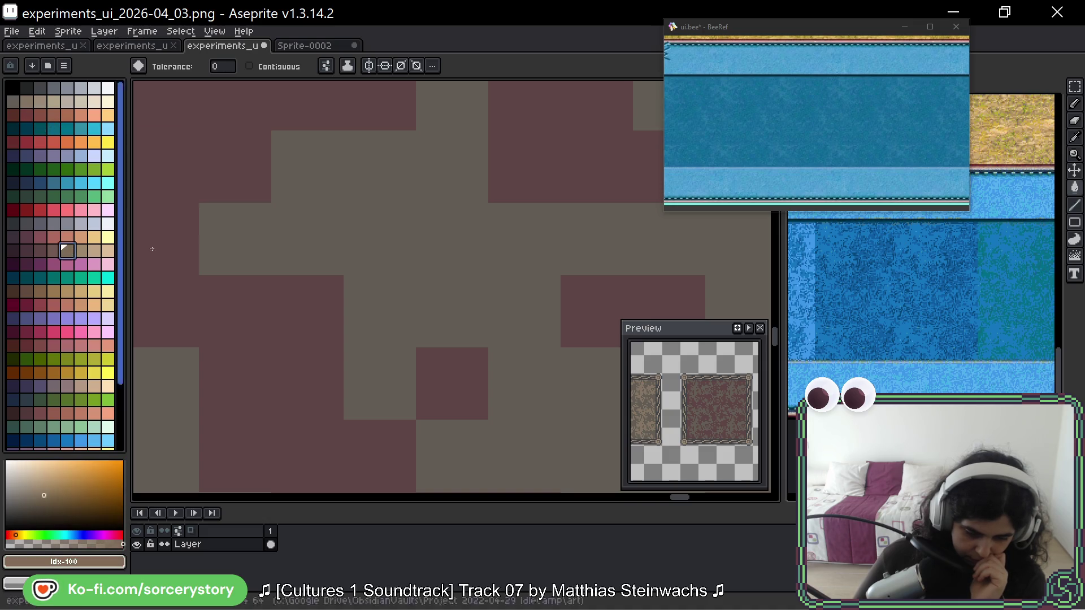
click(27, 250)
key(bracketright)
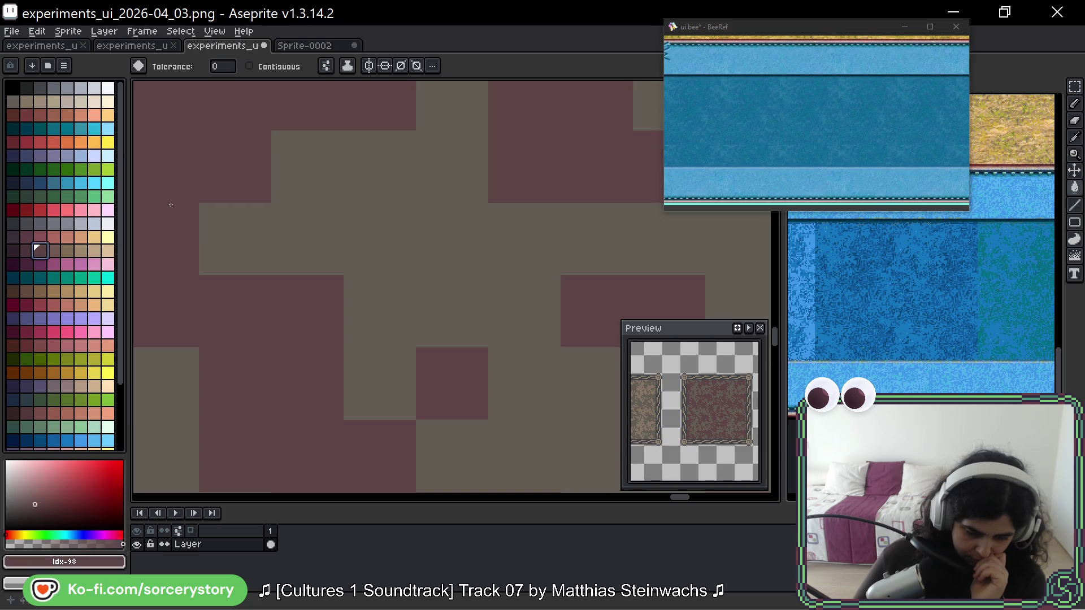
scroll(246, 180, down, 5)
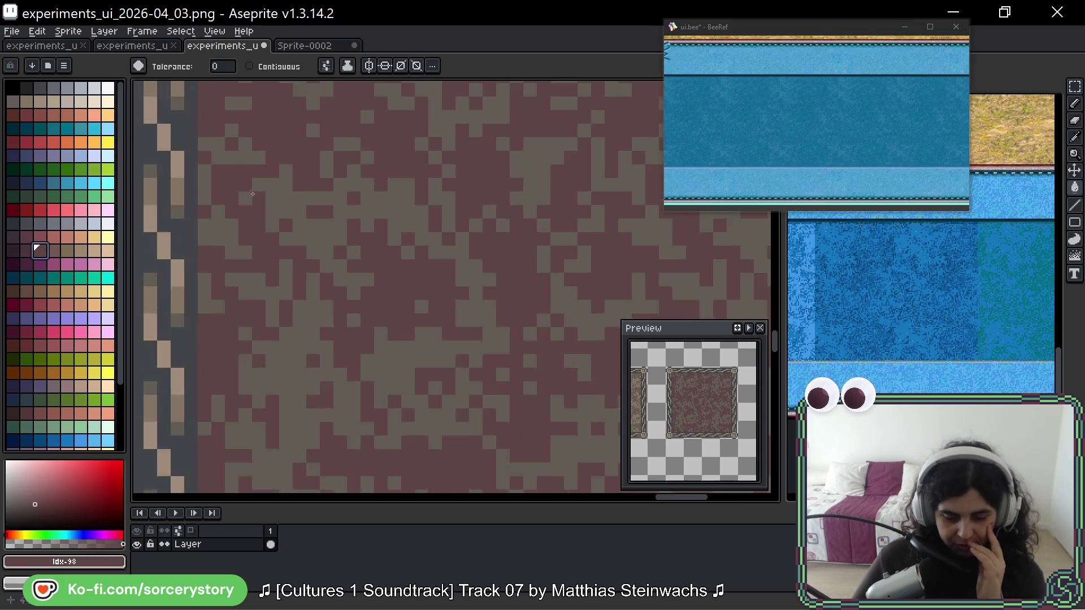
scroll(389, 229, down, 2)
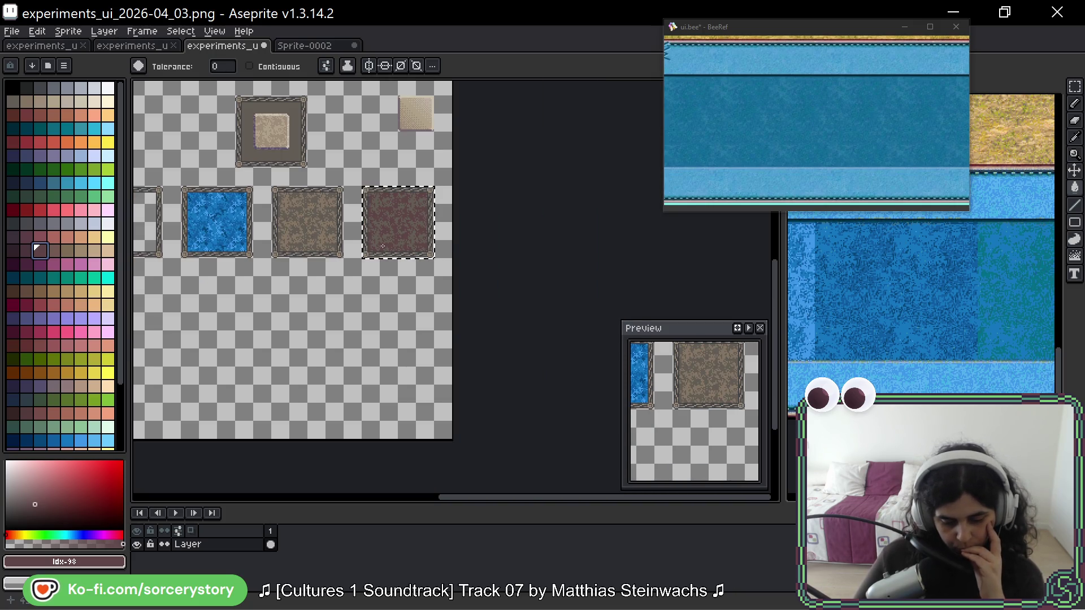
- Paste the tan tile into the dark-red frame, then remove it again
key(ctrl+z)
key(ctrl+z)
key(ctrl+z)
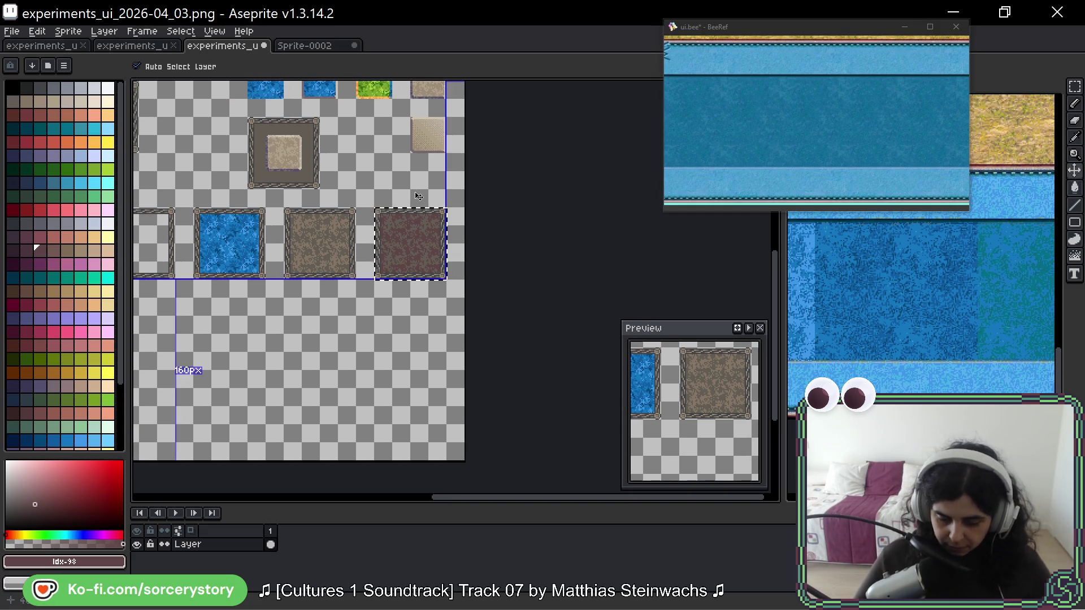
click(1074, 89)
key(ctrl+z)
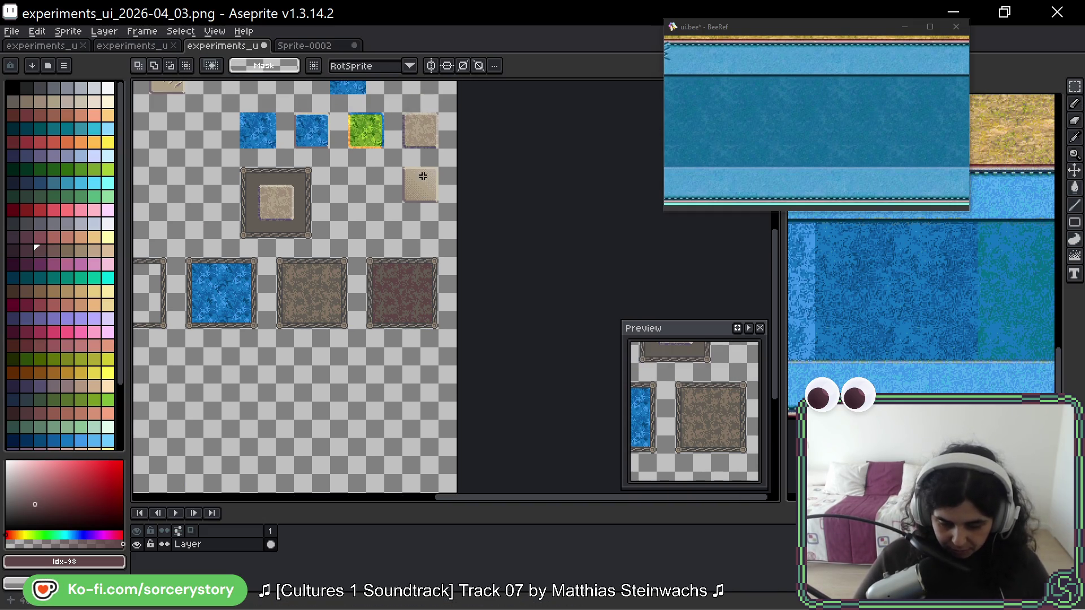
mouse_move(406, 114)
mouse_down()
mouse_move(439, 148)
mouse_move(403, 292)
mouse_up()
key(ctrl+c)
key(ctrl+v)
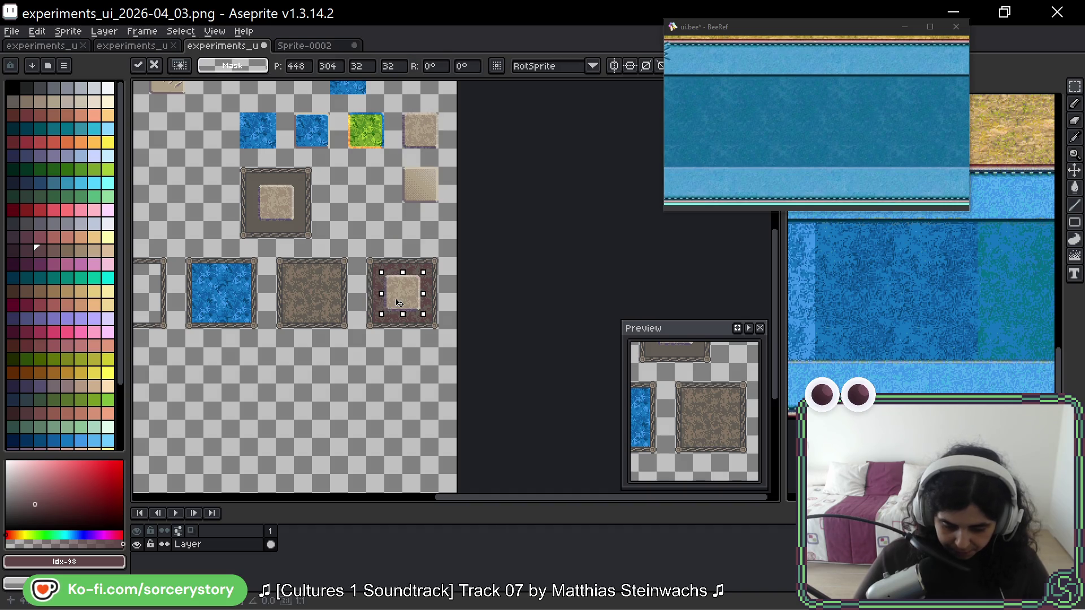
click(431, 354)
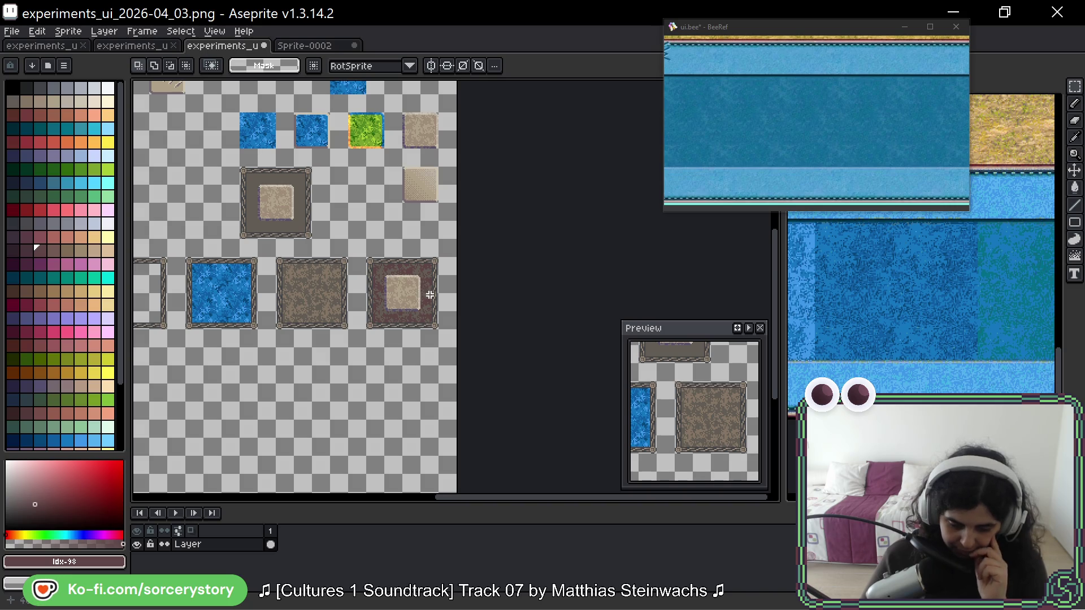
scroll(437, 301, up, 2)
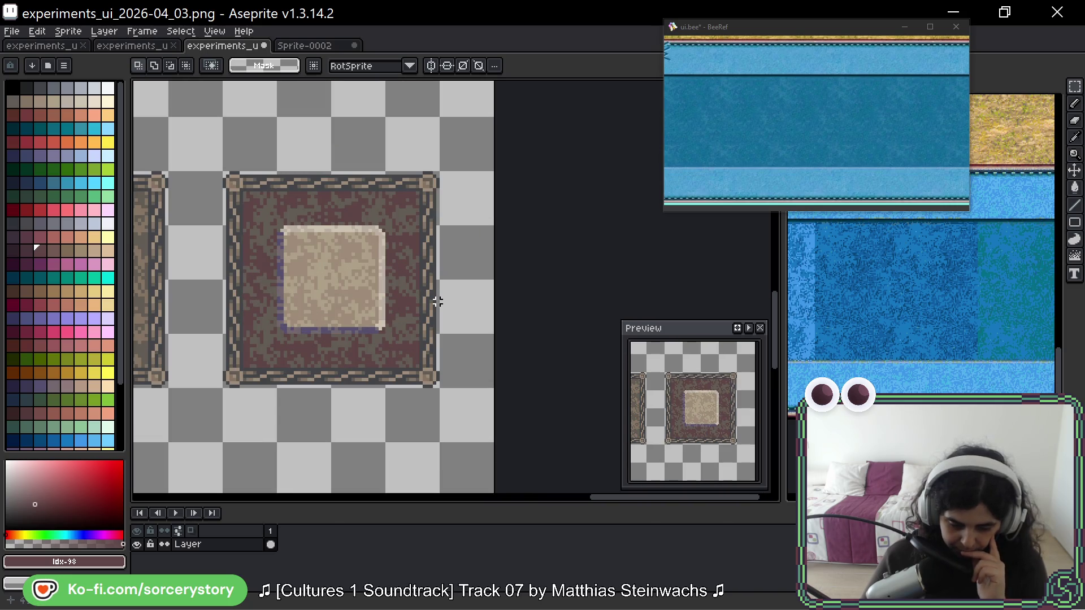
scroll(438, 301, down, 2)
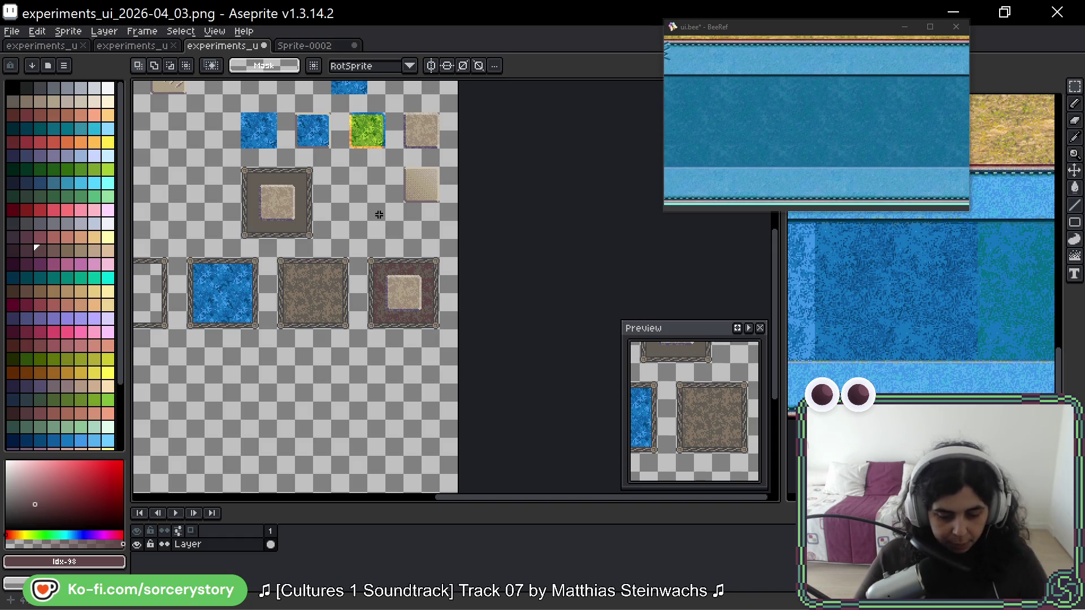
key(ctrl+z)
key(ctrl+z)
- Place a copy of the dark-red panel directly below the original
drag(369, 259, 440, 328)
scroll(432, 232, down, 2)
mouse_move(432, 232)
mouse_down()
mouse_move(344, 341)
mouse_move(344, 325)
mouse_move(442, 325)
mouse_move(347, 327)
mouse_move(430, 322)
mouse_up()
key(Return)
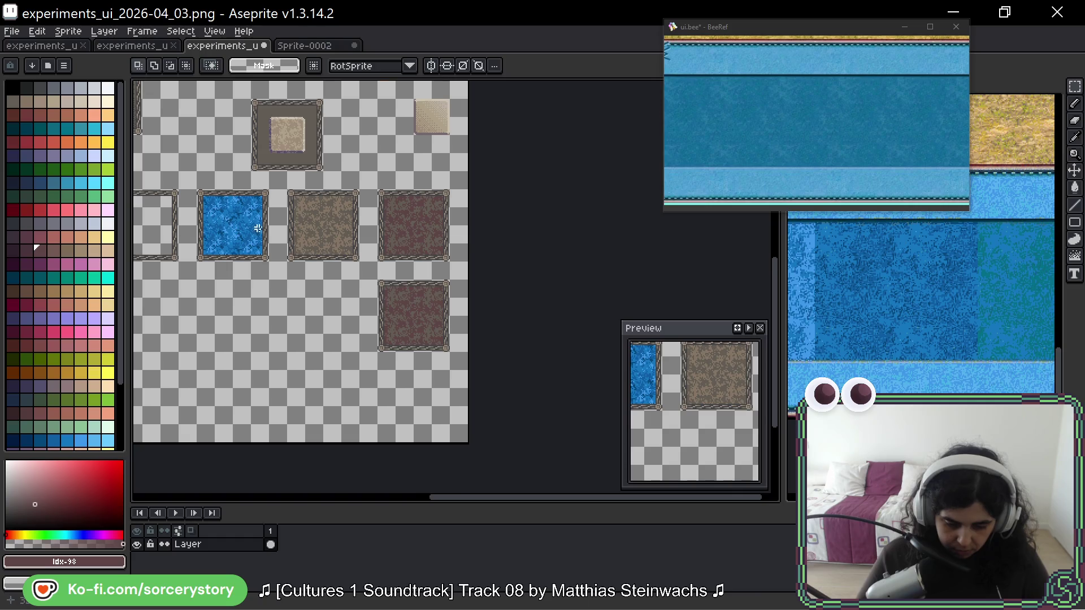
- Copy the plain dark panel below the brown panel and put a beige tile inside it
scroll(318, 225, left, 4)
drag(242, 199, 303, 263)
mouse_move(267, 228)
mouse_down()
mouse_move(516, 339)
mouse_move(539, 319)
mouse_up()
key(Return)
mouse_move(541, 242)
mouse_down()
mouse_move(470, 304)
mouse_move(463, 345)
mouse_up()
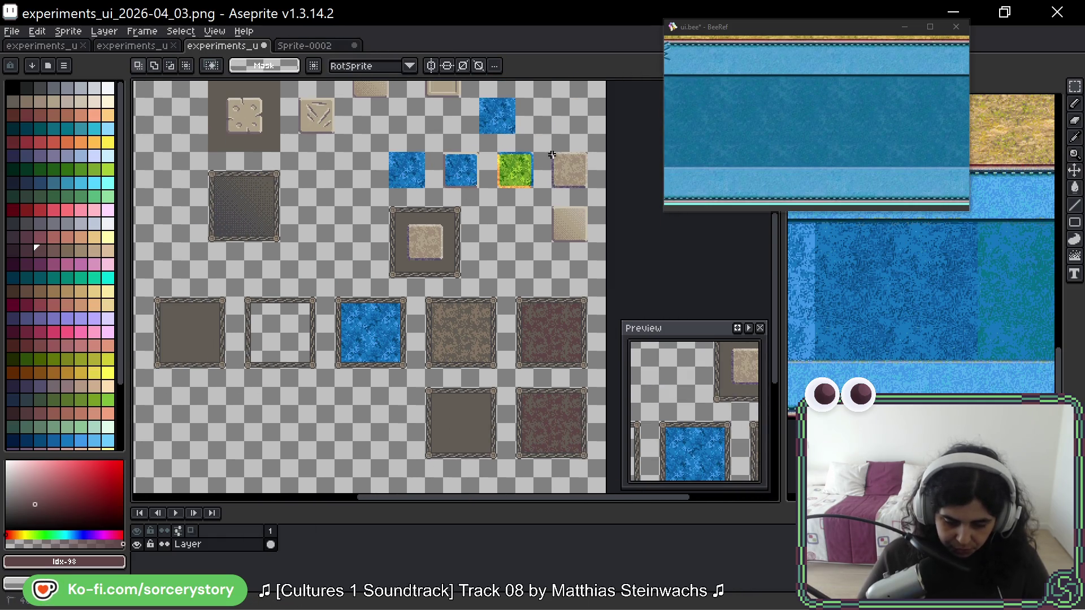
drag(585, 180, 460, 422)
key(Return)
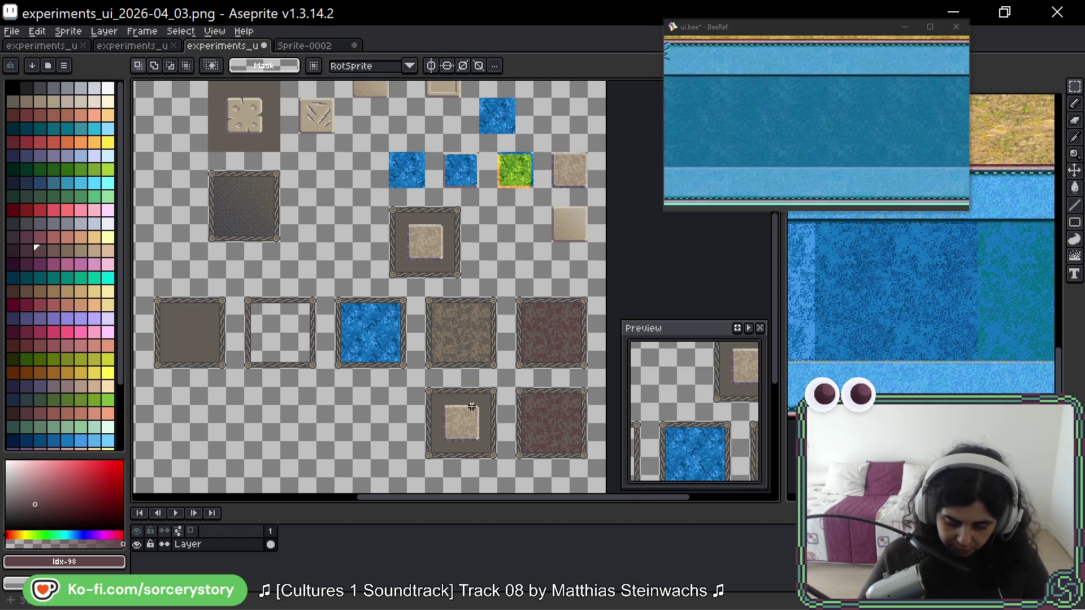
- Place a beige tile copy inside the lower dark-red panel
scroll(526, 260, up, 5)
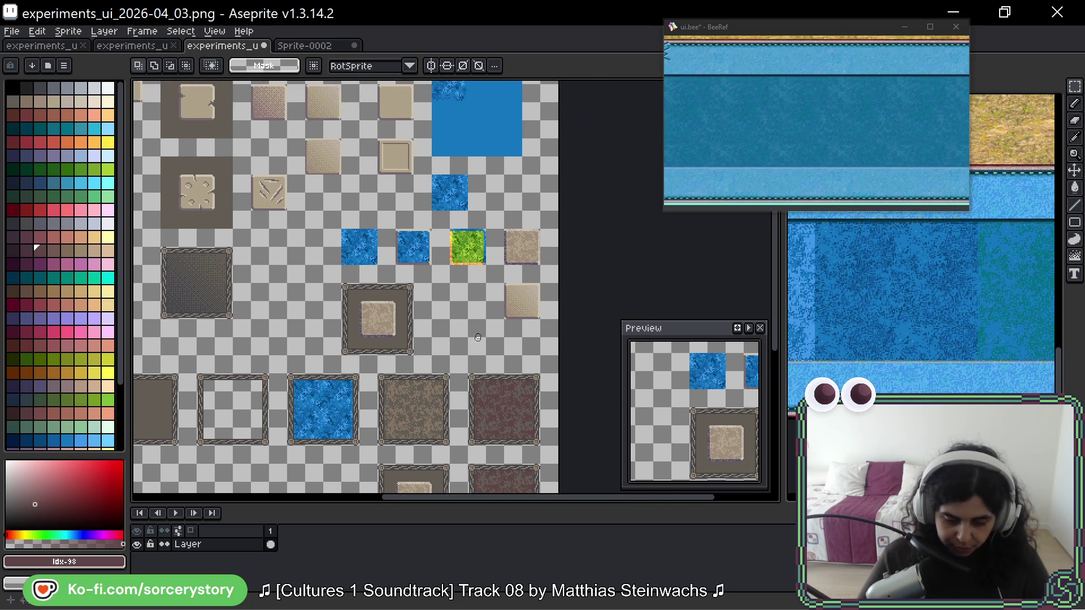
mouse_move(425, 150)
mouse_down()
mouse_move(537, 472)
mouse_move(531, 423)
mouse_up()
scroll(427, 151, down, 5)
key(Return)
scroll(433, 370, down, 4)
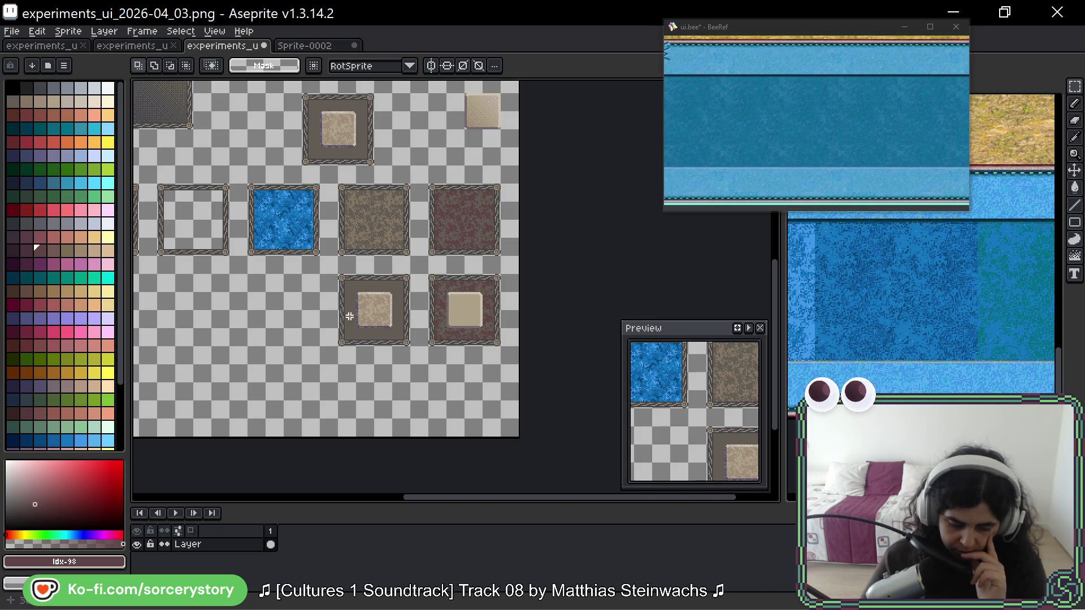
- Copy the plain dark panel to the left end of the lower row
scroll(371, 327, up, 3)
scroll(373, 328, down, 1)
scroll(374, 328, down, 3)
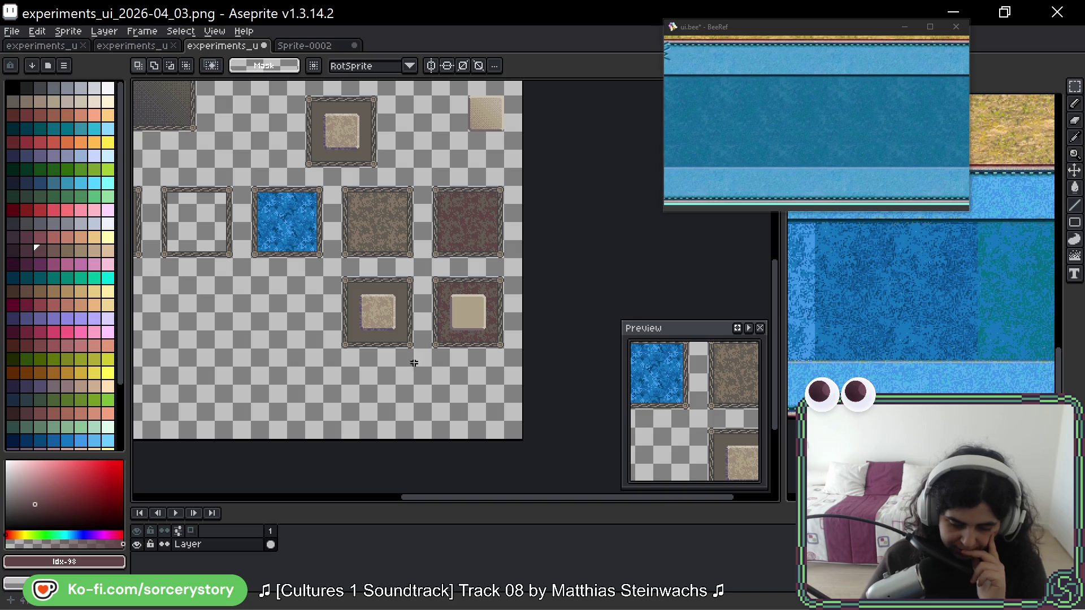
scroll(415, 366, up, 5)
scroll(264, 208, left, 5)
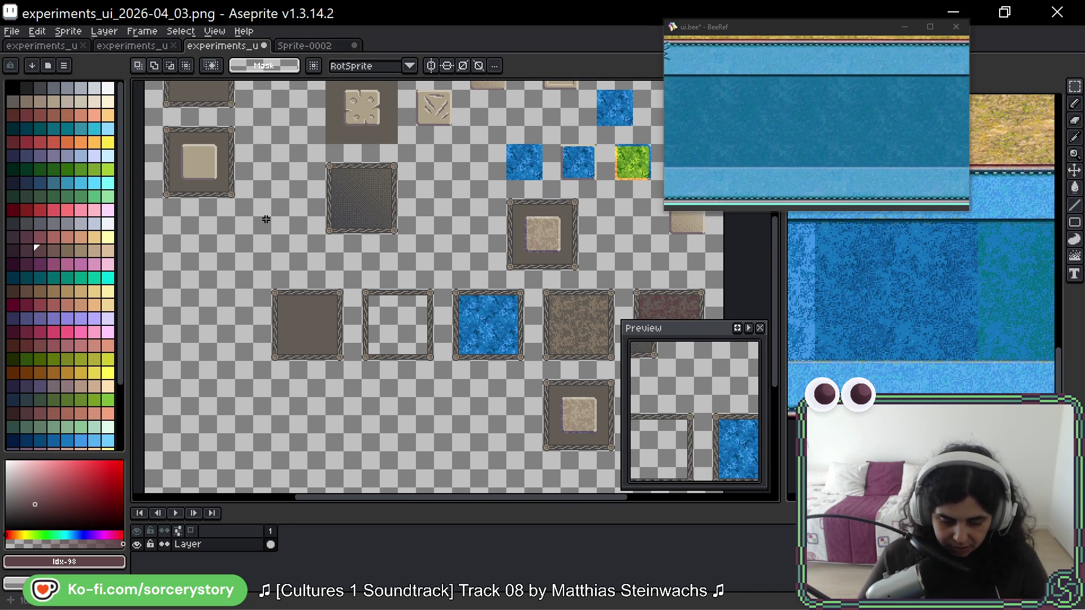
drag(273, 290, 343, 360)
mouse_move(291, 329)
mouse_down()
mouse_move(491, 419)
mouse_move(472, 420)
mouse_up()
key(Return)
- Place a beige square button inside the new left panel
scroll(342, 365, up, 3)
scroll(342, 365, right, 5)
mouse_move(362, 96)
mouse_down()
mouse_move(397, 131)
mouse_move(344, 483)
mouse_move(305, 425)
mouse_up()
key(Return)
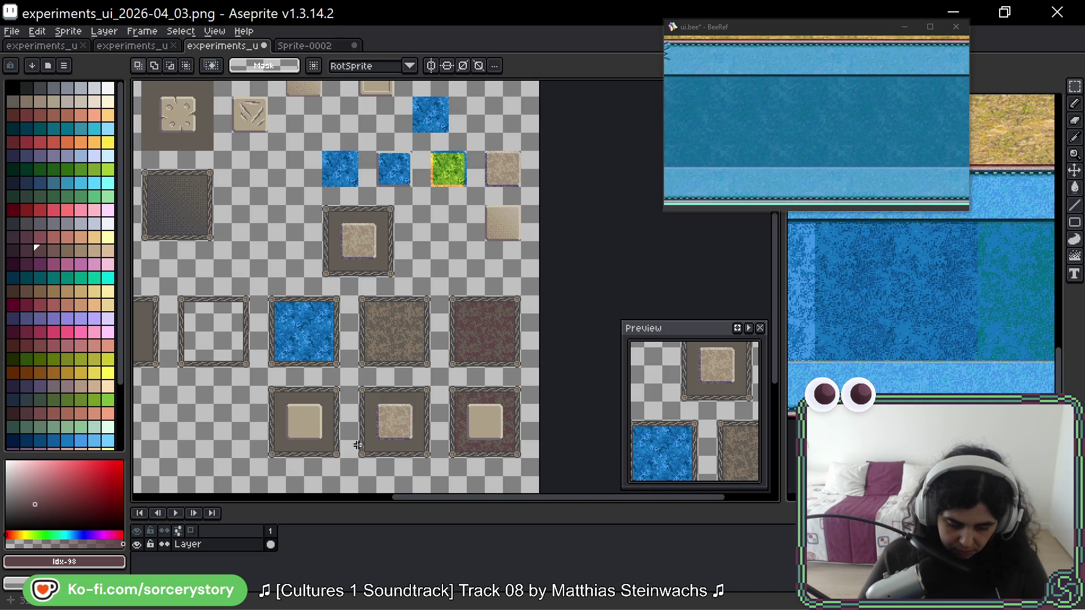
- Center the view on the finished lower button row and switch to the pencil
scroll(349, 446, down, 2)
scroll(349, 447, right, 2)
scroll(409, 336, down, 3)
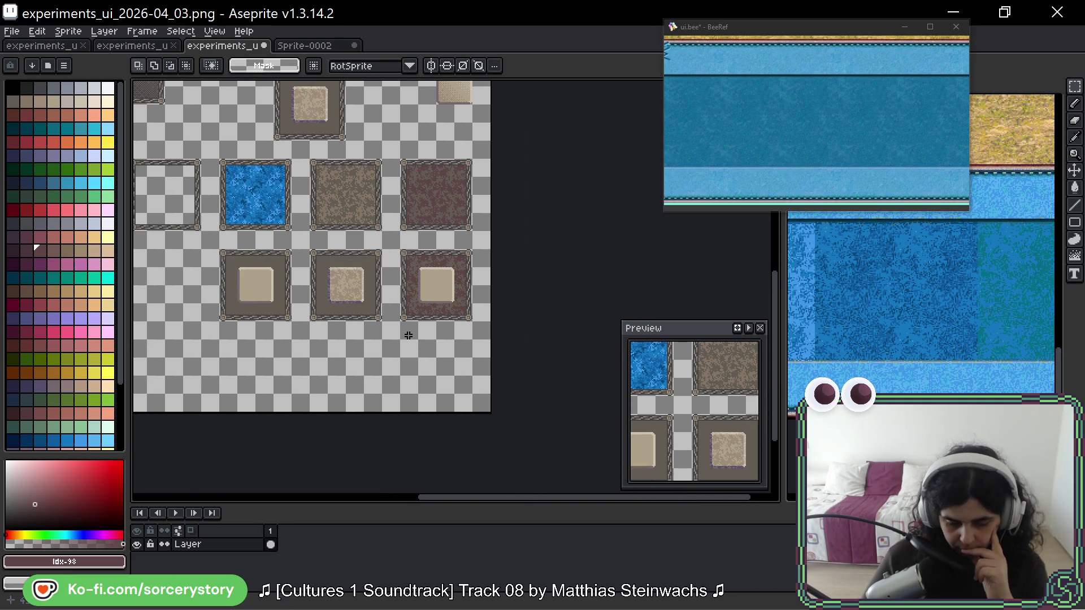
scroll(409, 335, up, 2)
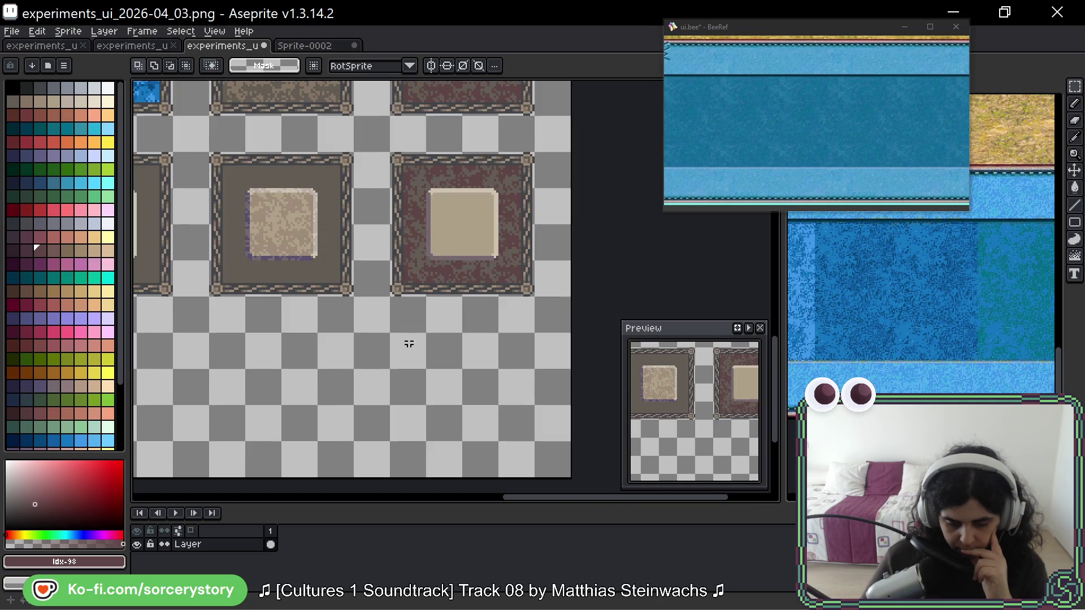
drag(368, 303, 443, 283)
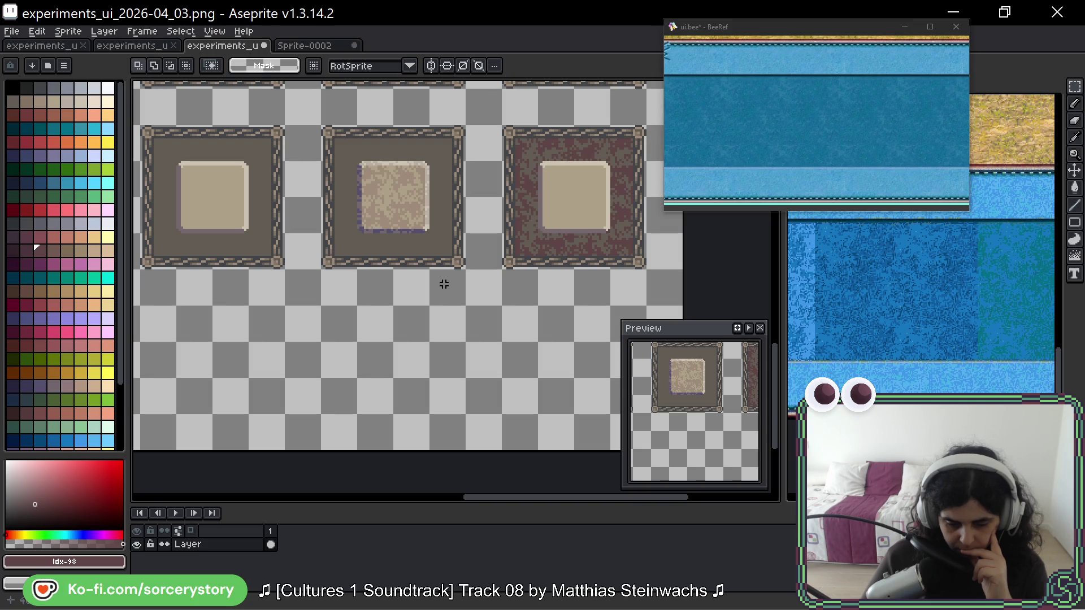
key(b)
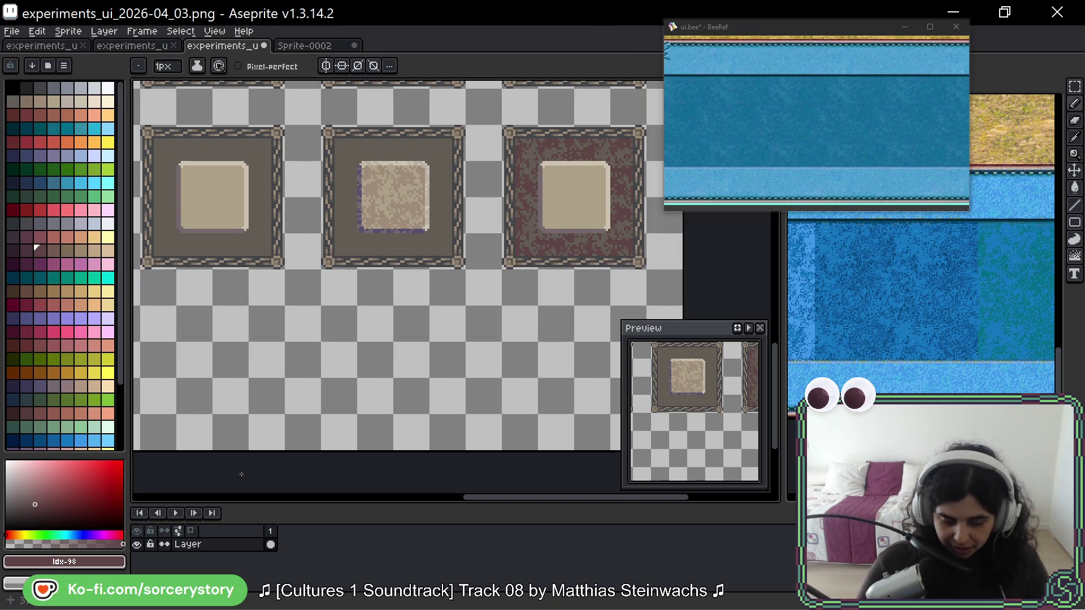
click(56, 211)
key(v)
key(h)
mouse_move(477, 356)
mouse_down()
mouse_move(502, 363)
mouse_move(490, 357)
mouse_up()
key(b)
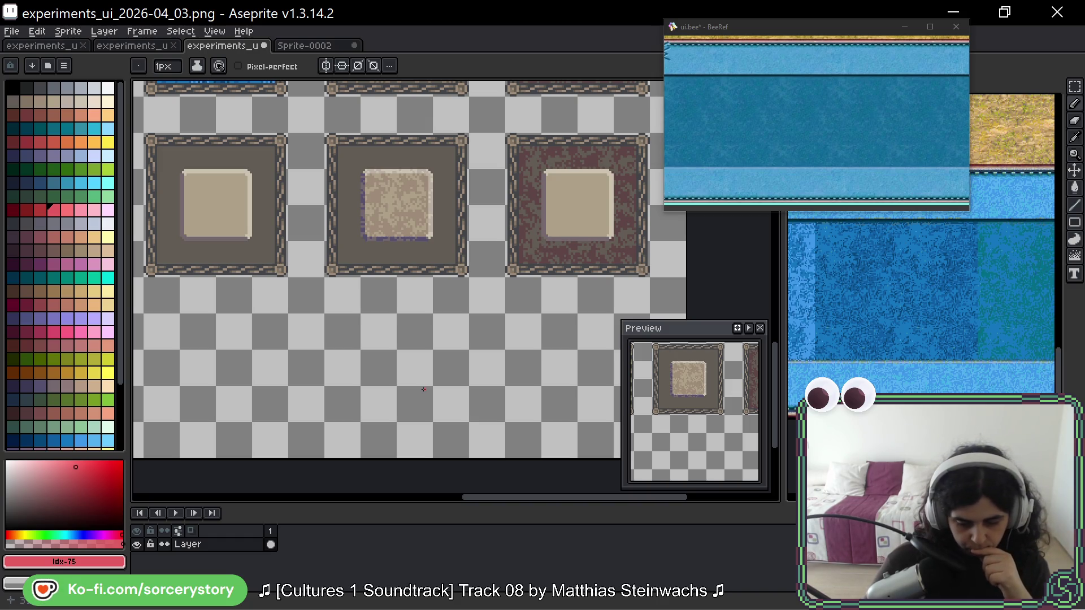
drag(305, 268, 342, 189)
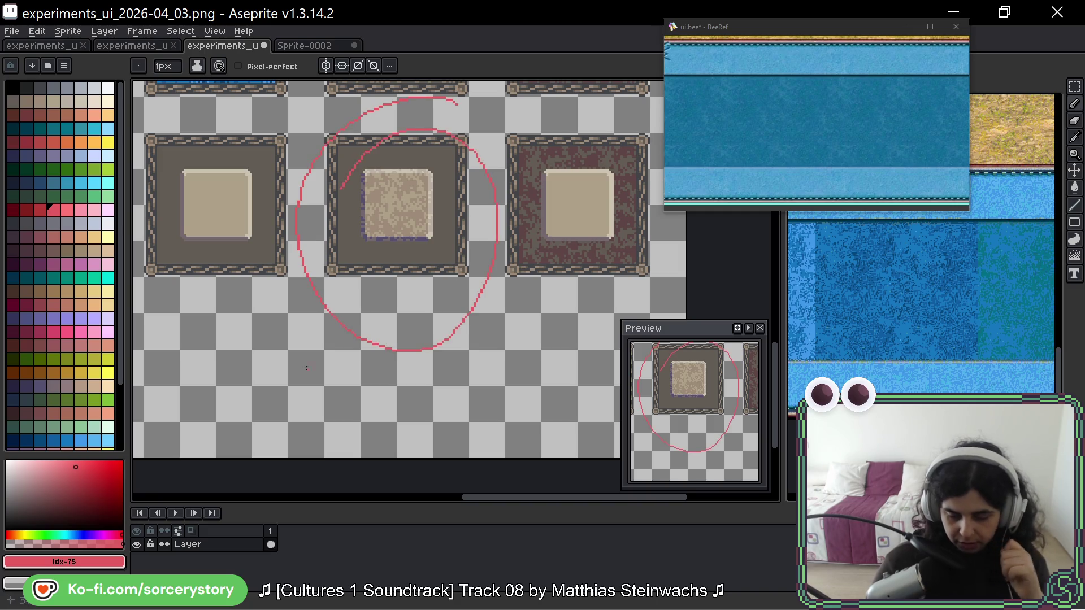
key(ctrl+z)
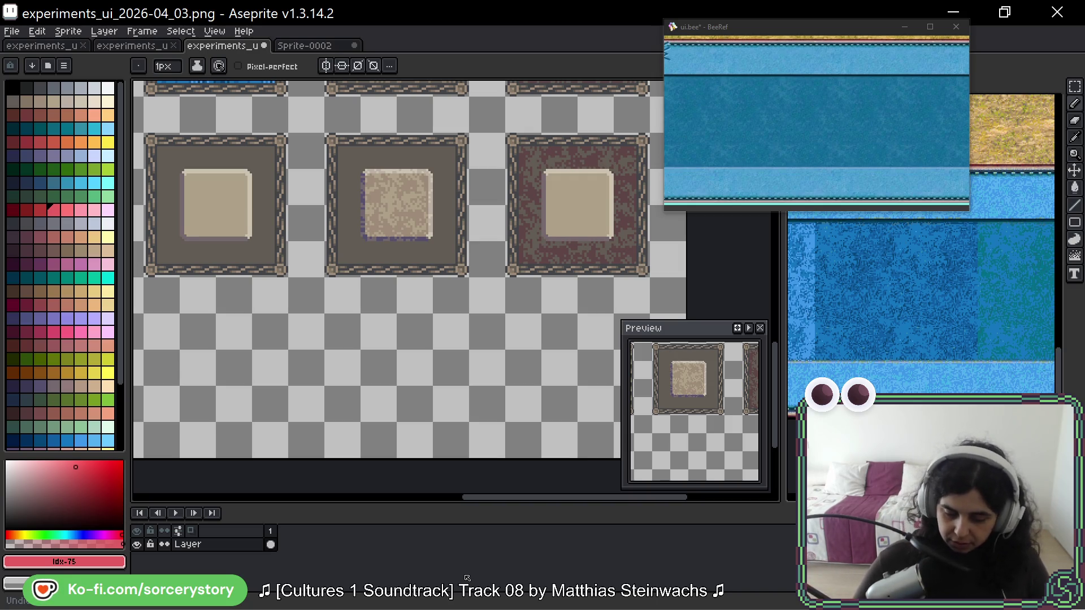
scroll(383, 360, down, 3)
scroll(465, 293, up, 1)
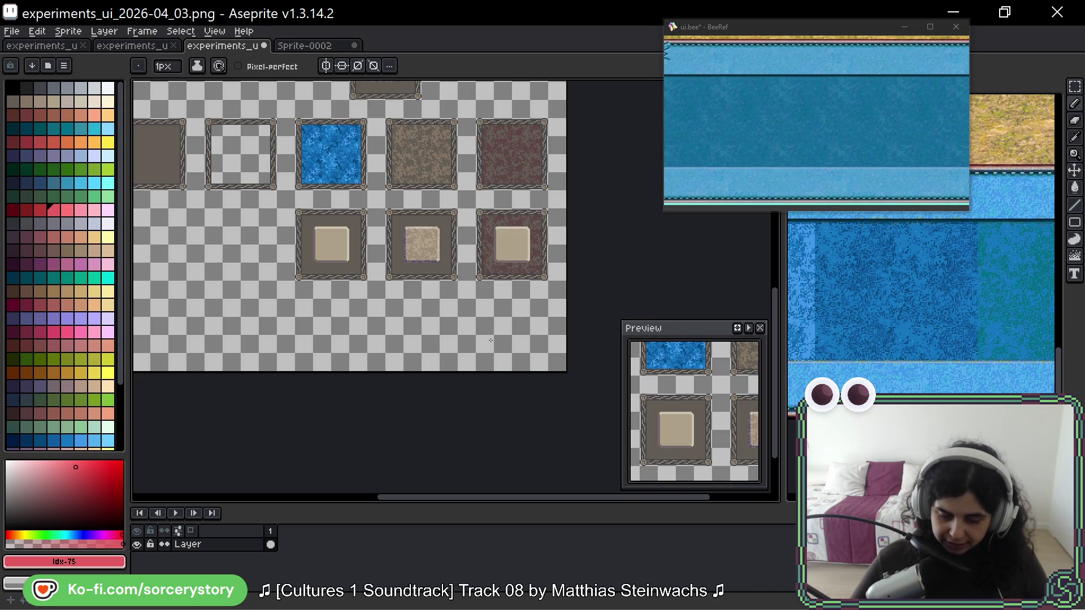
- Pan over the left-hand panels, then switch to the experiments_ui_2026-04_02 sheet
drag(546, 237, 517, 269)
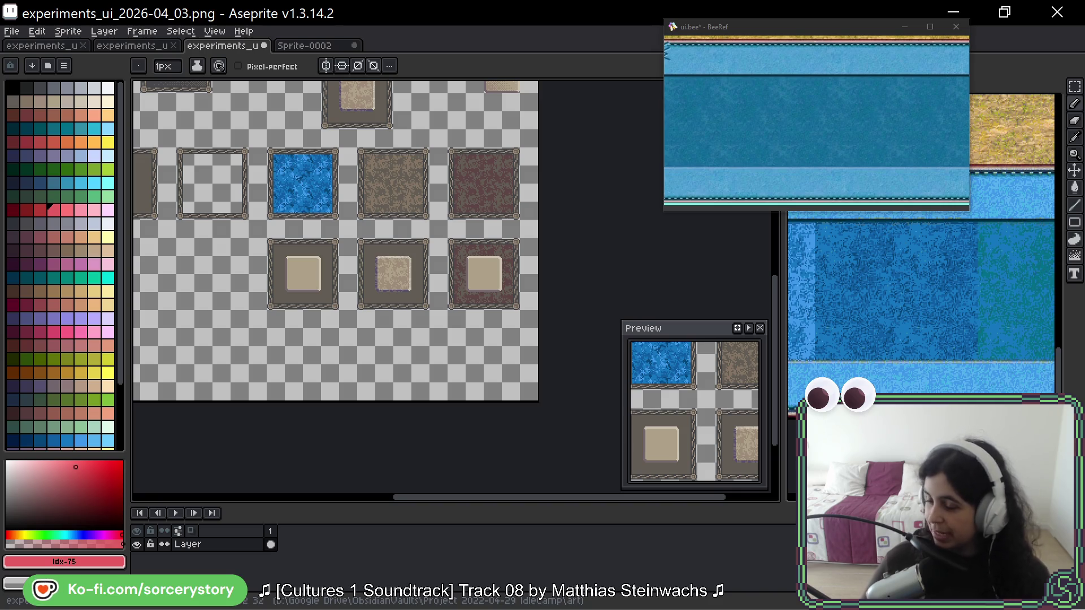
mouse_move(151, 121)
mouse_down()
mouse_move(436, 144)
mouse_move(431, 232)
mouse_up()
scroll(400, 298, up, 3)
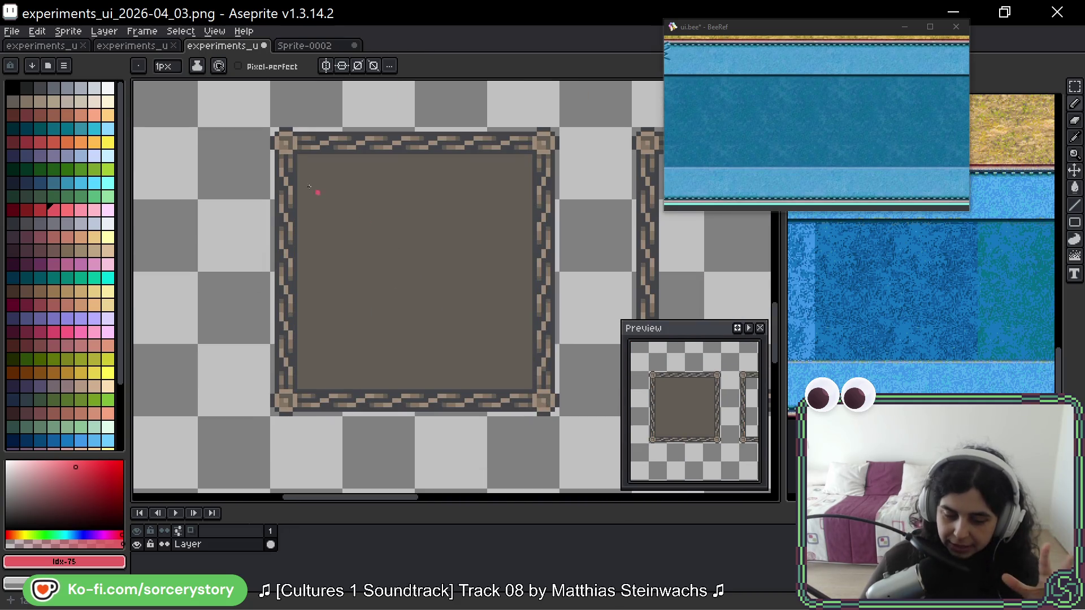
drag(372, 159, 352, 156)
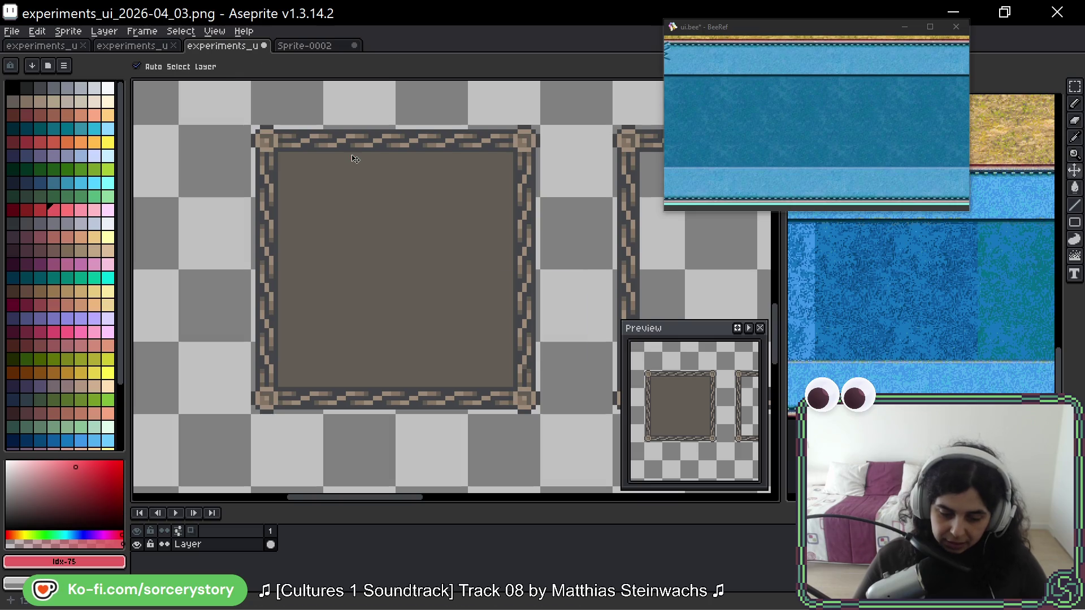
click(143, 46)
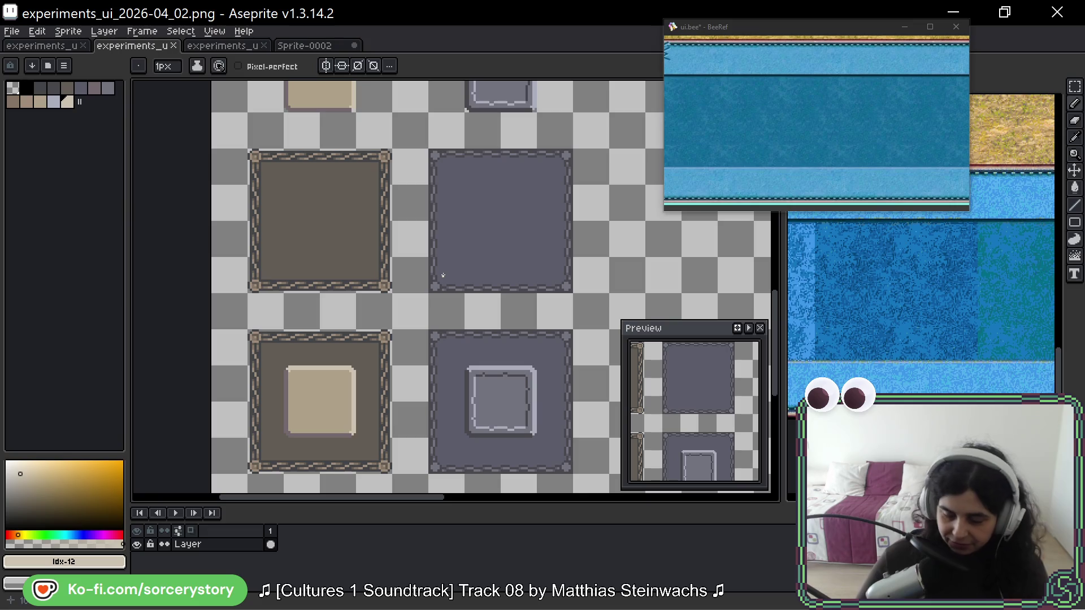
- Zoom in on the 04_02 grey panels, then return to the experiments_ui_2026-04_03 sheet
scroll(390, 223, up, 1)
drag(383, 227, 346, 221)
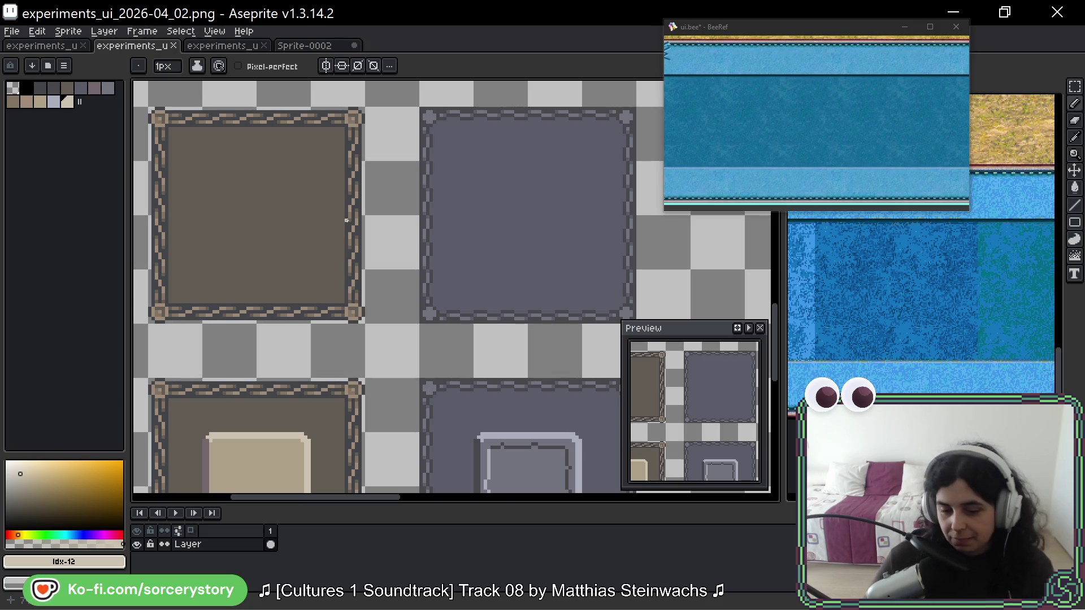
click(250, 51)
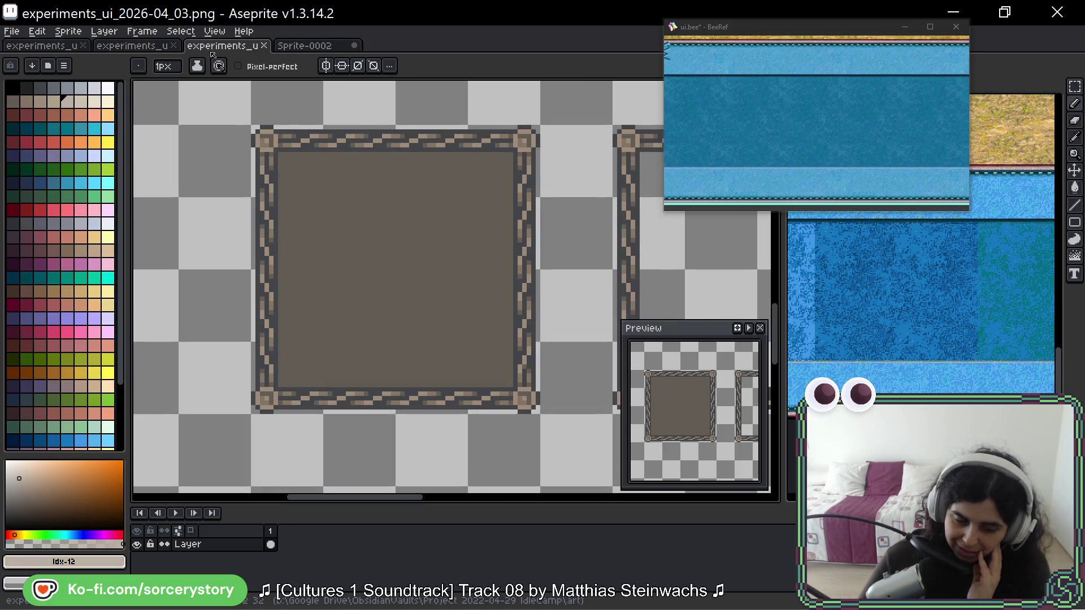
- Scroll around the tileset canvas one last time before leaving Aseprite
scroll(361, 254, down, 3)
scroll(360, 282, right, 5)
scroll(308, 243, left, 2)
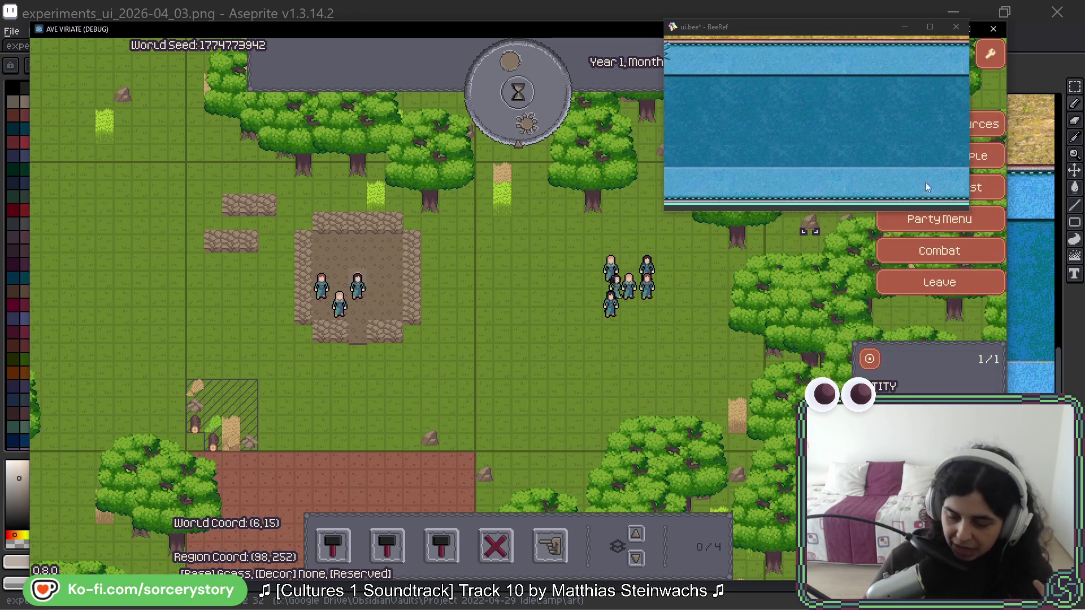
- Survey the world map around the Player Settlement, then visit it and pan east
click(939, 282)
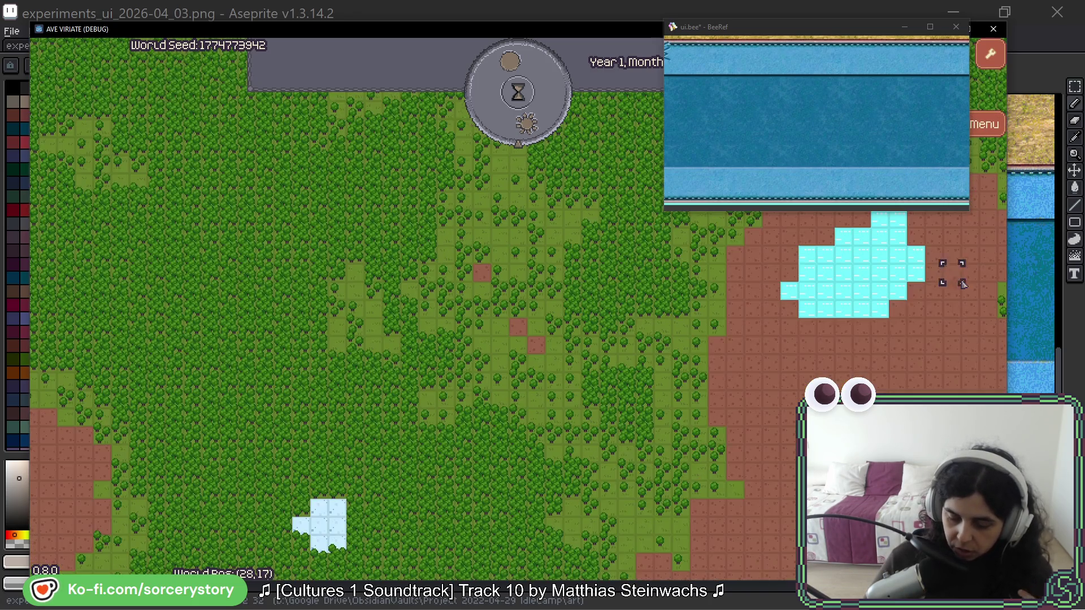
click(492, 325)
key(s)
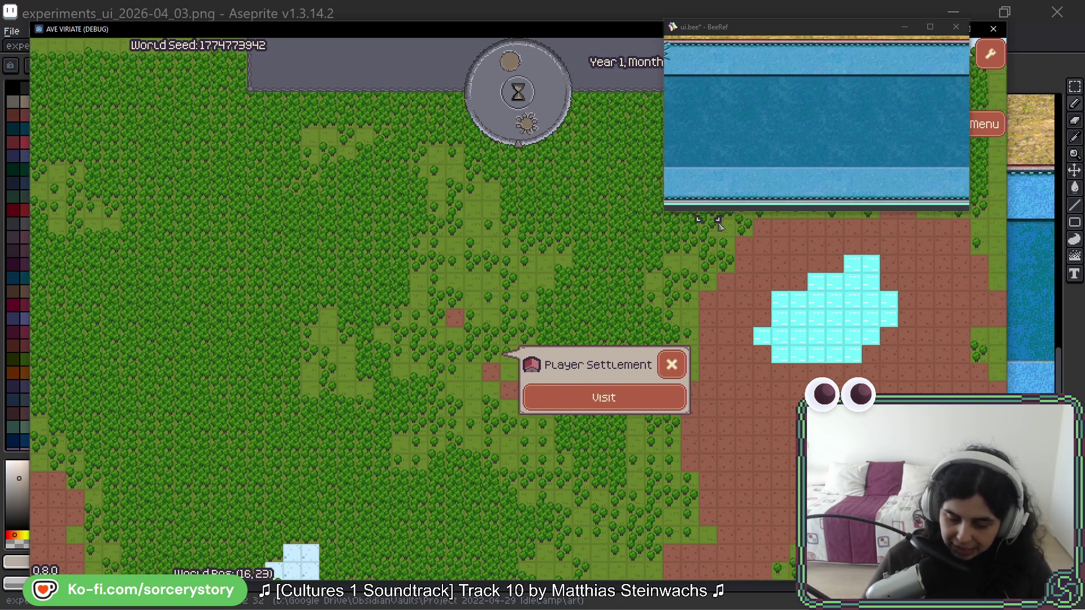
key(s)
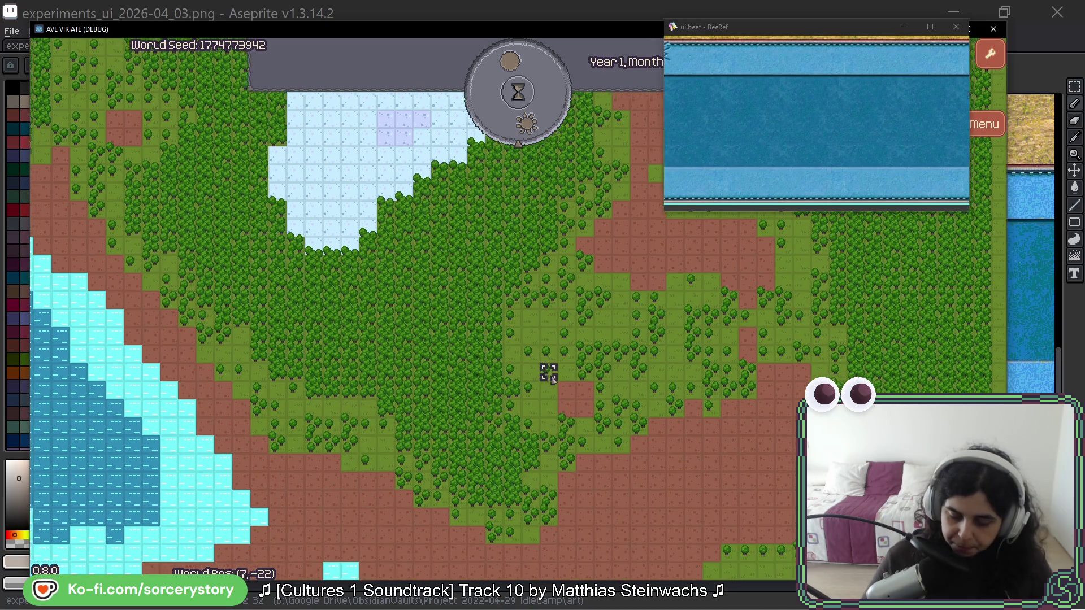
key(w)
key(w)
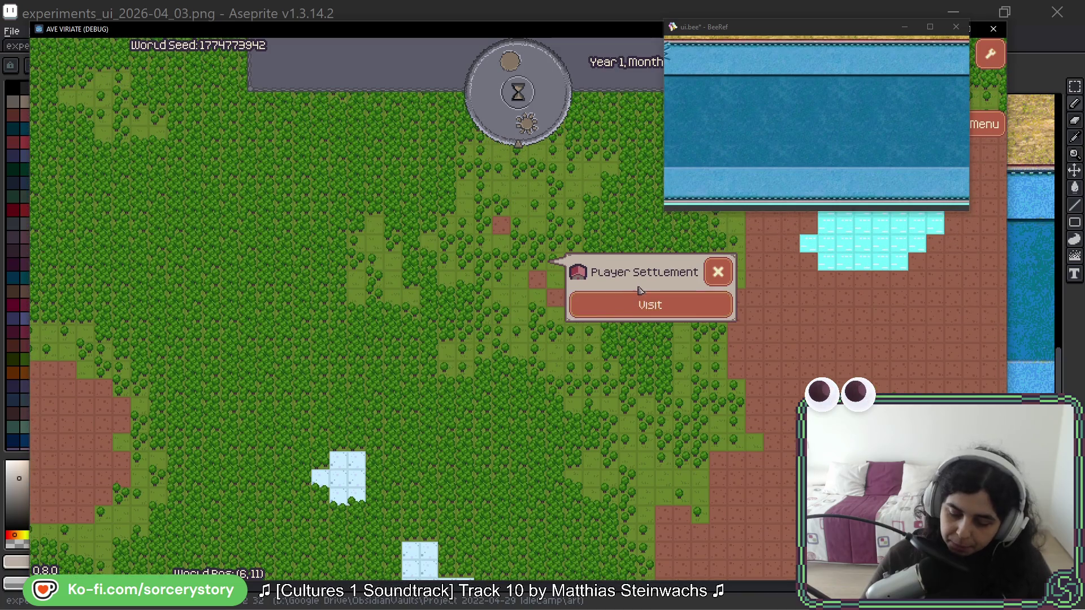
click(672, 305)
key(d)
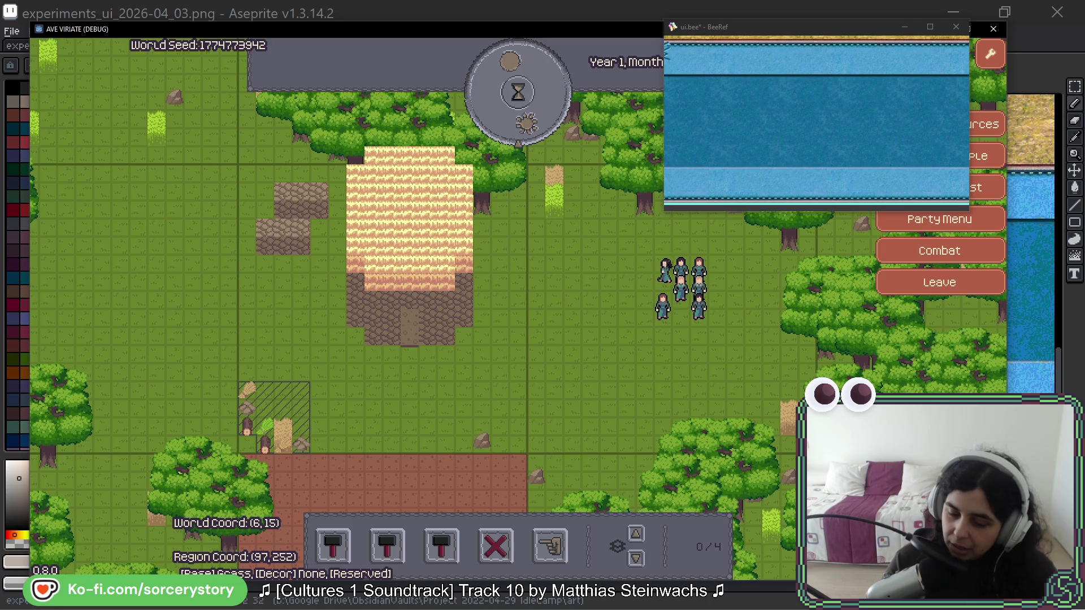
- Pan and zoom the BeeRef board onto the blue Population panel with See Supplies
click(833, 272)
mouse_move(799, 107)
mouse_down()
mouse_move(877, 98)
mouse_move(815, 106)
mouse_move(851, 114)
mouse_up()
click(853, 107)
scroll(847, 100, up, 3)
click(784, 97)
scroll(784, 97, down, 3)
mouse_move(823, 155)
mouse_down()
mouse_move(791, 119)
mouse_move(727, 177)
mouse_move(810, 164)
mouse_move(837, 53)
mouse_up()
scroll(840, 99, up, 10)
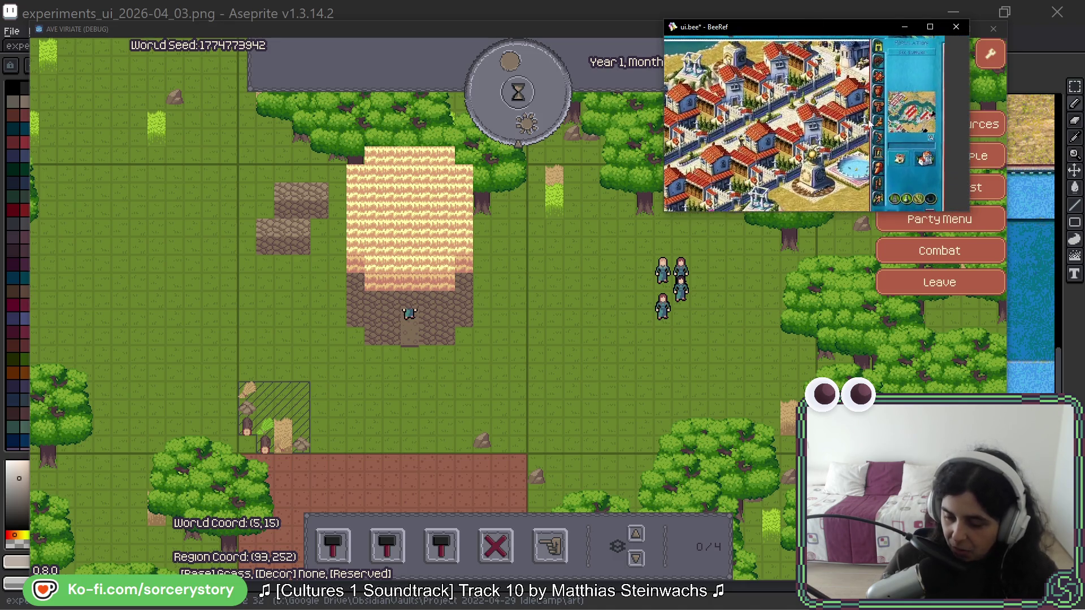
scroll(839, 97, up, 3)
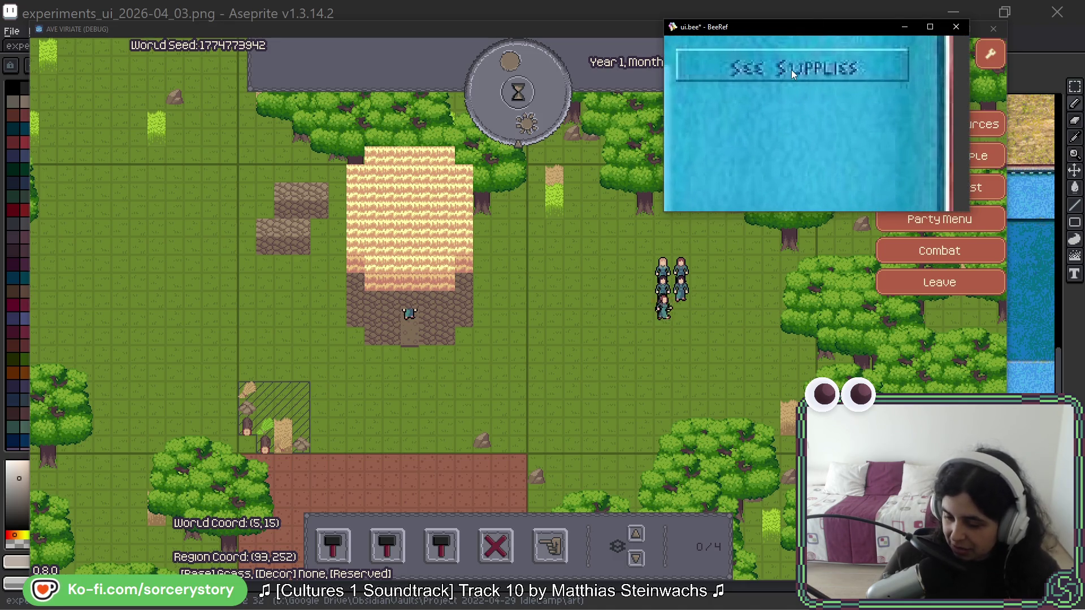
drag(791, 69, 820, 133)
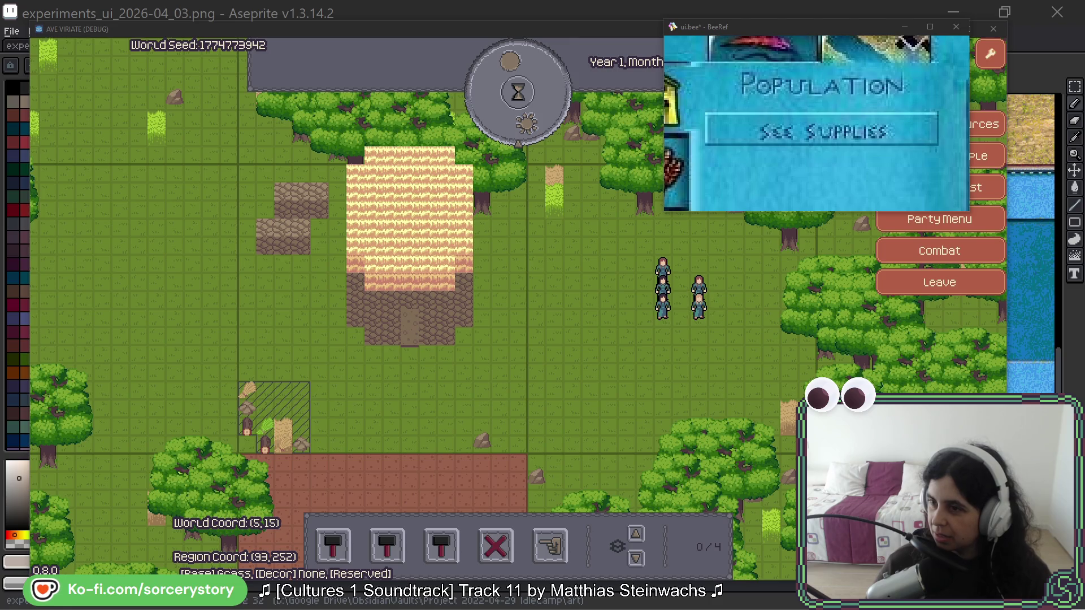
key(alt+Tab)
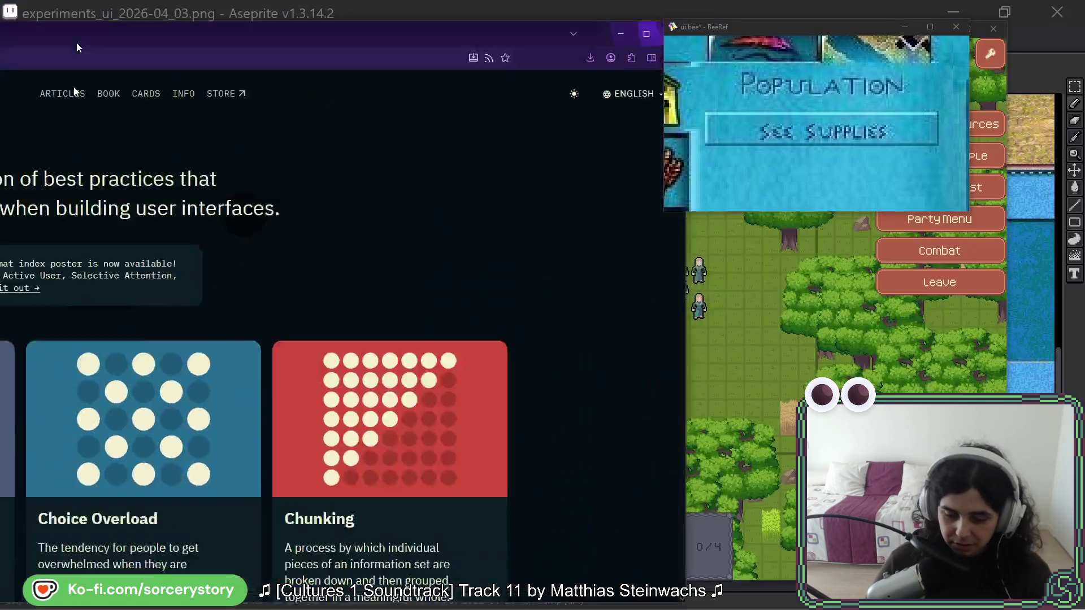
- Scroll down through the Laws of UX cards toward Zeigarnik Effect, then back up
scroll(156, 251, down, 5)
scroll(160, 249, down, 3)
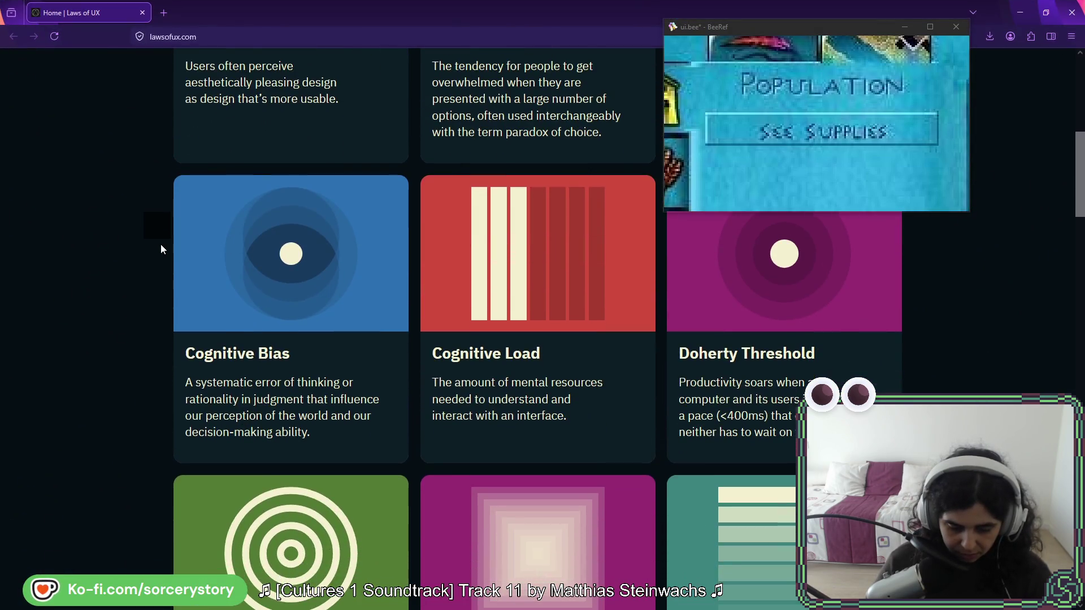
scroll(160, 248, down, 10)
scroll(161, 247, down, 5)
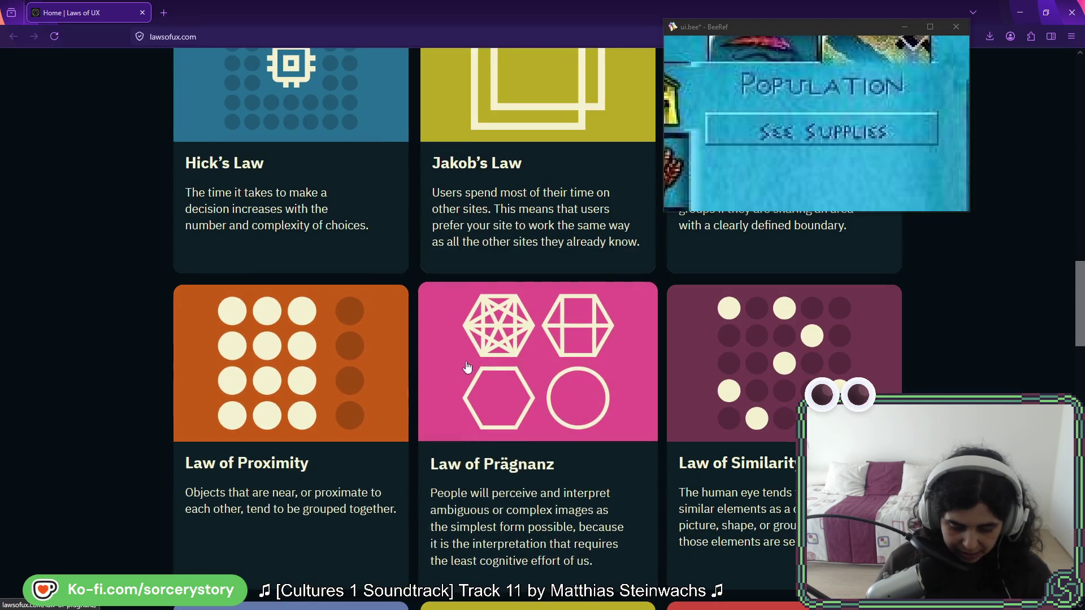
scroll(341, 350, down, 5)
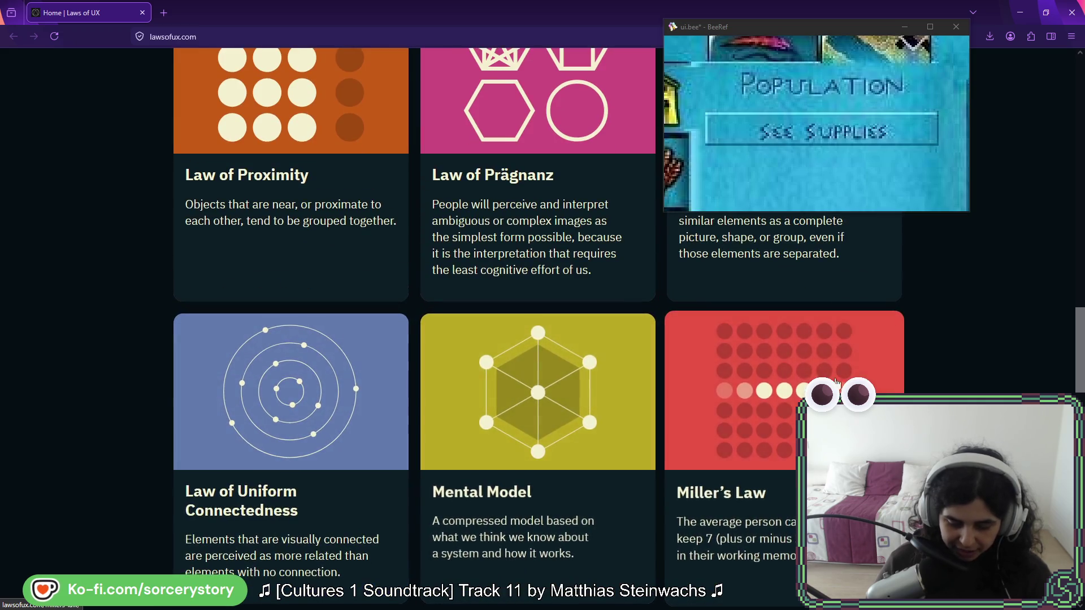
scroll(140, 290, down, 6)
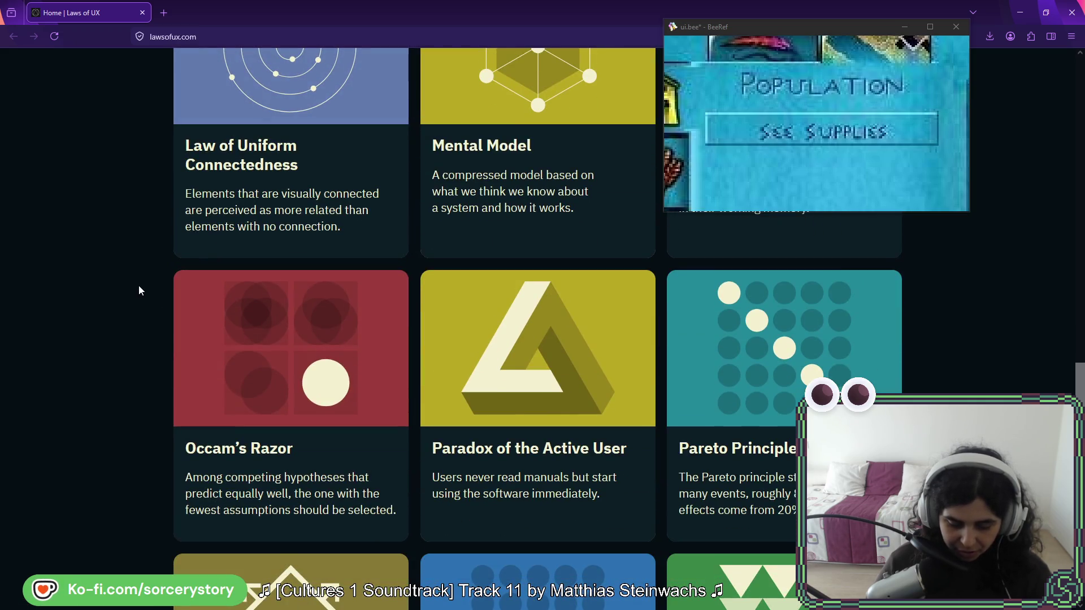
scroll(141, 290, down, 12)
scroll(138, 289, down, 5)
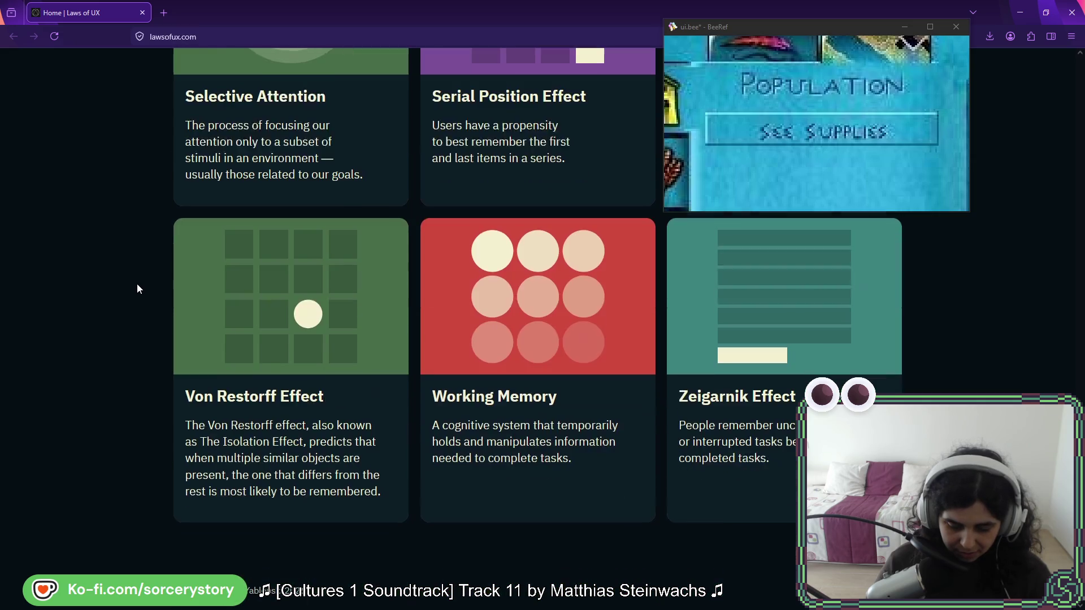
middle_click(136, 363)
scroll(137, 362, up, 20)
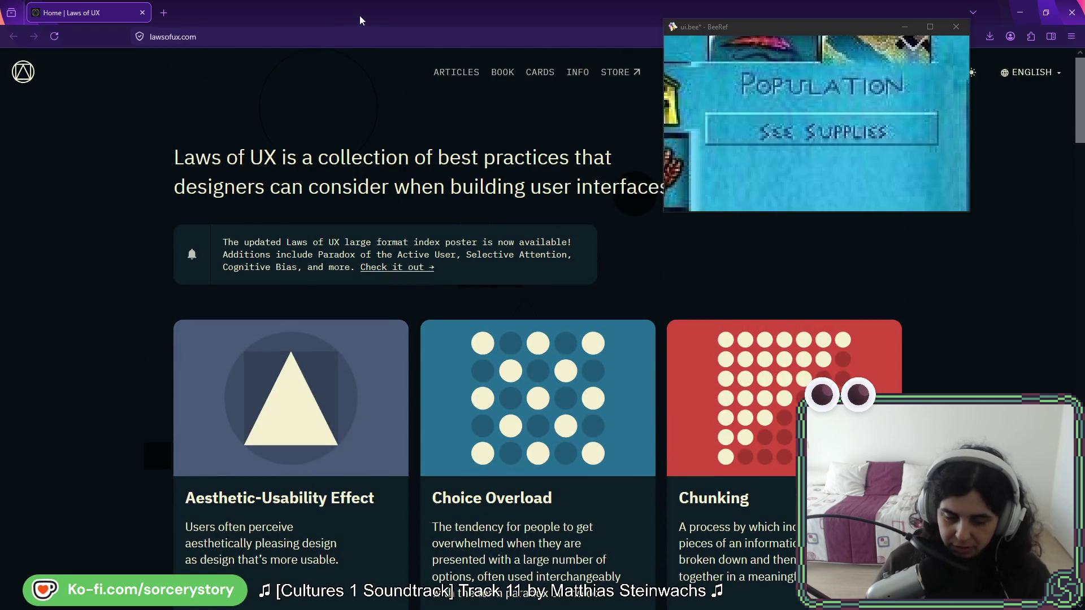
key(alt+Tab)
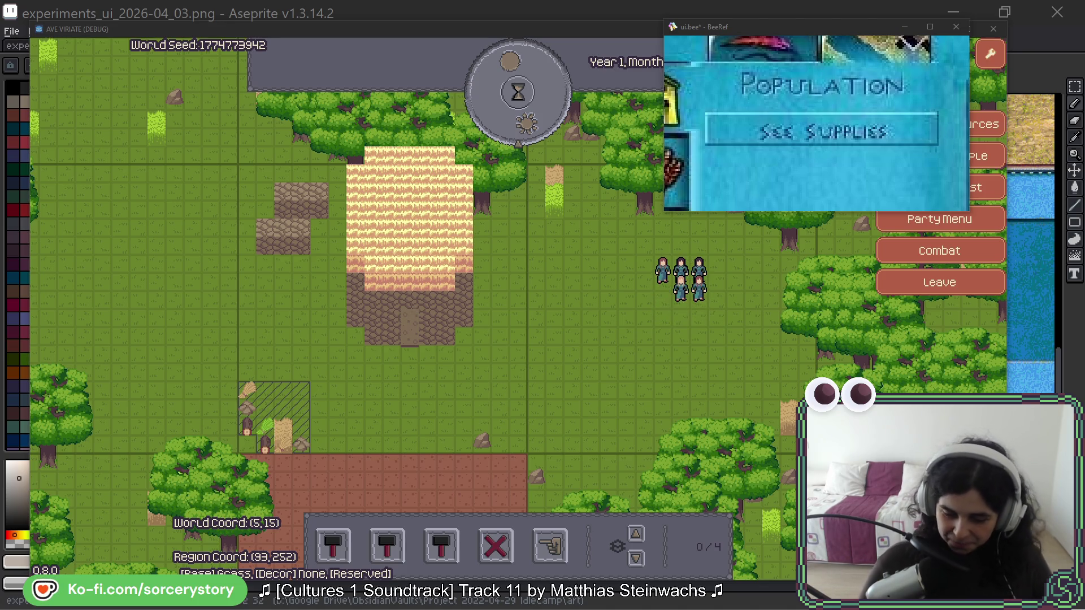
click(540, 23)
- Select the pencil and drop experiments_ui_2025-11_07.png onto the tab bar as a new tab
scroll(543, 284, down, 5)
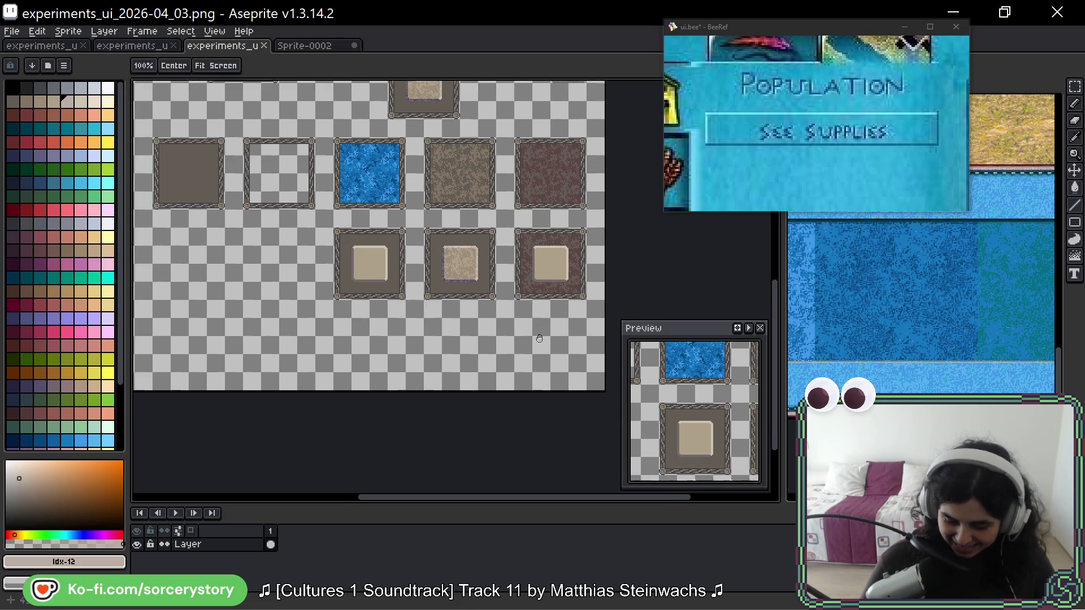
key(b)
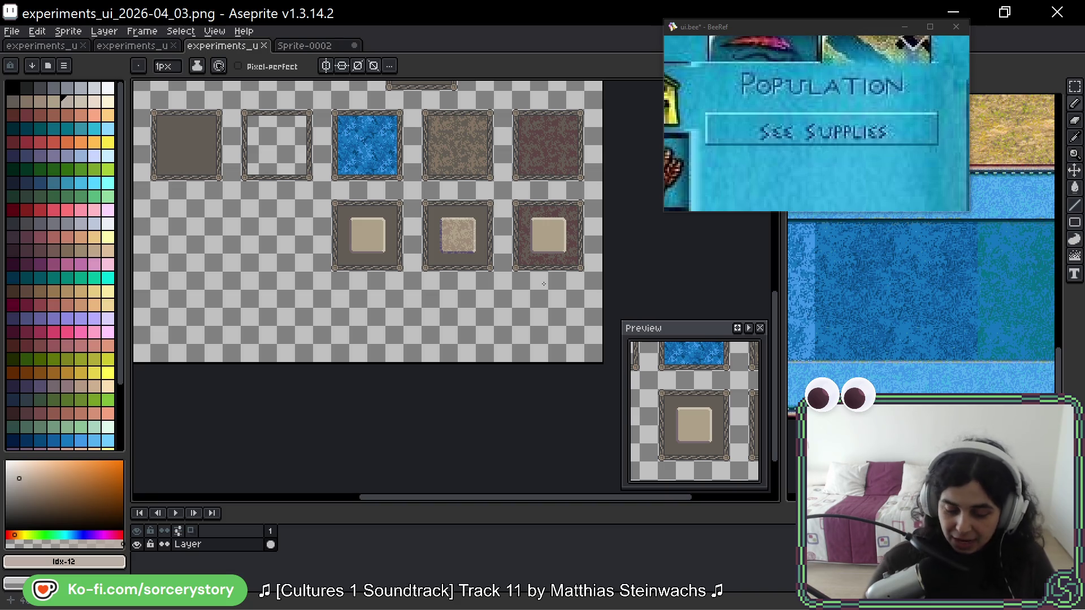
scroll(512, 252, up, 1)
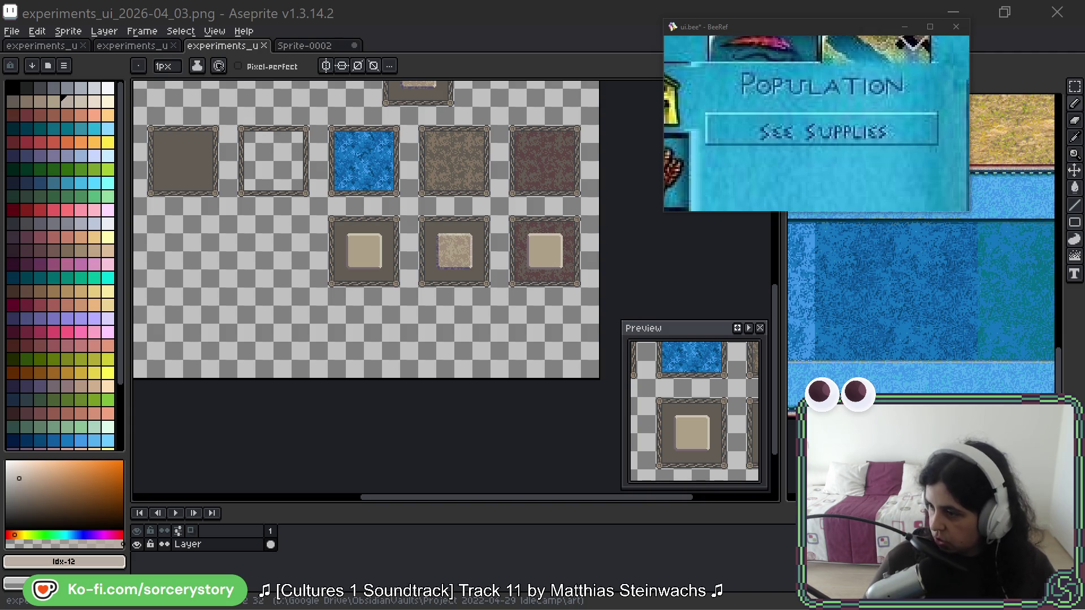
drag(396, 52, 396, 52)
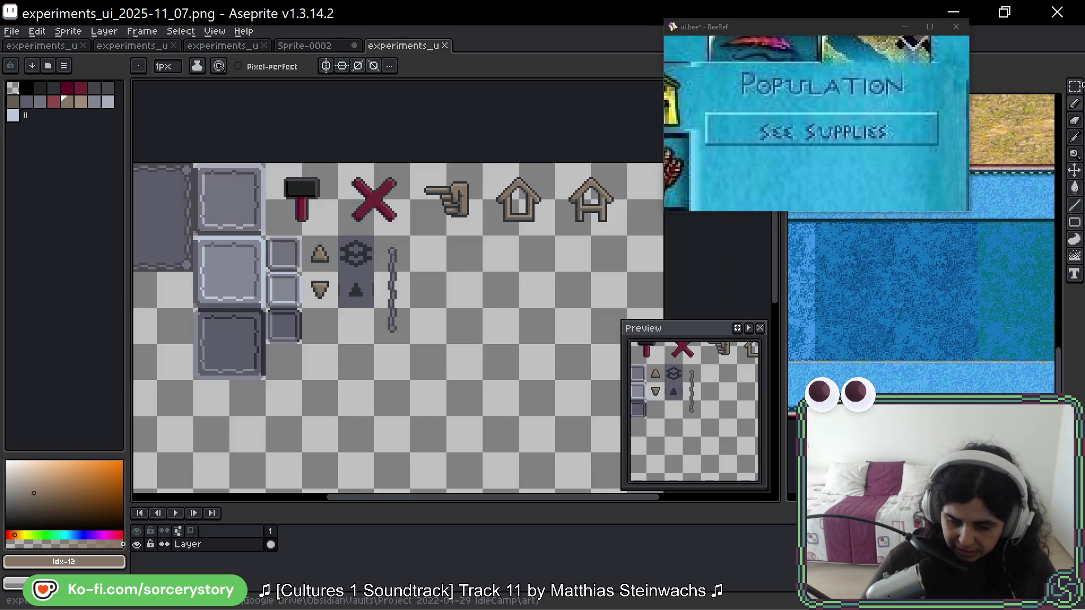
- Paste the hammer, X, hand and house icon row left of the 2026-04_03 panels
key(m)
drag(626, 164, 266, 236)
key(ctrl+shift+Tab)
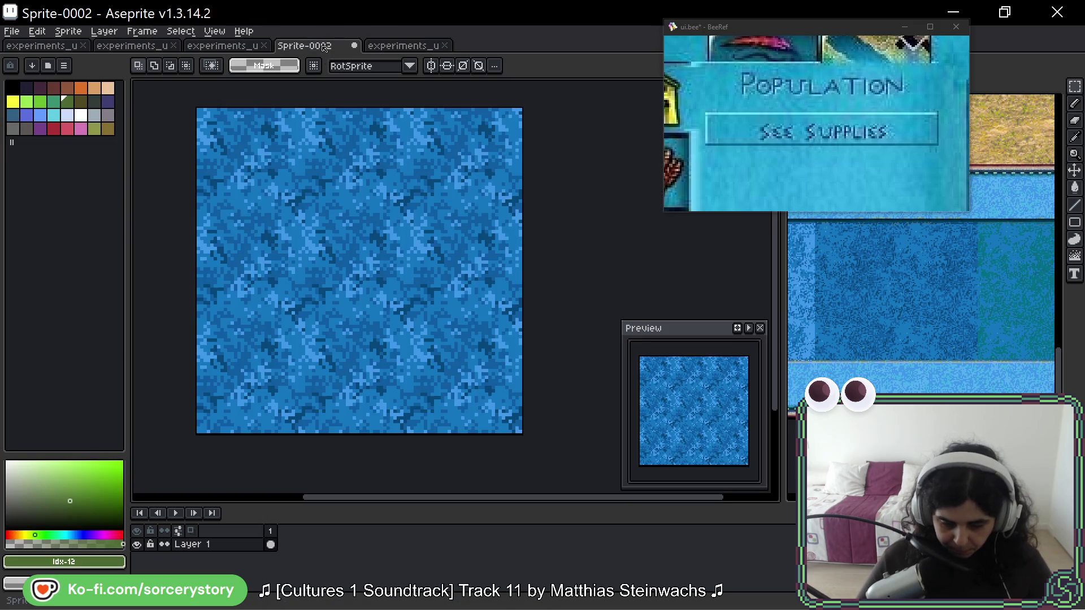
key(ctrl+shift+Tab)
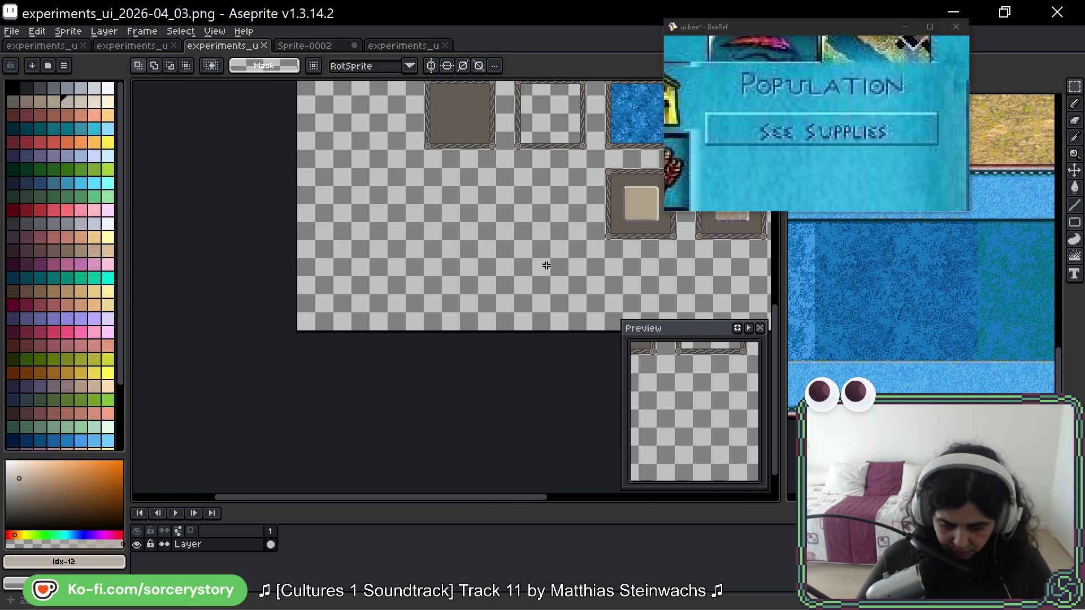
key(ctrl+v)
mouse_move(459, 284)
mouse_down()
mouse_move(407, 224)
mouse_move(405, 189)
mouse_up()
key(Return)
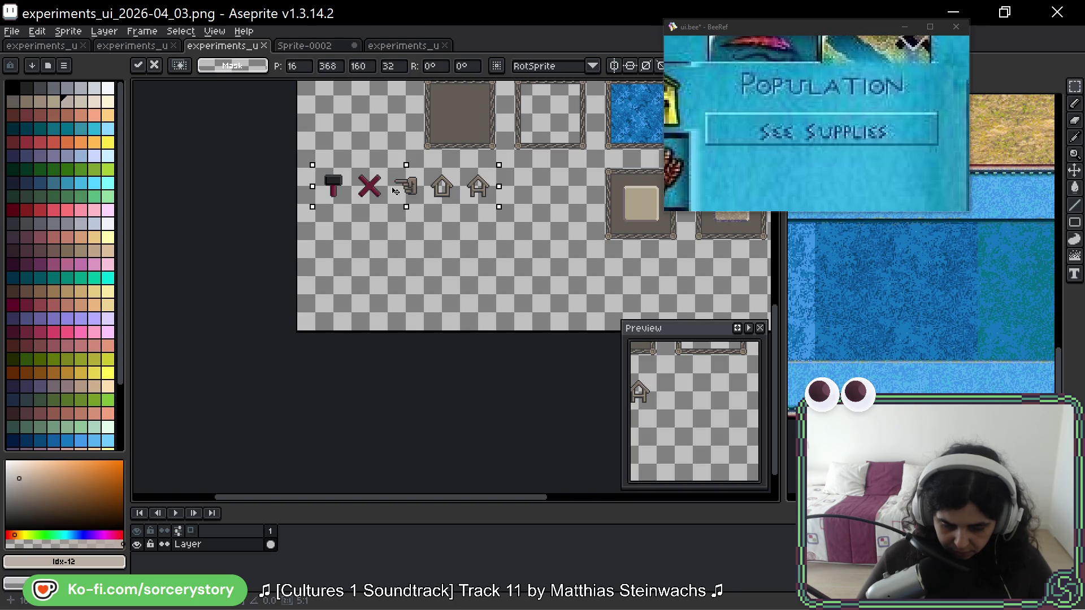
- Copy a plain sand tile and place it below the icon row
scroll(514, 161, right, 5)
scroll(481, 283, up, 8)
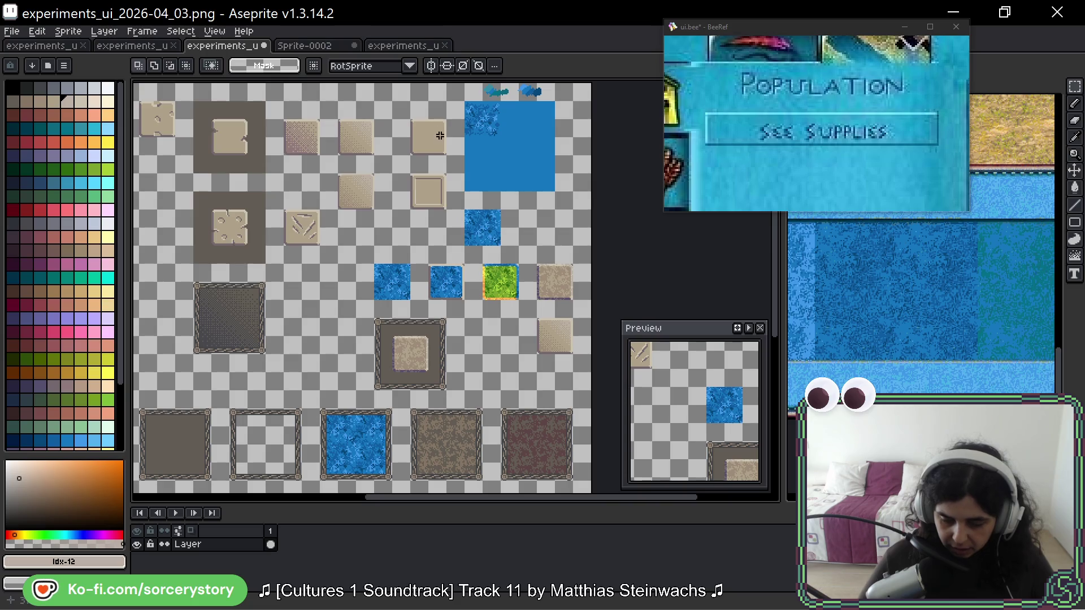
drag(411, 119, 446, 154)
key(ctrl+c)
key(ctrl+v)
scroll(445, 154, left, 5)
scroll(445, 154, down, 8)
drag(433, 465, 398, 419)
key(Return)
- Copy the textured sand tile and place it beside the plain one
scroll(508, 198, right, 10)
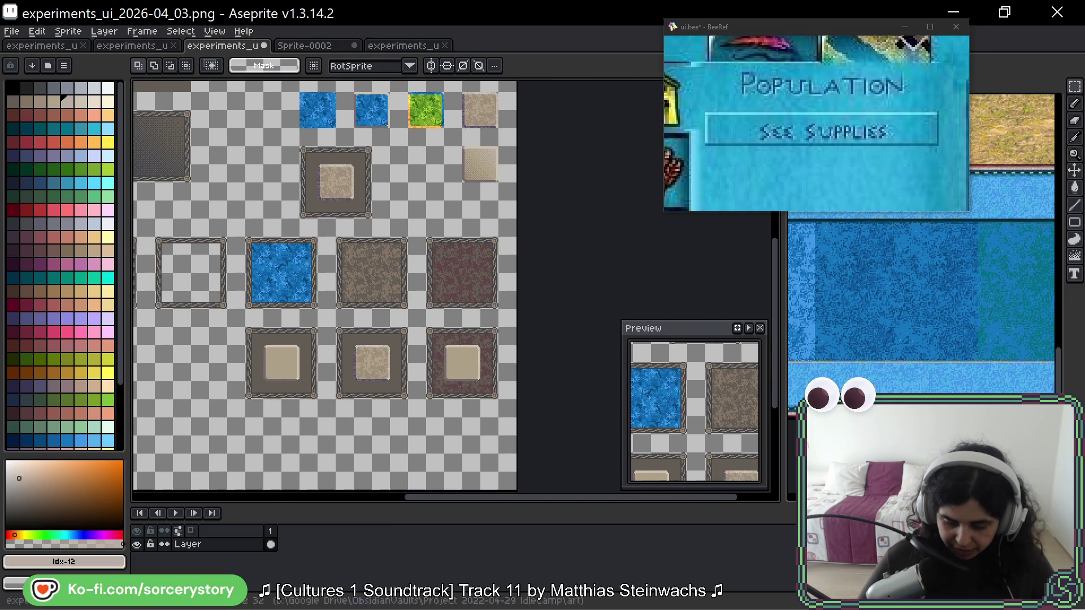
drag(502, 89, 459, 131)
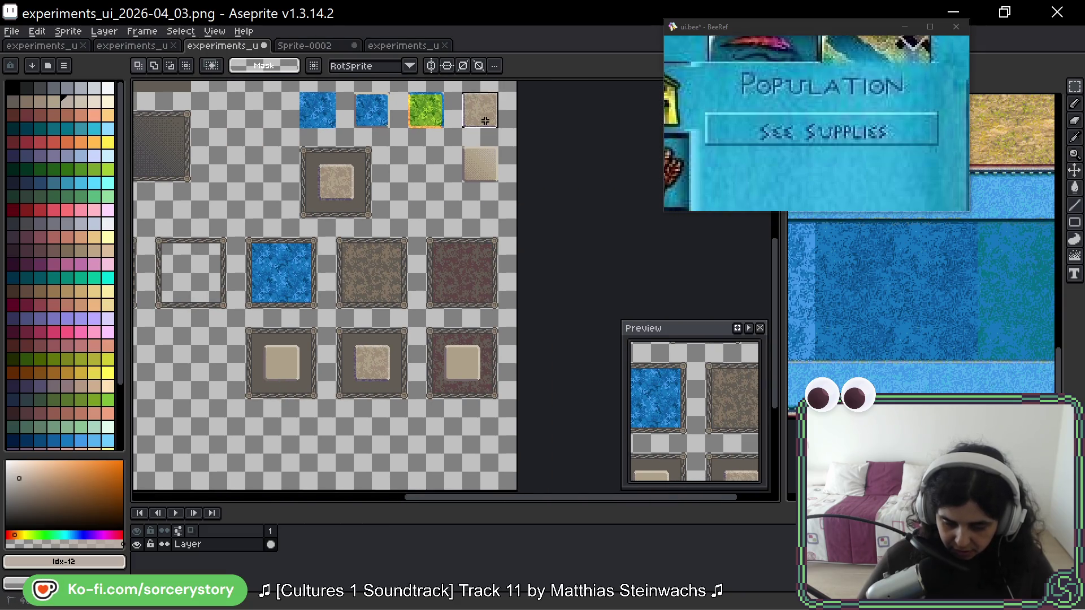
key(ctrl+c)
key(ctrl+v)
scroll(380, 417, left, 5)
scroll(436, 376, right, 4)
drag(436, 375, 321, 315)
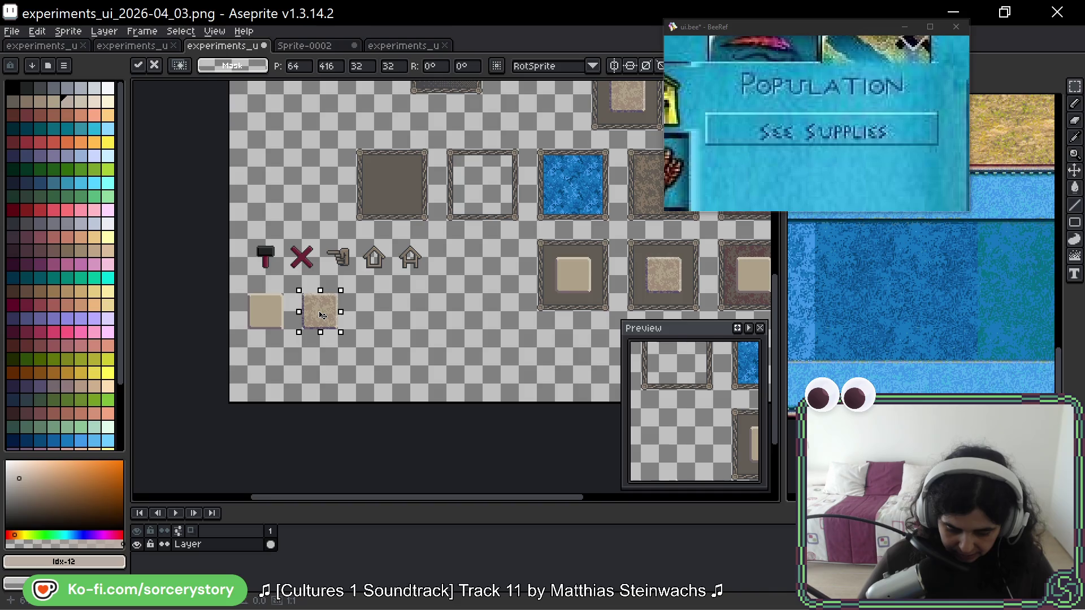
key(Return)
scroll(321, 314, up, 4)
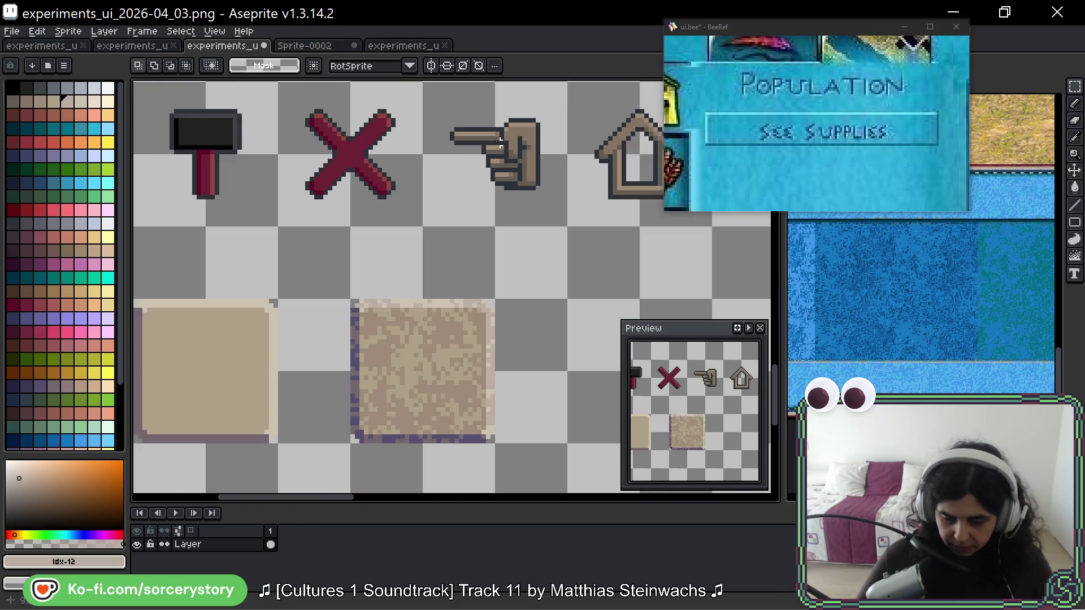
- Copy the pointing-hand icon and place it under the sand tiles
drag(450, 113, 526, 206)
key(ctrl+c)
scroll(452, 283, down, 5)
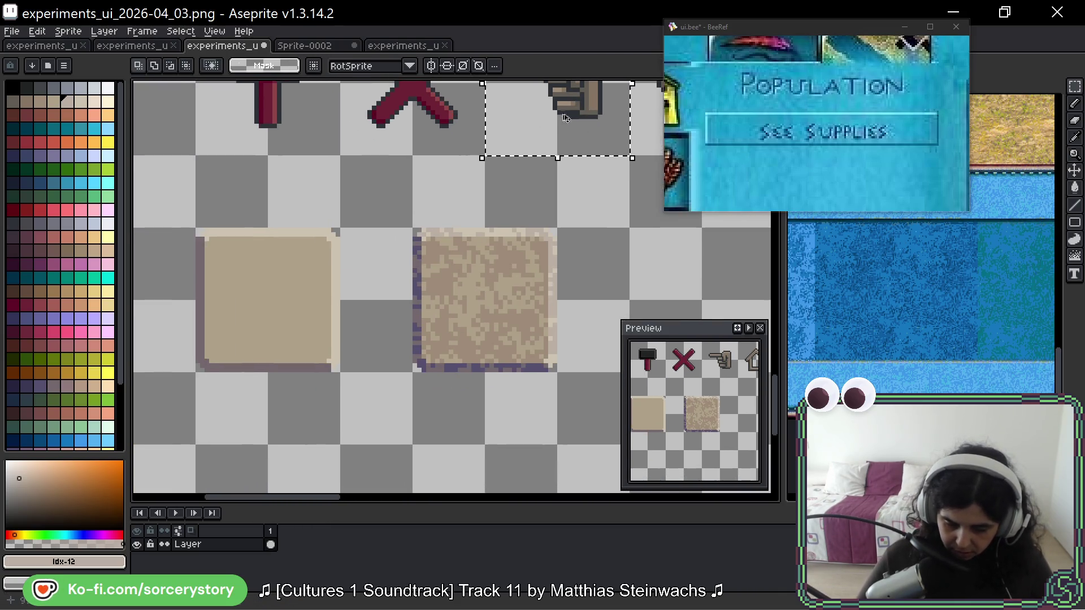
key(ctrl+v)
drag(382, 392, 238, 321)
scroll(369, 160, up, 3)
scroll(369, 160, left, 3)
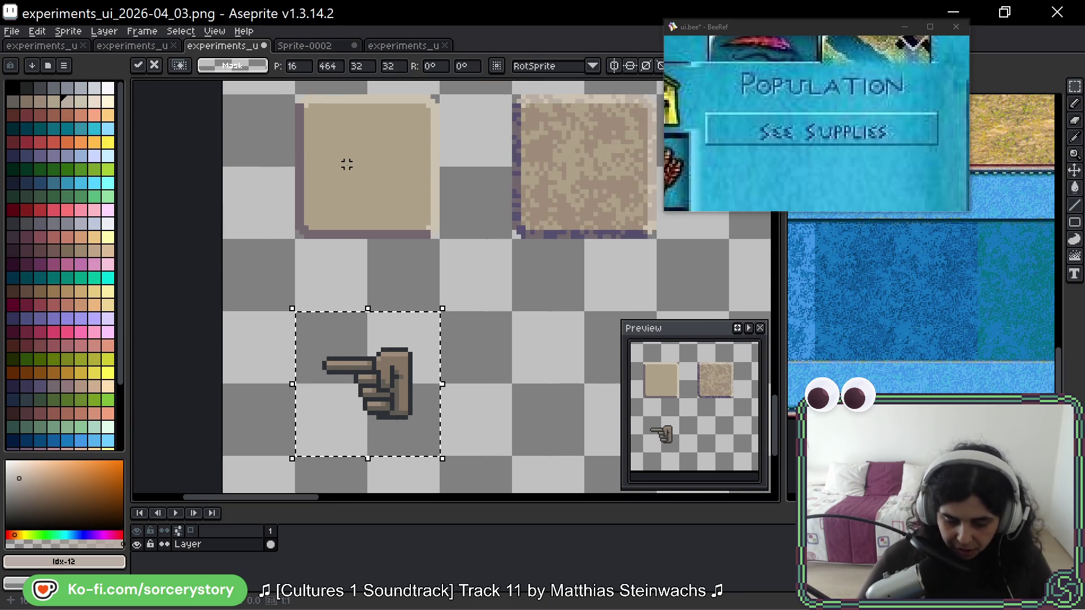
key(Return)
- With the fill tool, sample colours, ending on dark #625d54 from a panel frame
drag(439, 206, 476, 207)
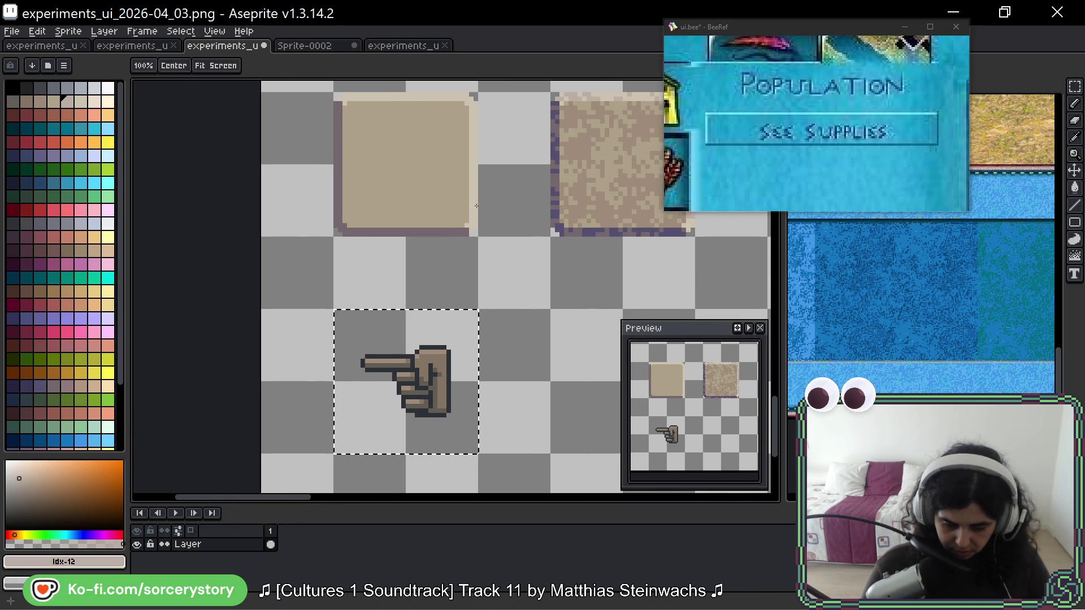
key(g)
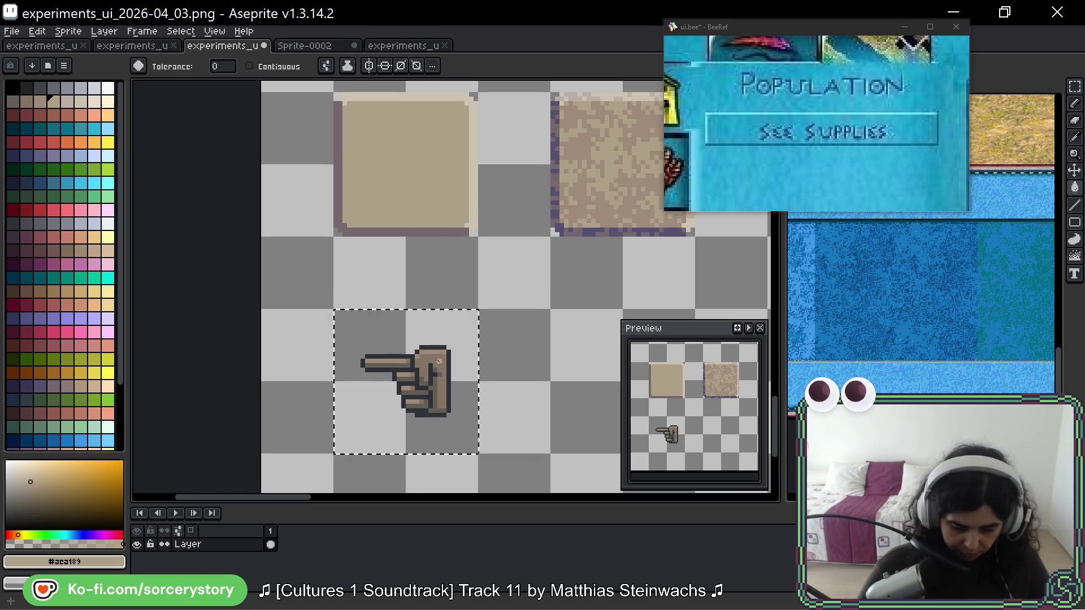
alt+click(464, 95)
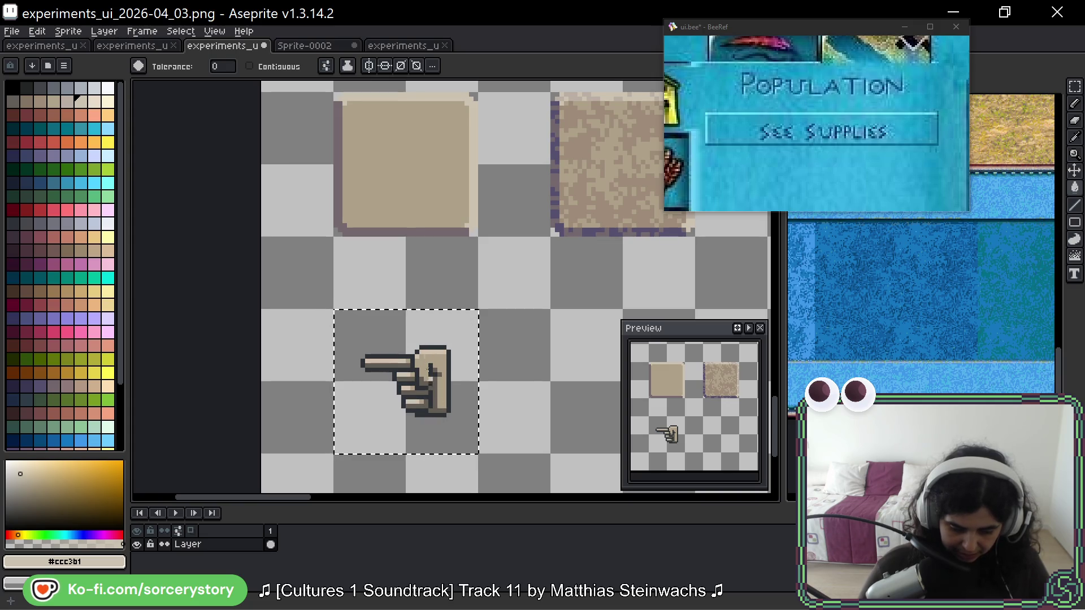
alt+click(408, 231)
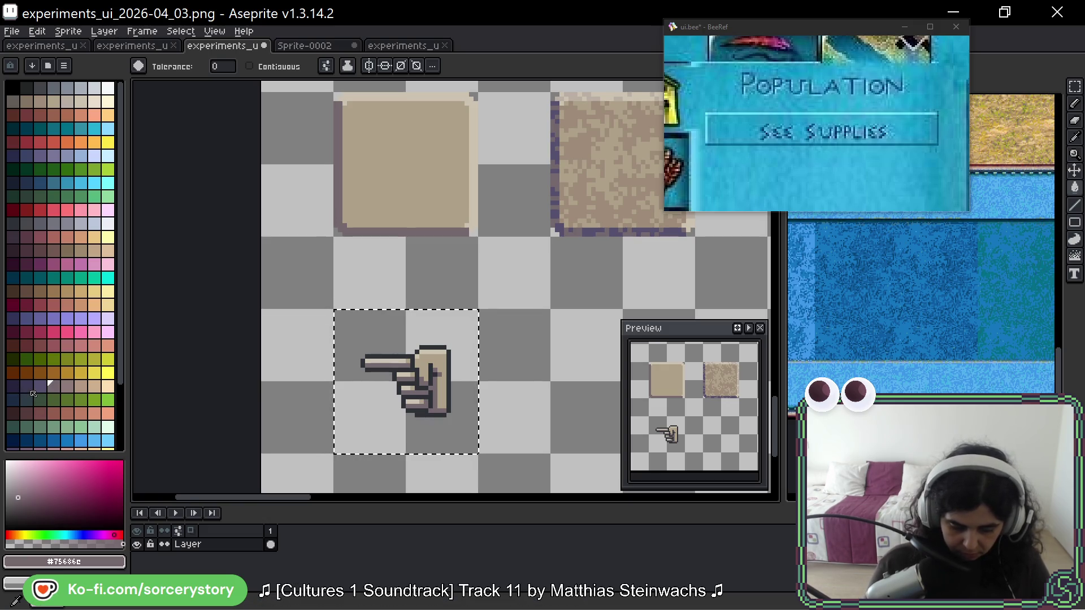
mouse_move(589, 327)
mouse_down()
mouse_move(472, 371)
mouse_move(545, 356)
mouse_move(511, 383)
mouse_move(417, 386)
mouse_up()
scroll(416, 387, right, 10)
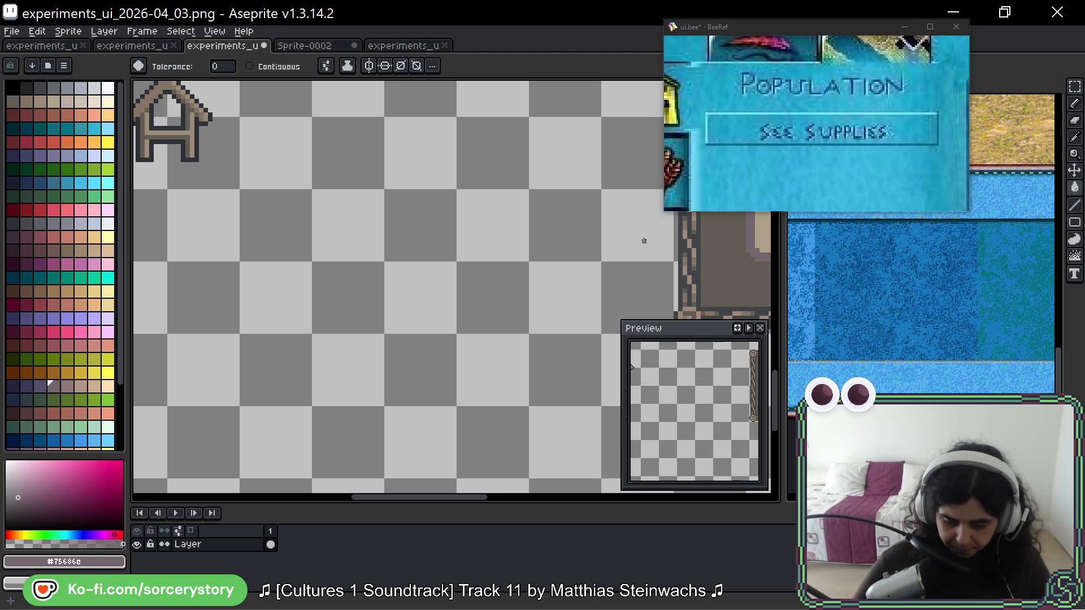
drag(642, 235, 472, 266)
alt+click(545, 238)
- Bring the copied hand sprite and sand tiles back into view
scroll(544, 237, down, 1)
drag(365, 287, 390, 280)
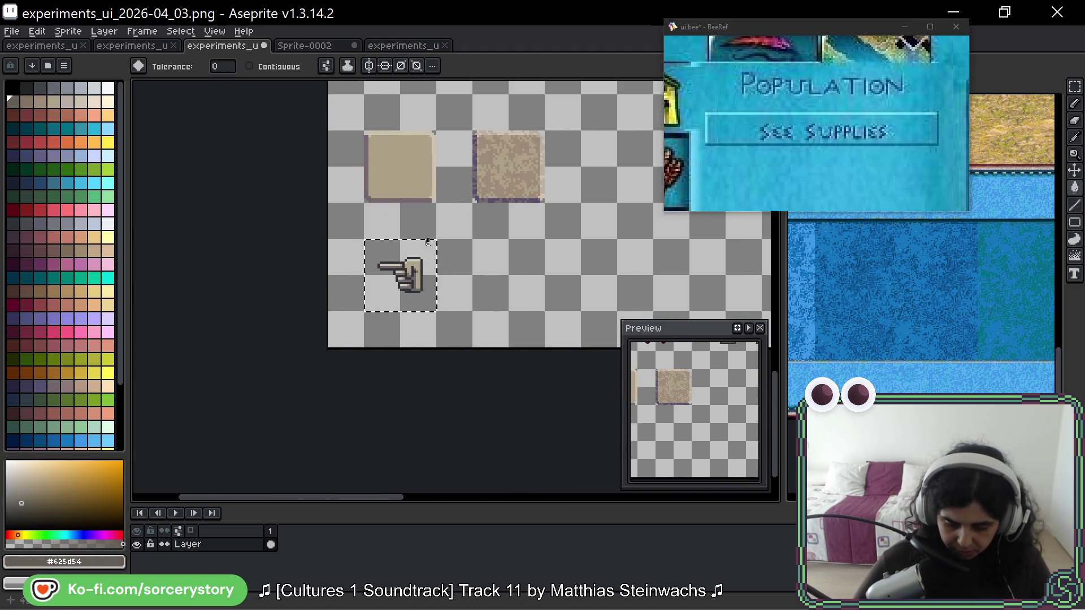
scroll(390, 279, up, 3)
scroll(513, 281, down, 2)
scroll(513, 281, down, 3)
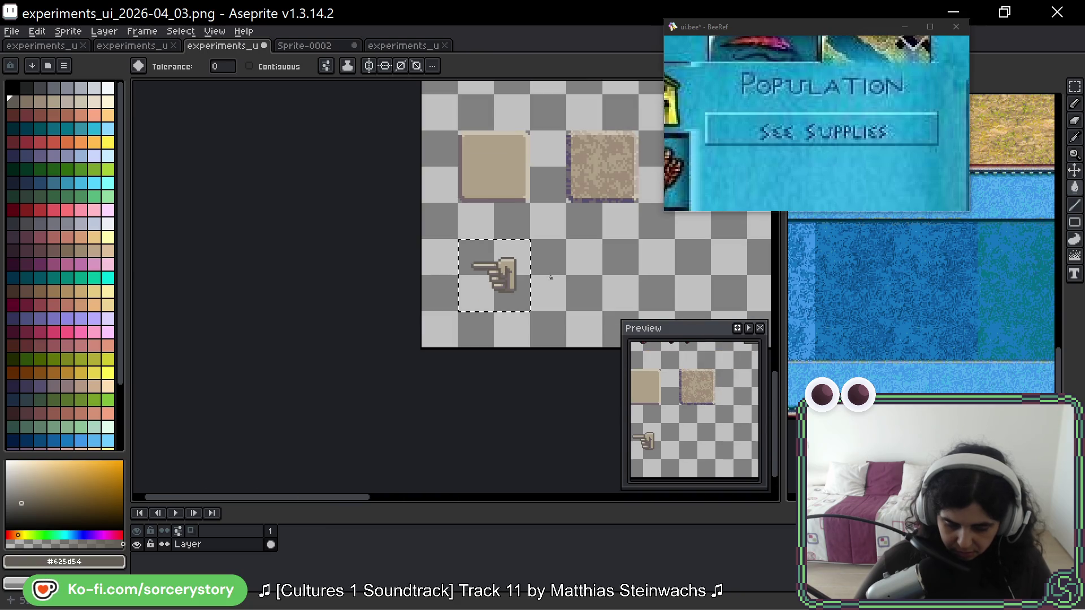
drag(582, 277, 462, 266)
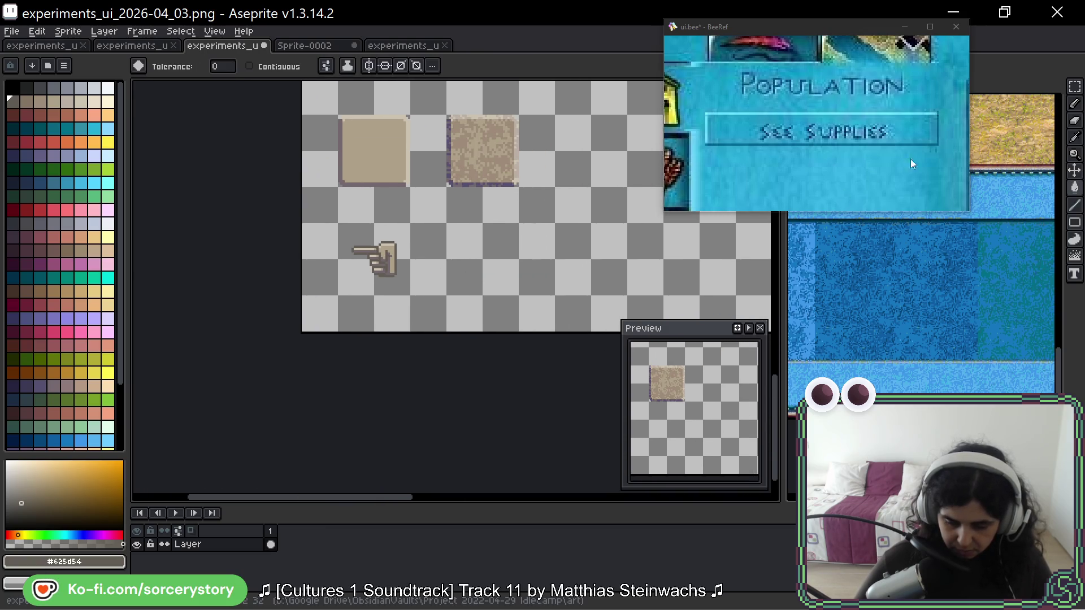
click(1074, 86)
- Copy the pointing hand onto the plain and speckled beige tiles
drag(555, 212, 473, 262)
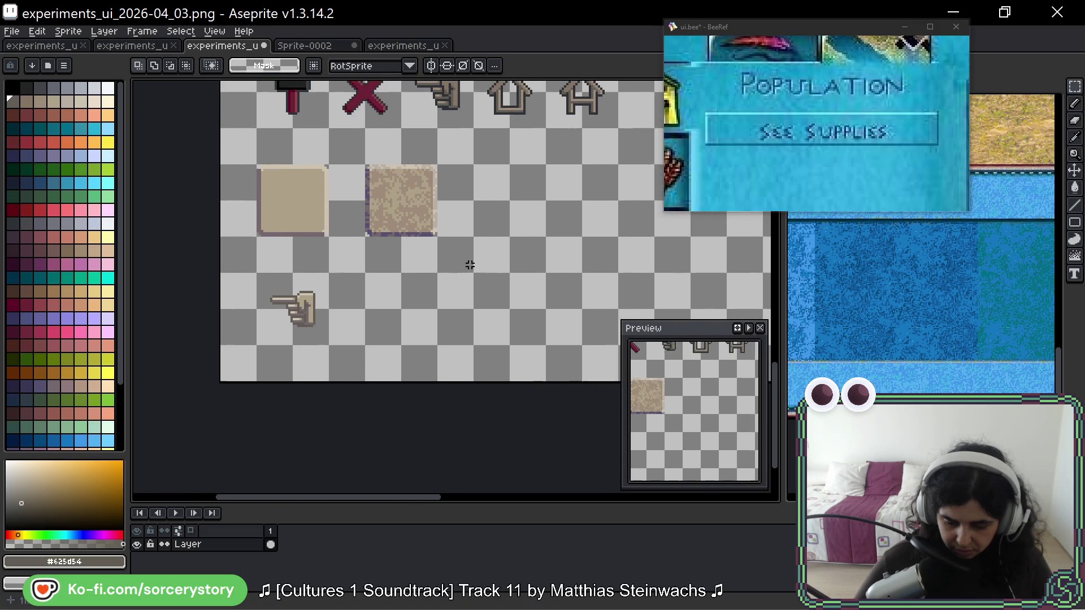
mouse_move(258, 167)
mouse_down()
mouse_move(366, 236)
mouse_move(438, 237)
mouse_up()
mouse_move(347, 187)
mouse_down()
mouse_move(467, 186)
mouse_move(346, 187)
mouse_move(323, 227)
mouse_move(395, 298)
mouse_move(392, 310)
mouse_move(373, 283)
mouse_up()
mouse_move(238, 246)
mouse_down()
mouse_move(311, 319)
mouse_move(404, 295)
mouse_move(496, 290)
mouse_up()
click(598, 287)
- Duplicate the pair of blank beige tiles to the right
drag(605, 274, 572, 245)
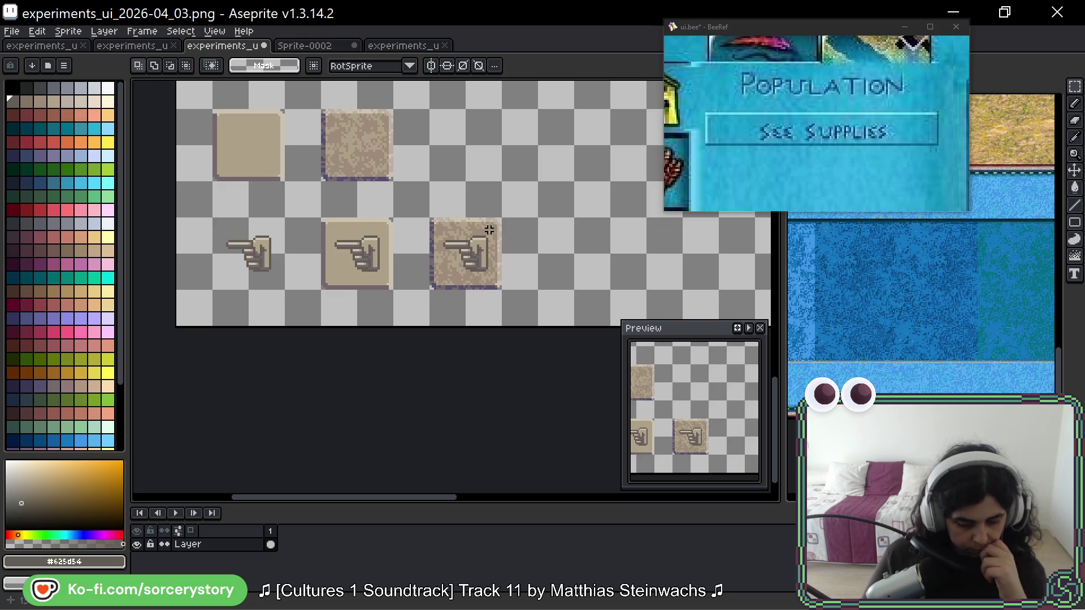
scroll(570, 245, left, 3)
scroll(554, 215, down, 1)
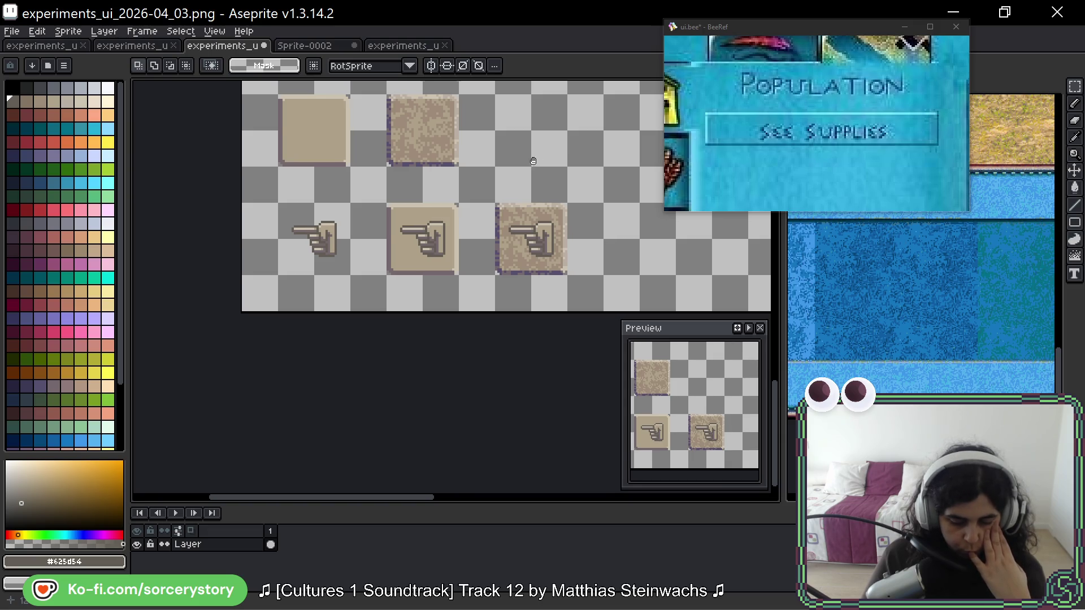
scroll(326, 221, down, 3)
mouse_move(180, 208)
mouse_down()
mouse_move(200, 228)
mouse_move(275, 249)
mouse_move(403, 248)
mouse_move(422, 285)
mouse_move(457, 288)
mouse_up()
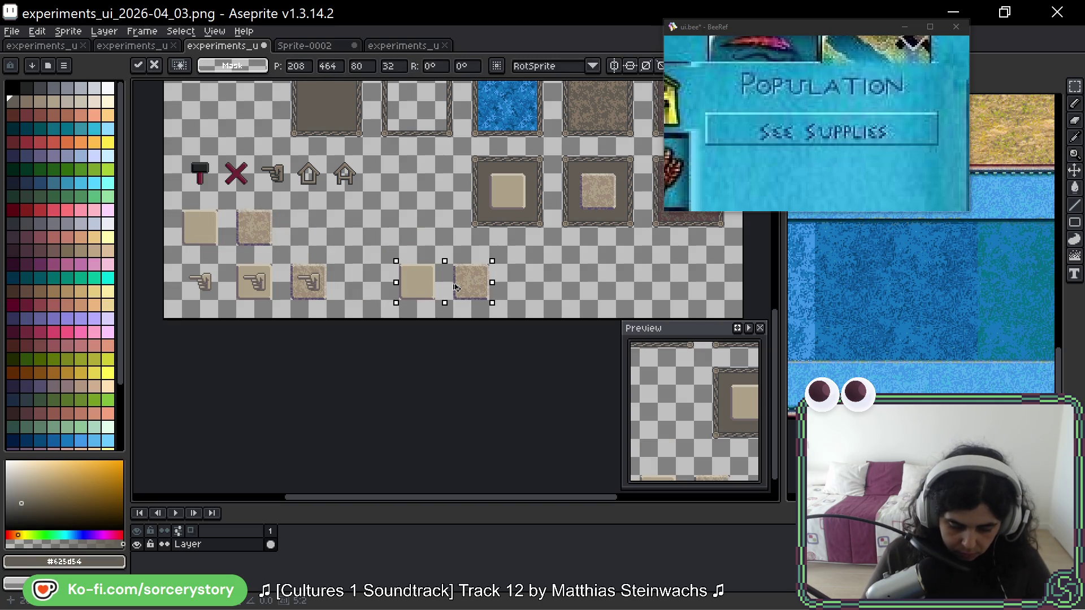
- Drop the duplicated tiles and copy the hammer icon beside them
click(267, 171)
mouse_move(219, 155)
mouse_down()
mouse_move(198, 192)
mouse_move(182, 192)
mouse_move(363, 285)
mouse_up()
scroll(363, 285, up, 5)
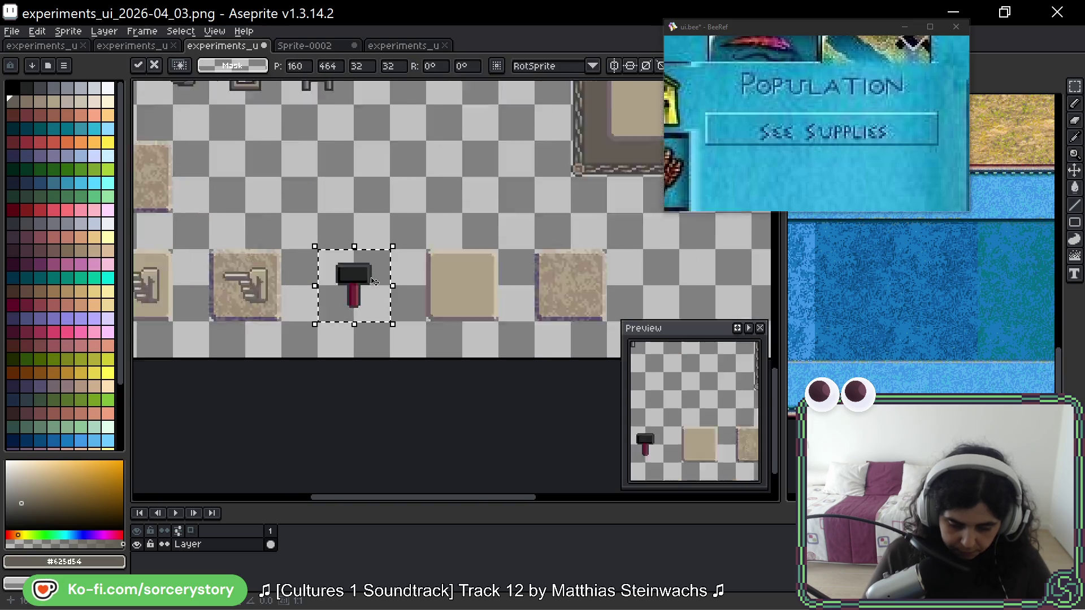
scroll(480, 246, down, 2)
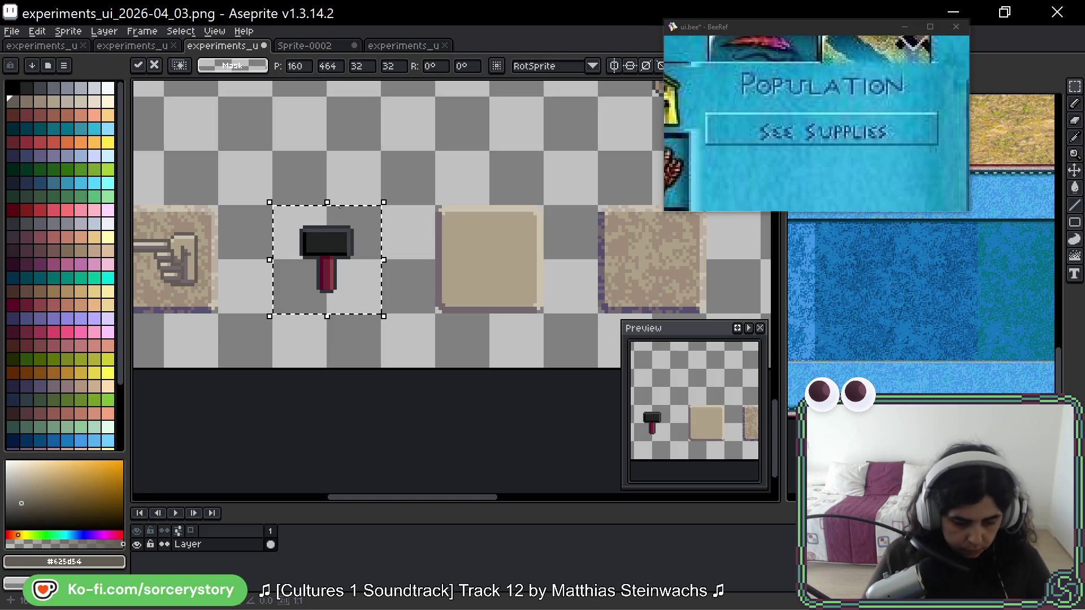
drag(463, 241, 604, 241)
drag(407, 228, 637, 199)
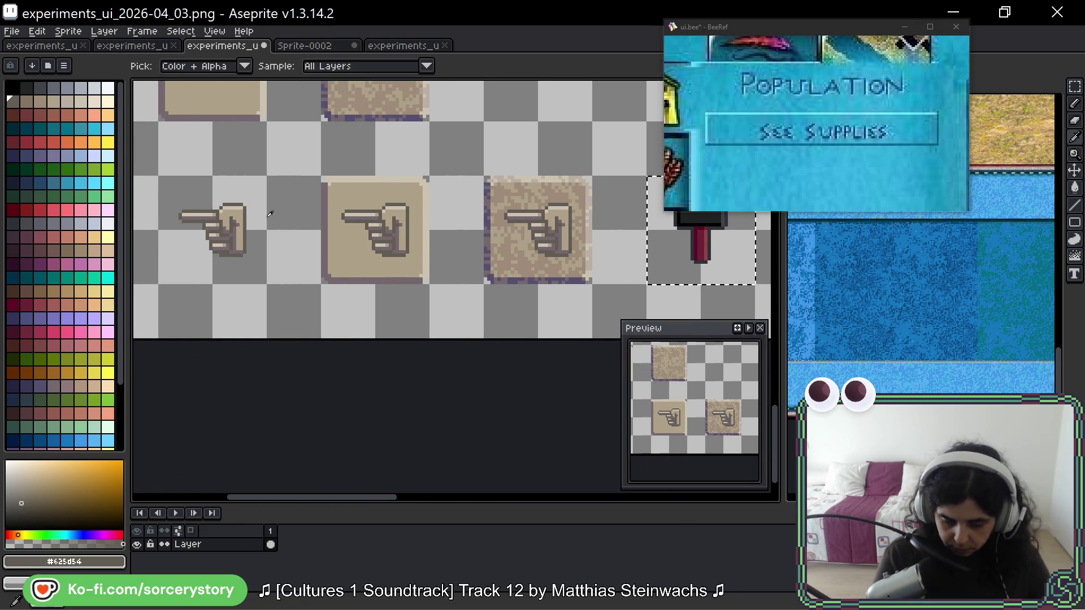
- Fill the hammer copy's head with beige #aca189, sampling #ccc3b1, #75686c and #625d54 from the hand
alt+click(240, 240)
drag(651, 261, 554, 289)
key(g)
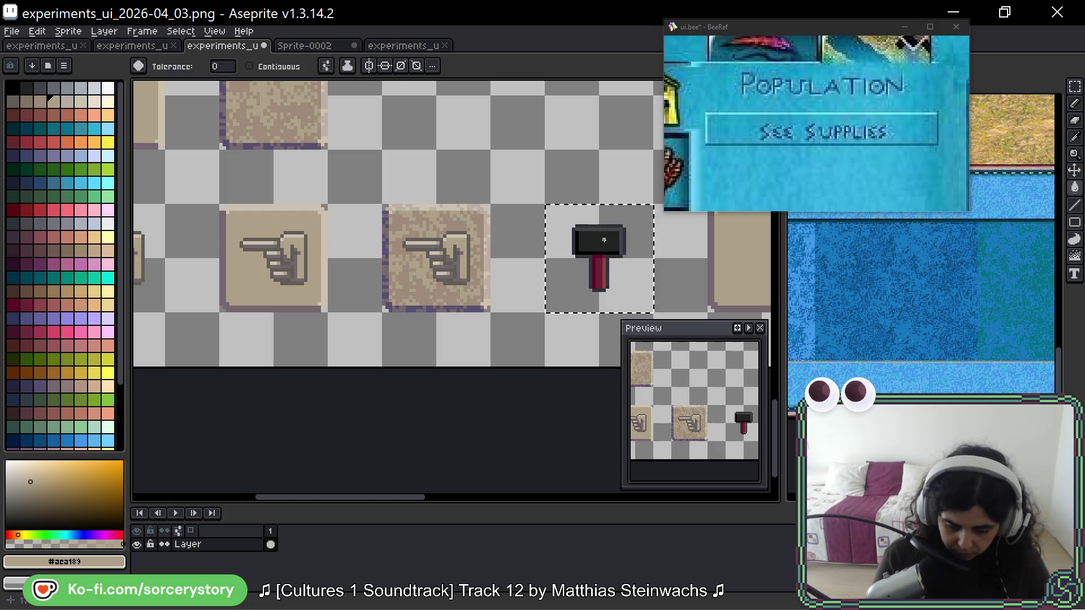
click(599, 240)
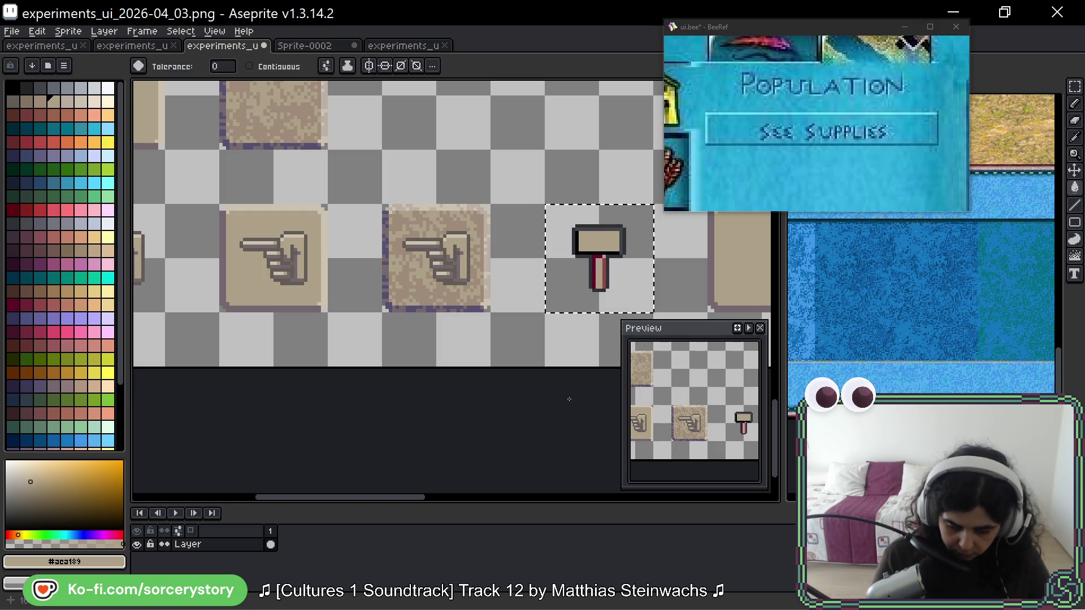
drag(531, 368, 599, 363)
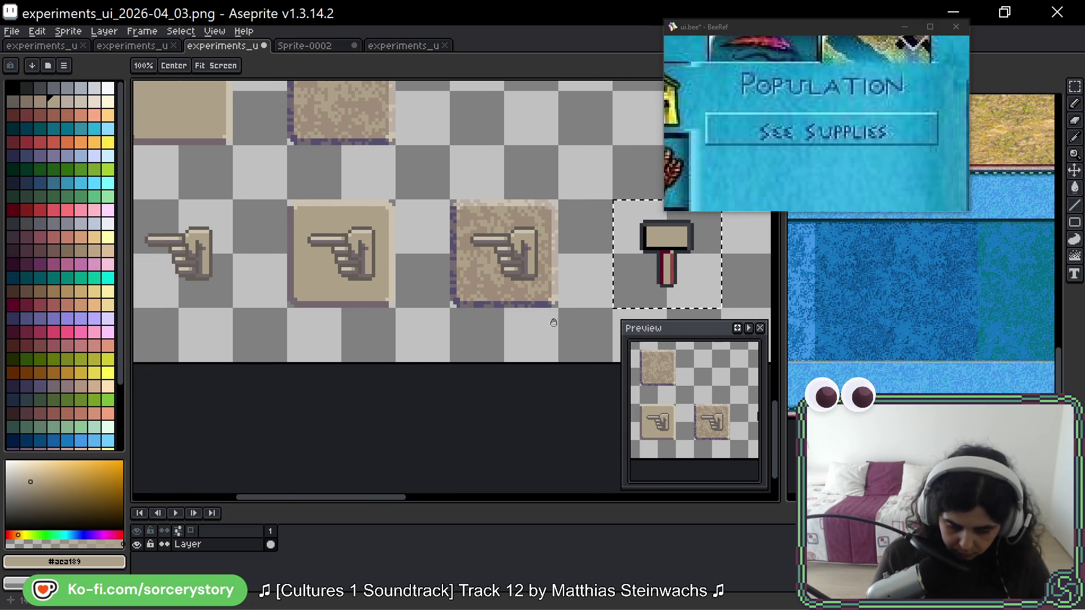
alt+click(205, 244)
drag(676, 240, 649, 246)
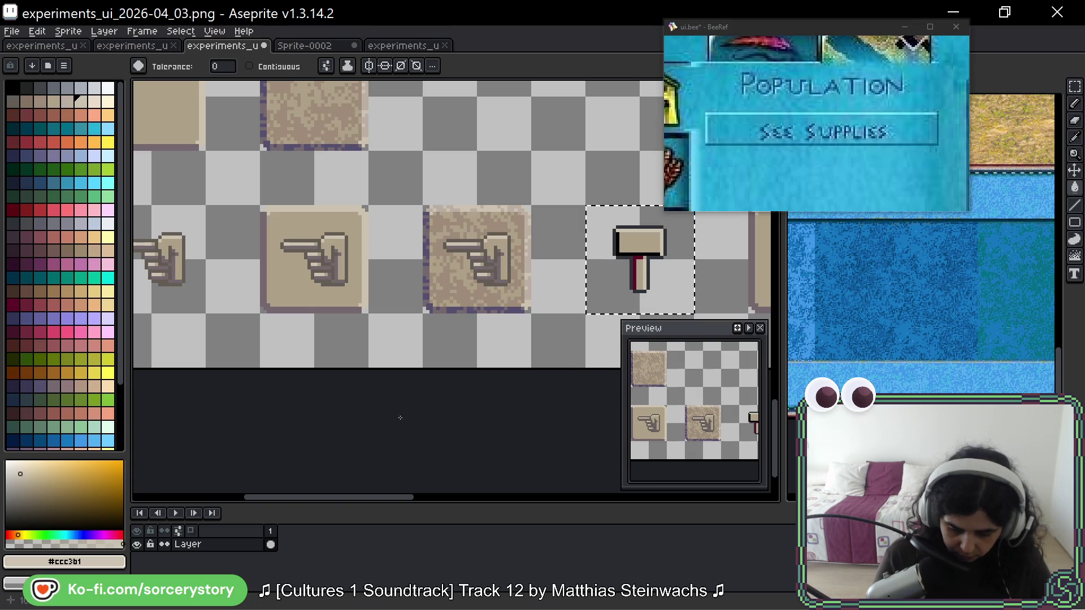
key(alt)
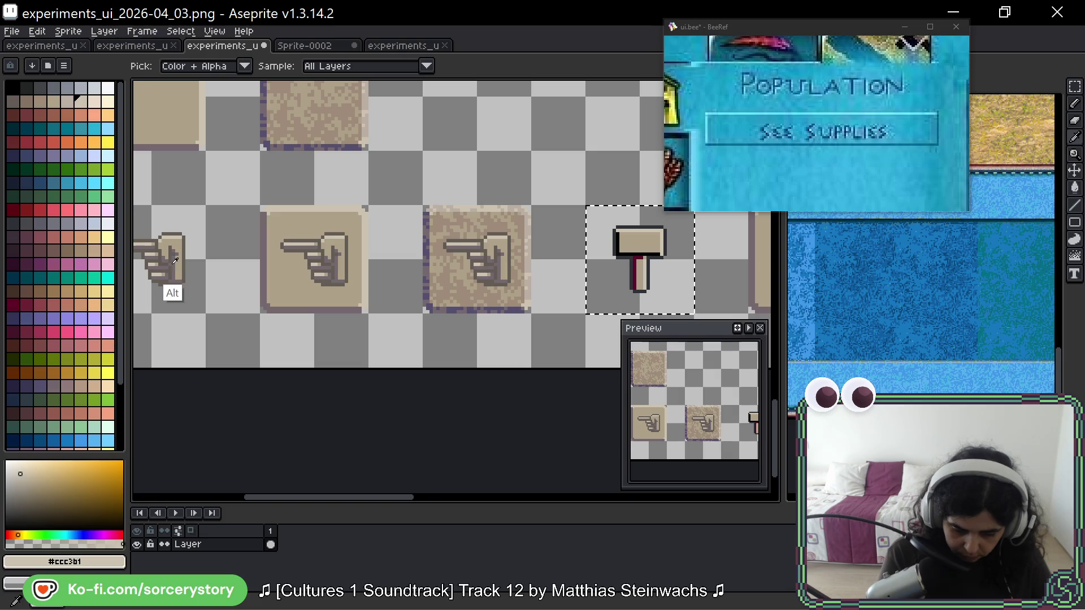
alt+click(176, 271)
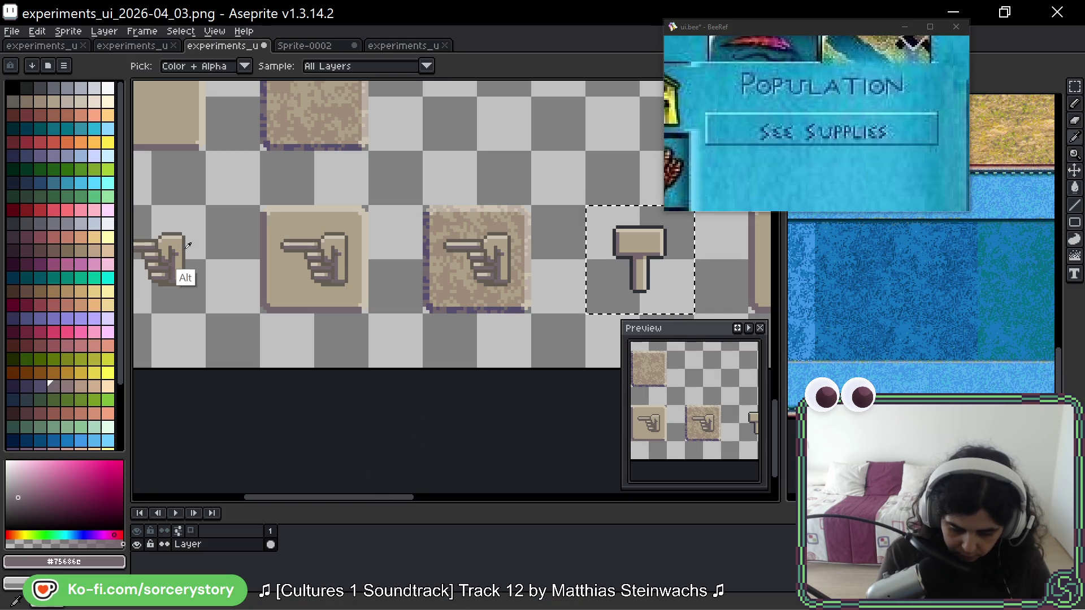
alt+click(176, 272)
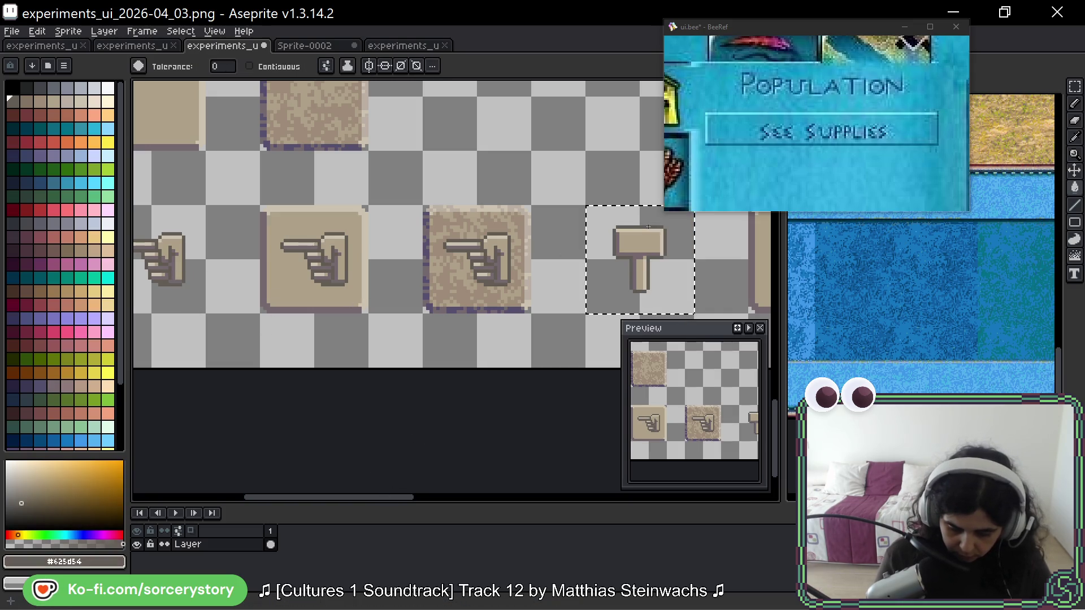
- Place copies of the beige hammer on the plain and speckled tiles
mouse_move(683, 250)
mouse_down()
mouse_move(460, 235)
mouse_move(464, 216)
mouse_up()
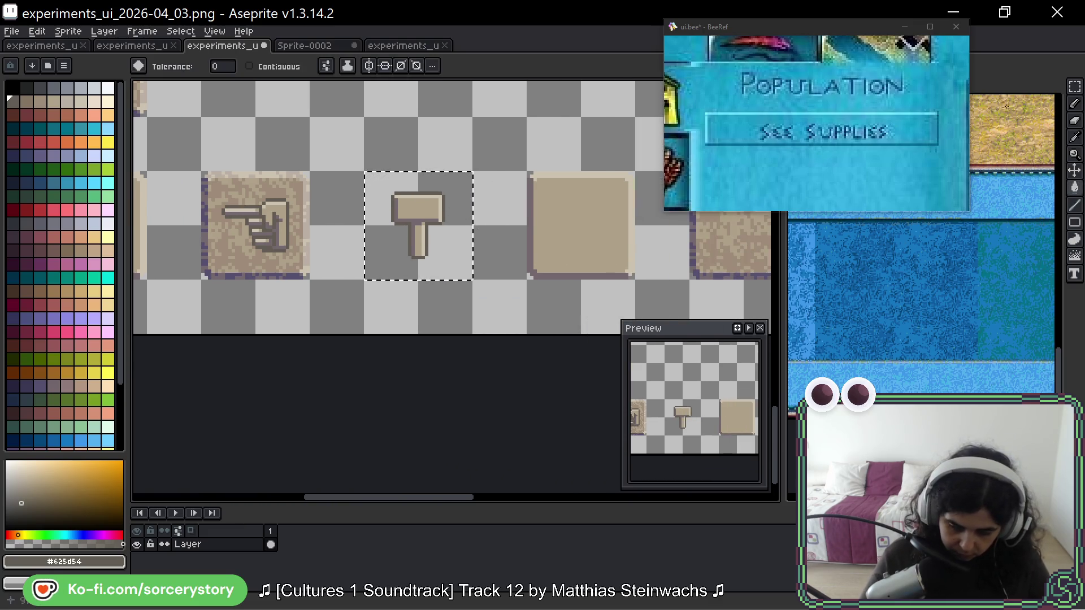
drag(446, 175, 311, 175)
drag(265, 219, 590, 221)
key(Return)
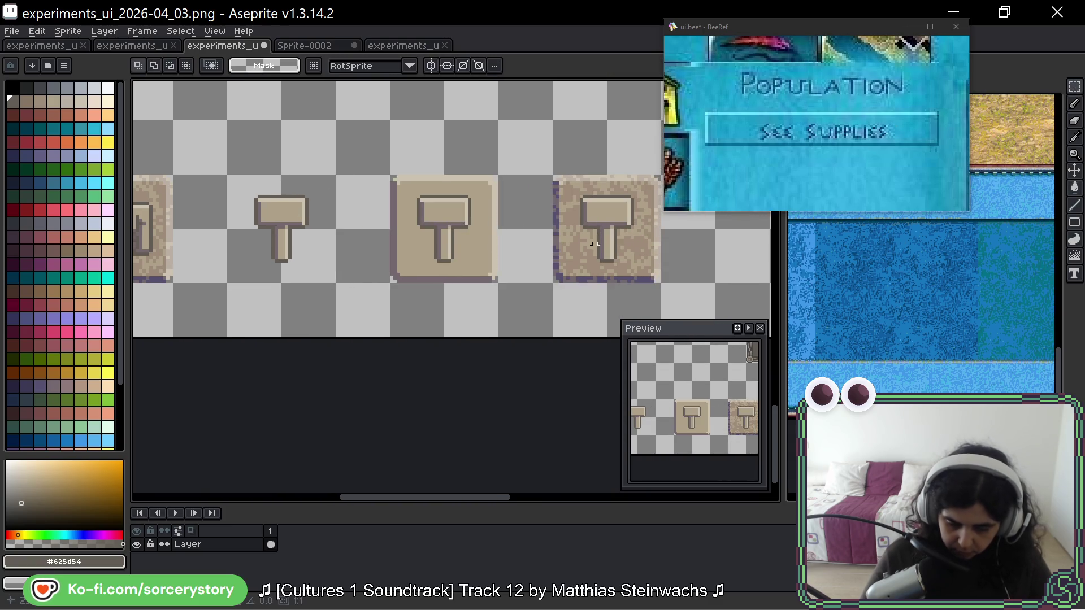
drag(565, 274, 483, 248)
scroll(484, 249, down, 1)
scroll(452, 245, down, 2)
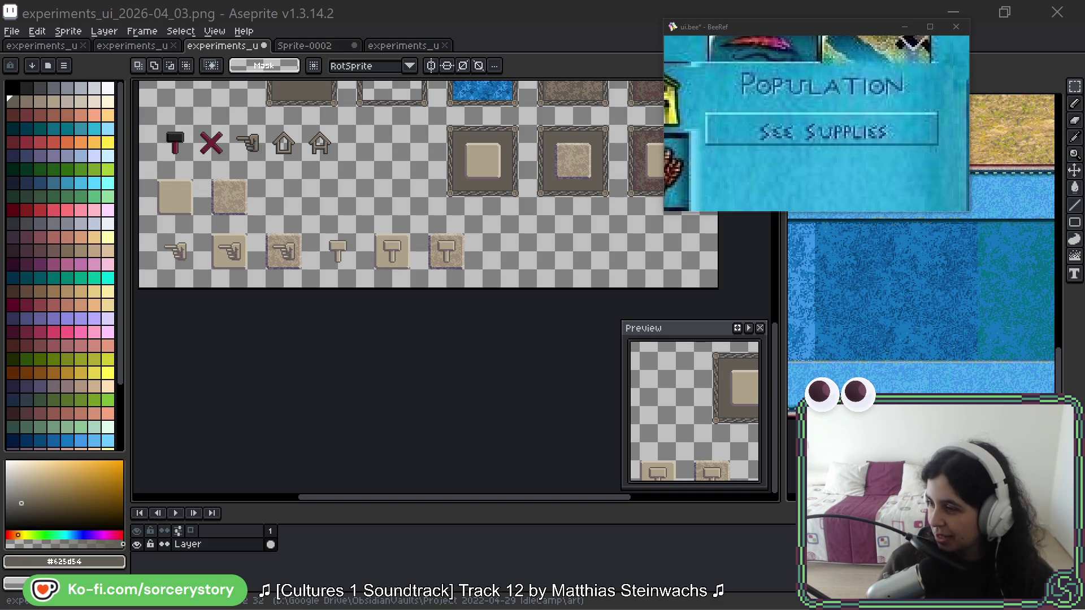
- Move the blue reference picture aside and view the Sprite-0002 water tile document
mouse_move(485, 155)
mouse_down()
mouse_move(413, 141)
mouse_move(455, 156)
mouse_up()
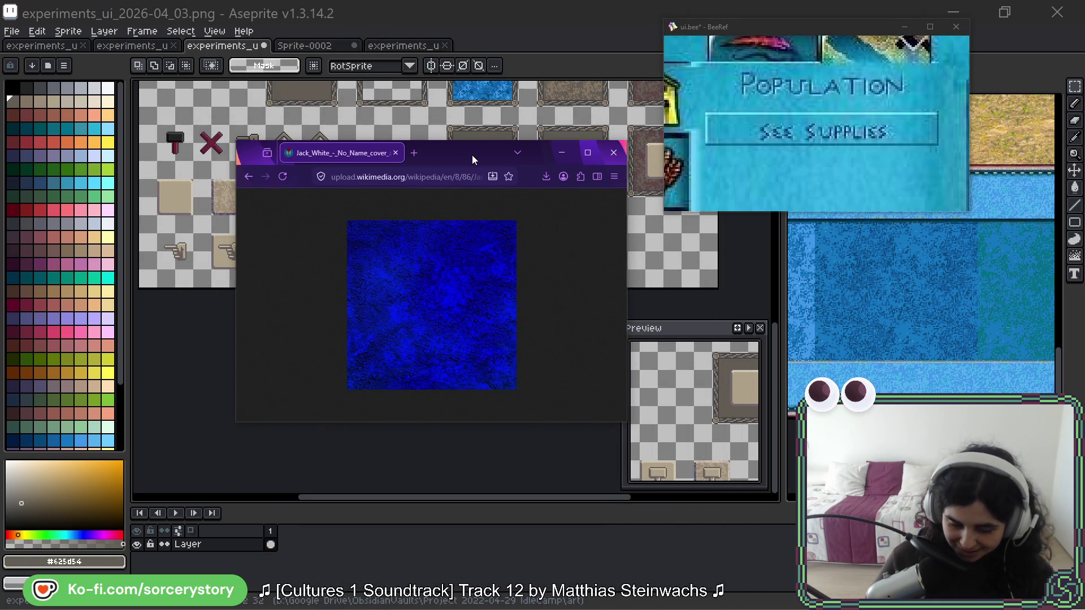
click(562, 153)
scroll(511, 301, up, 5)
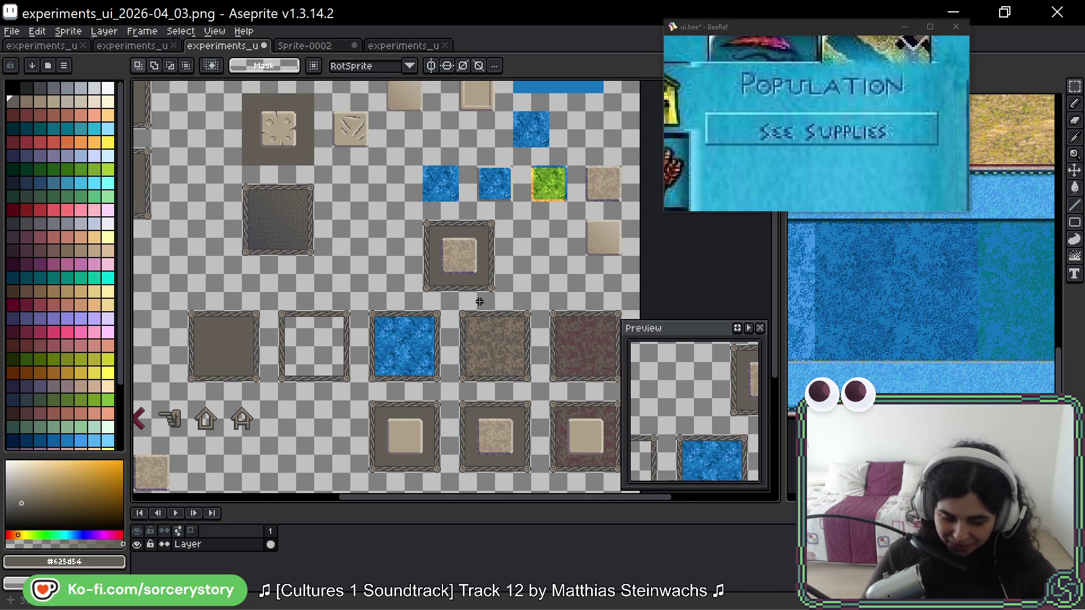
click(305, 45)
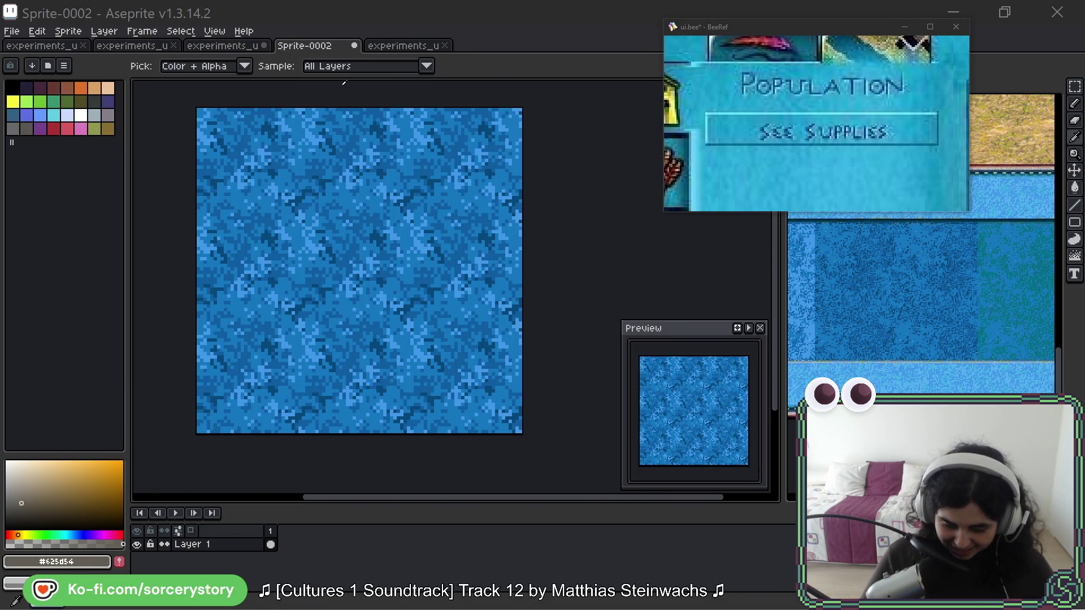
key(alt+Tab)
mouse_move(440, 154)
mouse_down()
mouse_move(780, 115)
mouse_move(745, 173)
mouse_move(747, 159)
mouse_move(319, 122)
mouse_move(693, 128)
mouse_move(768, 168)
mouse_up()
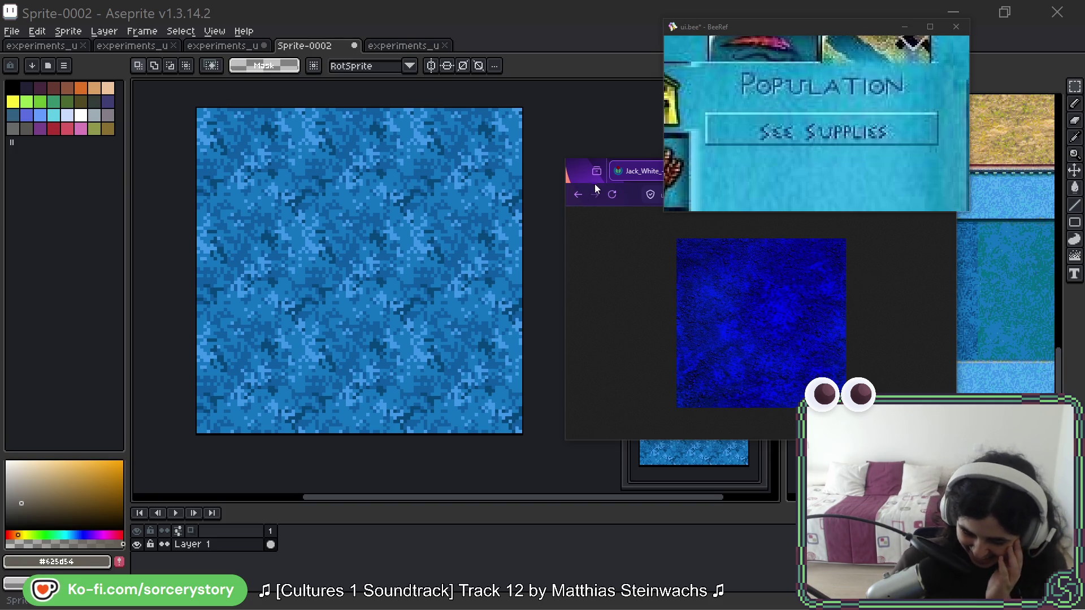
- Park the reference picture at the upper left and switch to experiments_ui_2026-04_01
mouse_move(576, 176)
mouse_down()
mouse_move(278, 69)
mouse_move(224, 64)
mouse_up()
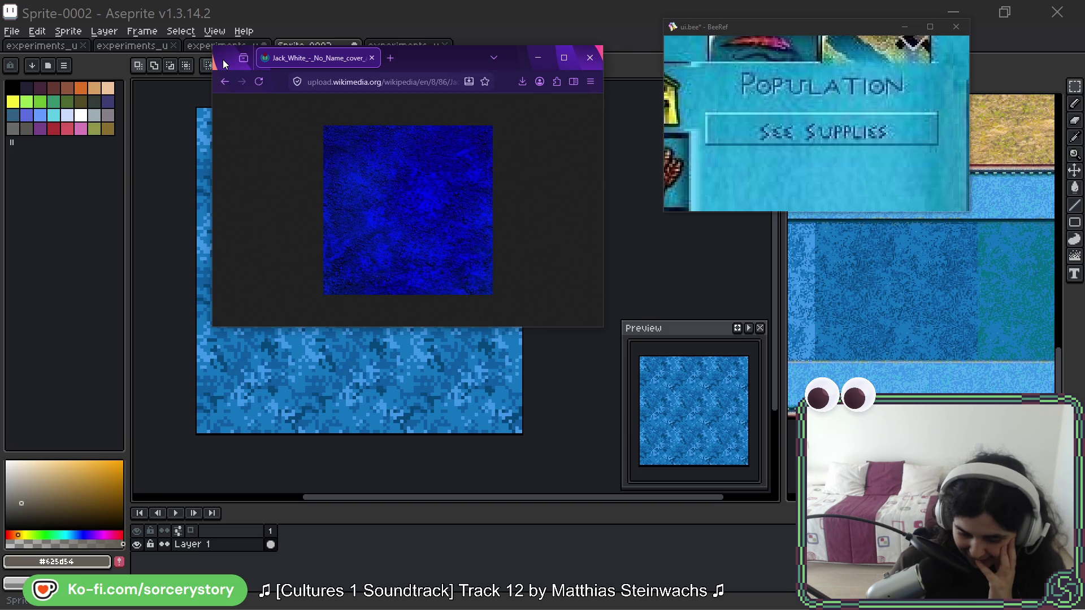
click(229, 7)
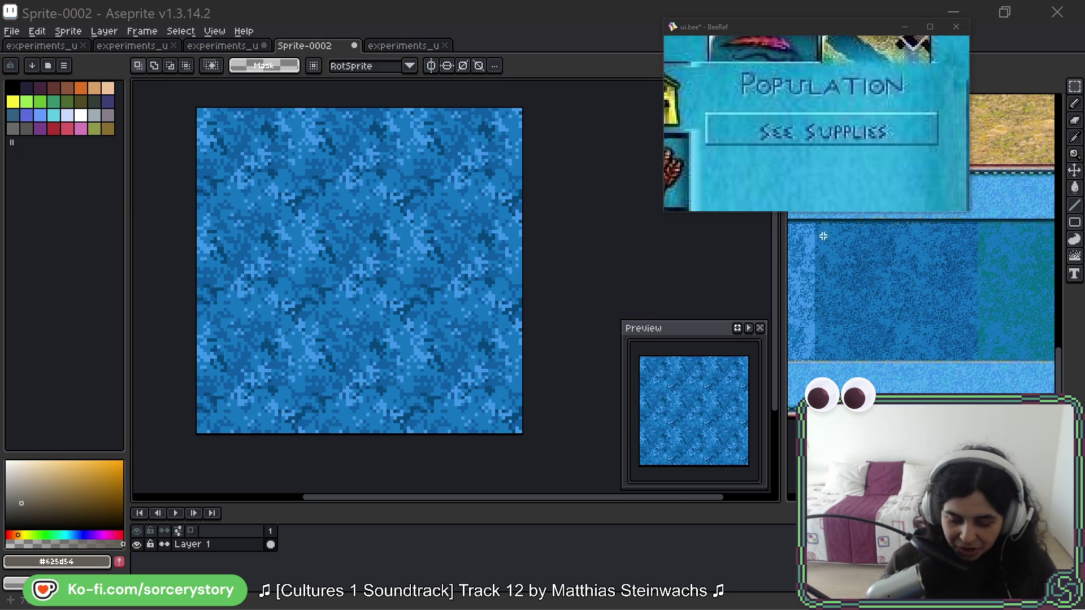
click(56, 45)
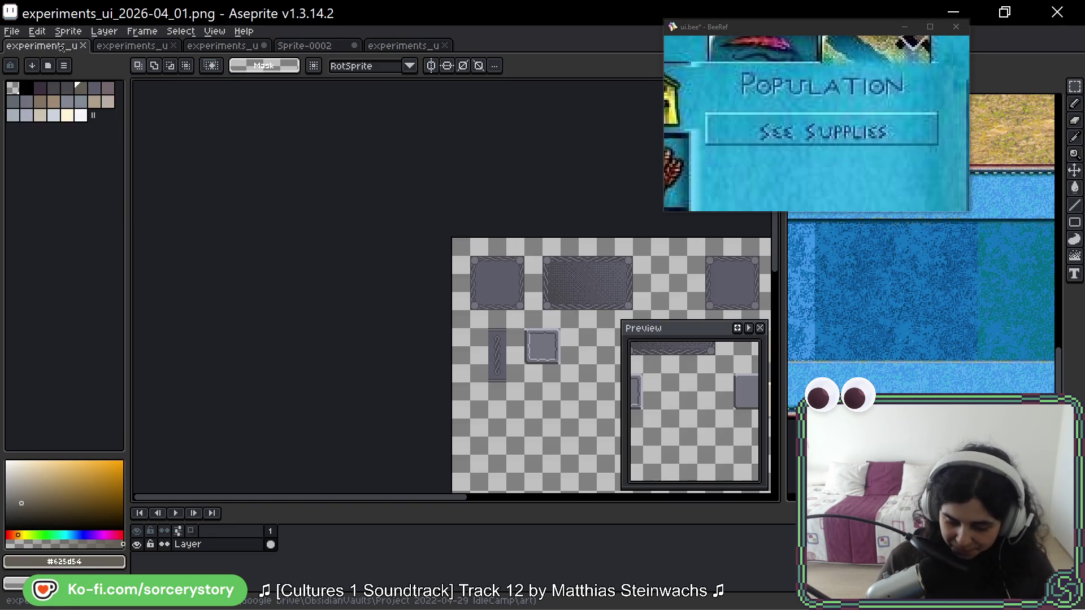
- Switch to the experiments_ui_2026-04_03 sheet and zoom in on the hammer tiles
click(221, 46)
mouse_move(445, 495)
mouse_down()
mouse_move(446, 376)
mouse_move(493, 209)
mouse_up()
scroll(436, 290, up, 3)
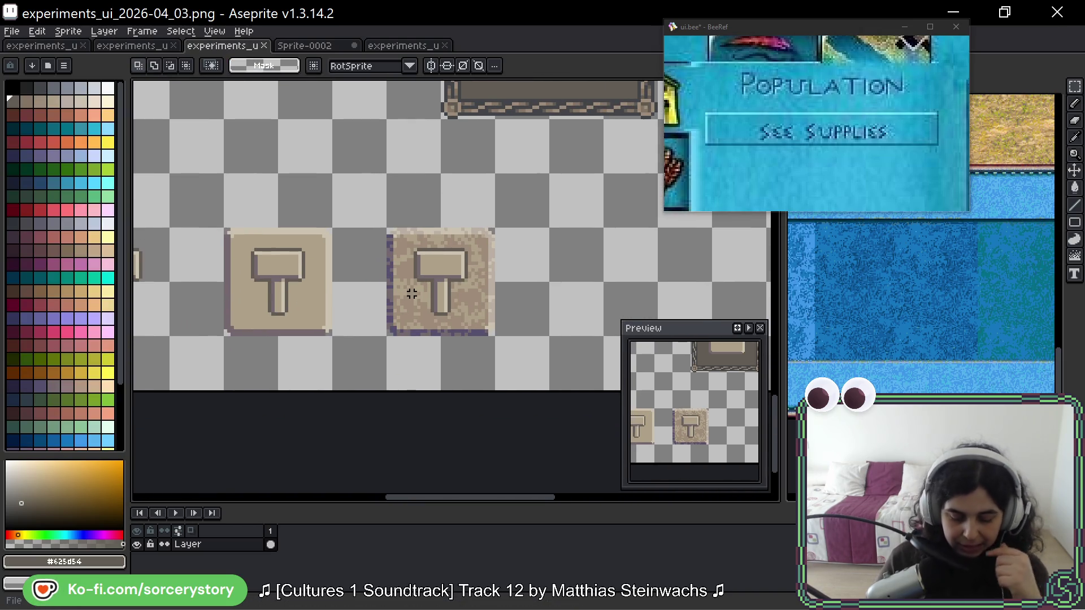
drag(324, 310, 331, 273)
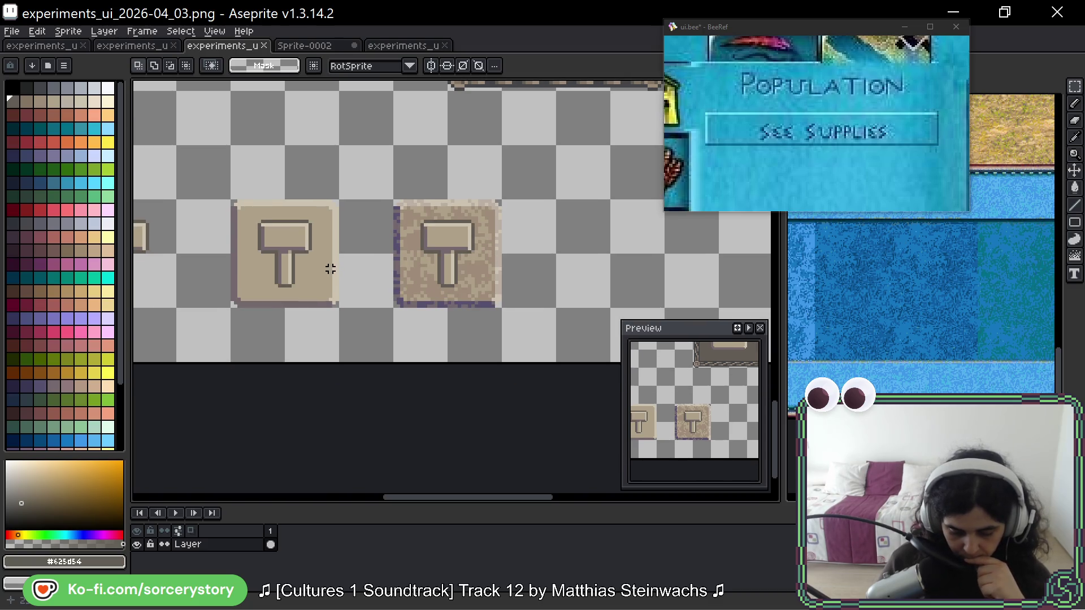
scroll(331, 269, down, 1)
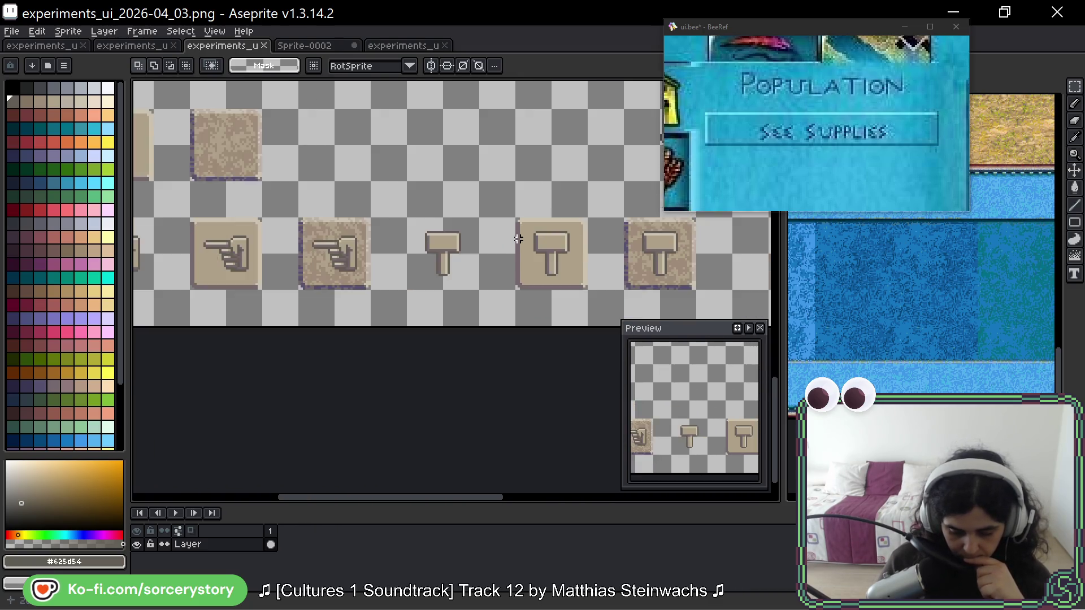
scroll(519, 238, down, 2)
drag(581, 250, 456, 260)
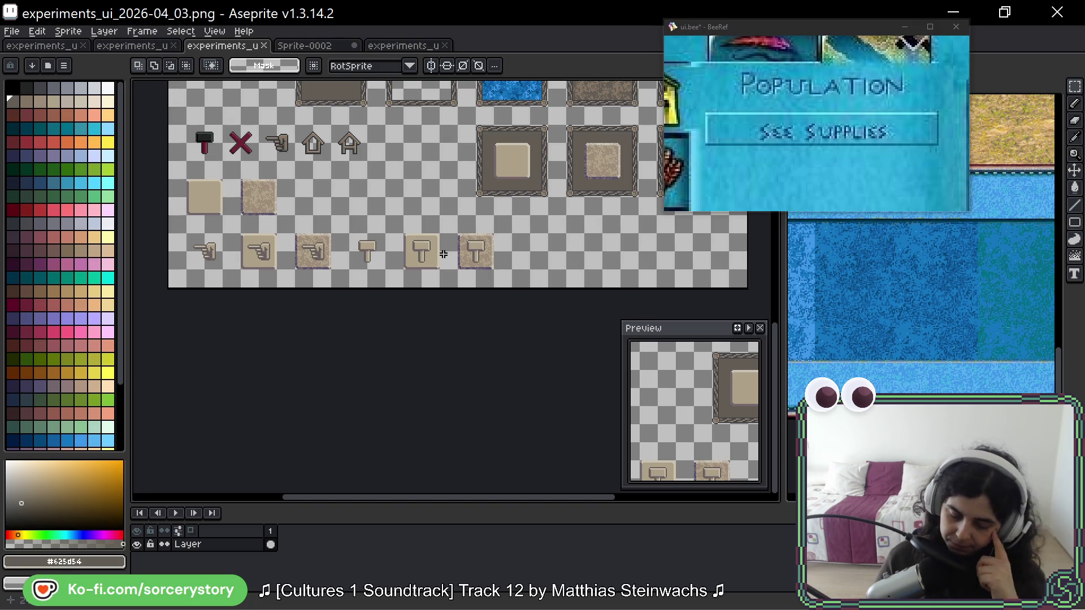
scroll(444, 246, up, 2)
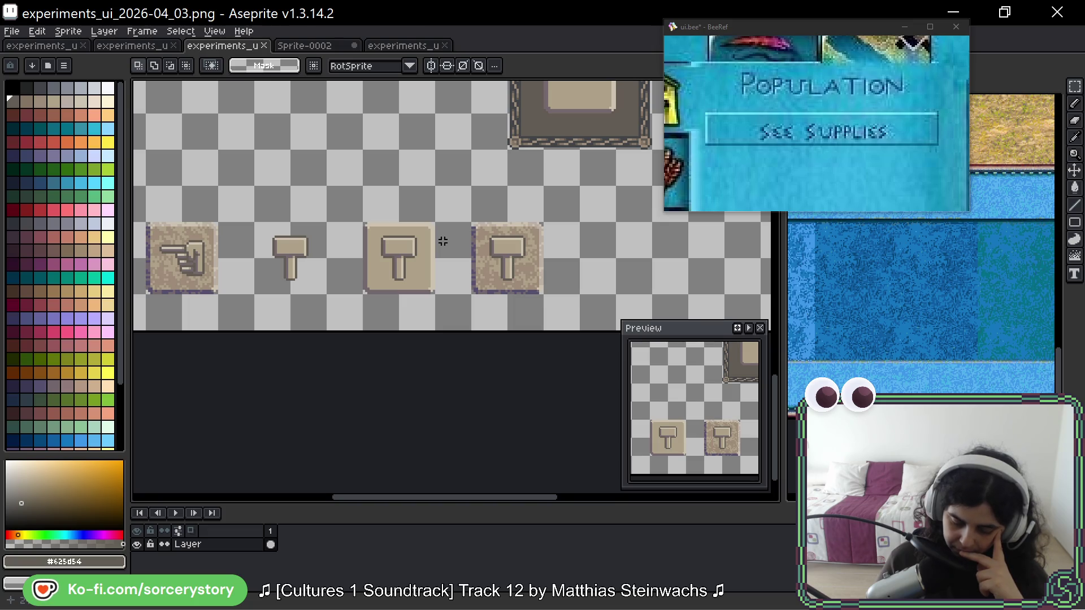
- Marquee the three hammer tiles and drag a duplicate to the right
mouse_move(255, 222)
mouse_down()
mouse_move(291, 259)
mouse_move(509, 330)
mouse_move(544, 295)
mouse_up()
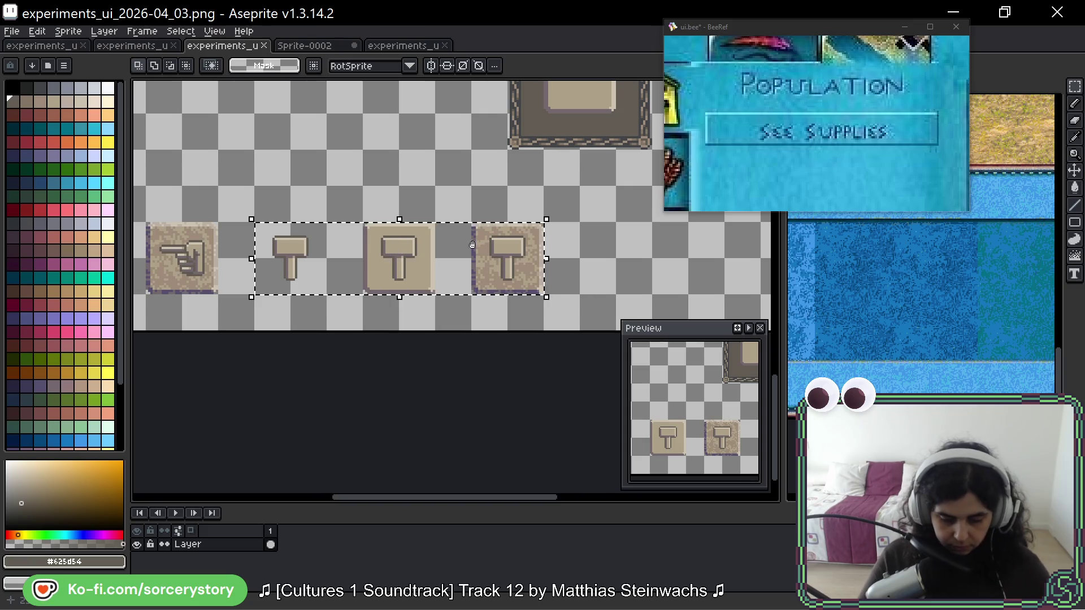
scroll(476, 244, right, 3)
mouse_move(188, 260)
mouse_down()
mouse_move(585, 260)
mouse_move(512, 260)
mouse_up()
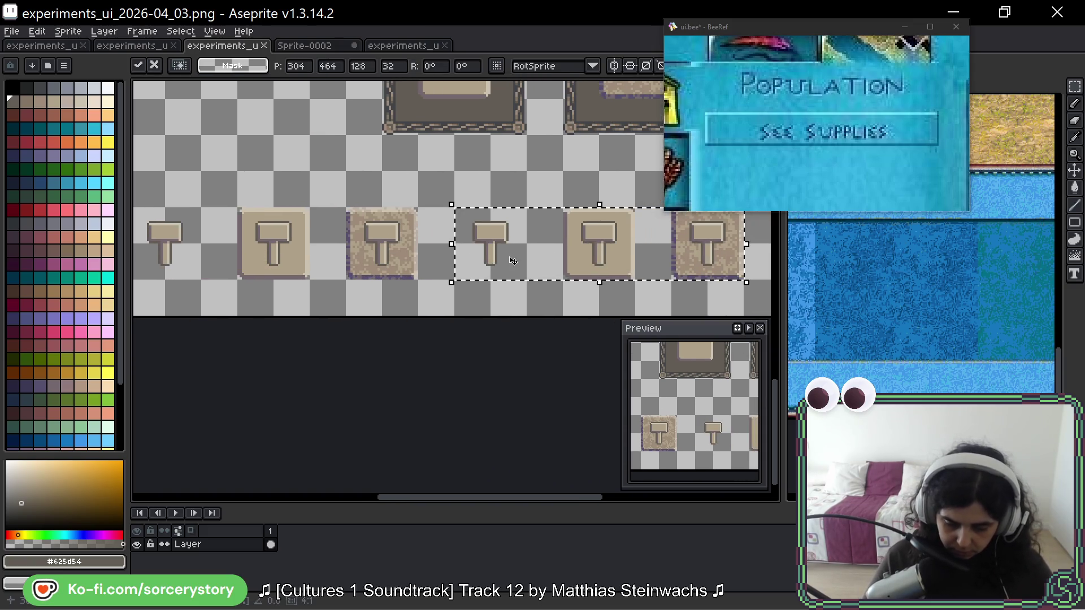
- Place the duplicate of the three hammer tiles beside the originals
scroll(598, 237, up, 4)
drag(596, 229, 476, 229)
scroll(462, 238, down, 2)
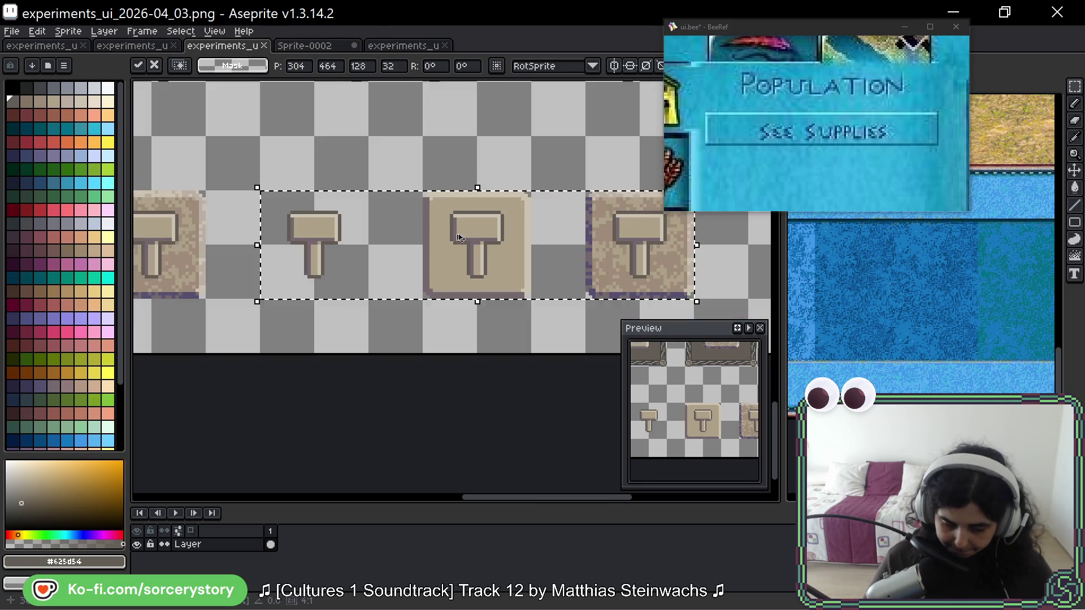
key(Return)
- Recolour the copied hammer's highlight, face and handle in lighter beige palette shades
drag(300, 225, 350, 281)
scroll(384, 233, up, 1)
scroll(383, 233, up, 4)
key(i)
click(405, 213)
click(94, 102)
key(g)
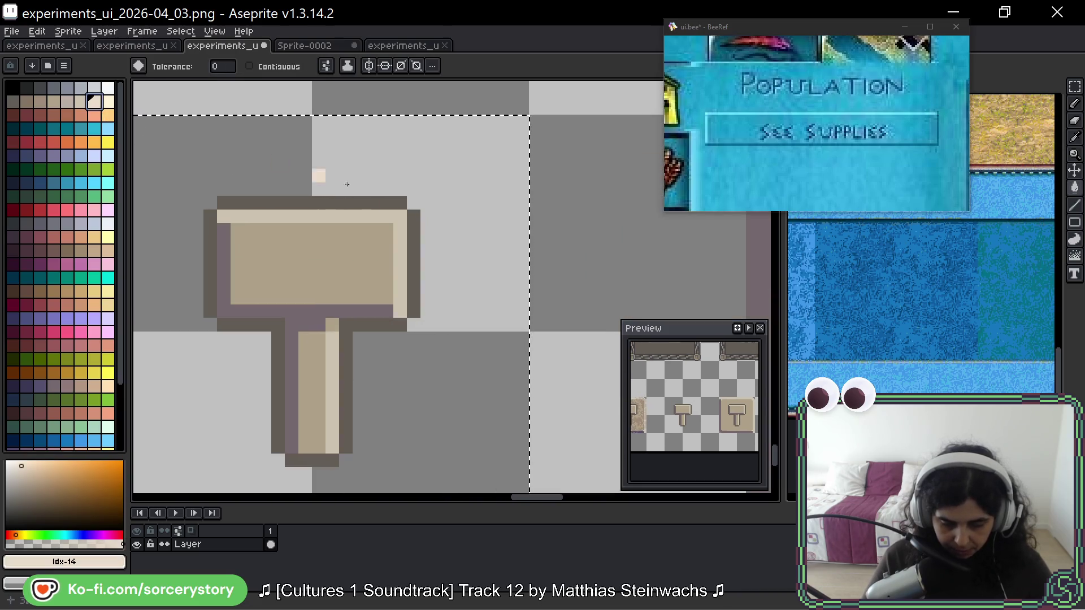
click(371, 214)
click(80, 101)
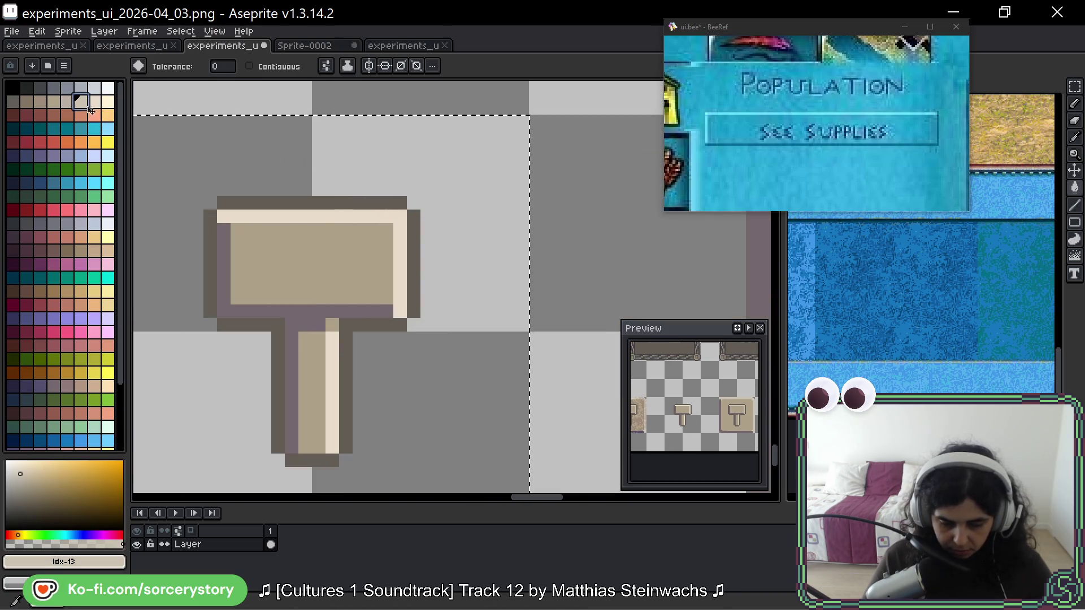
click(332, 232)
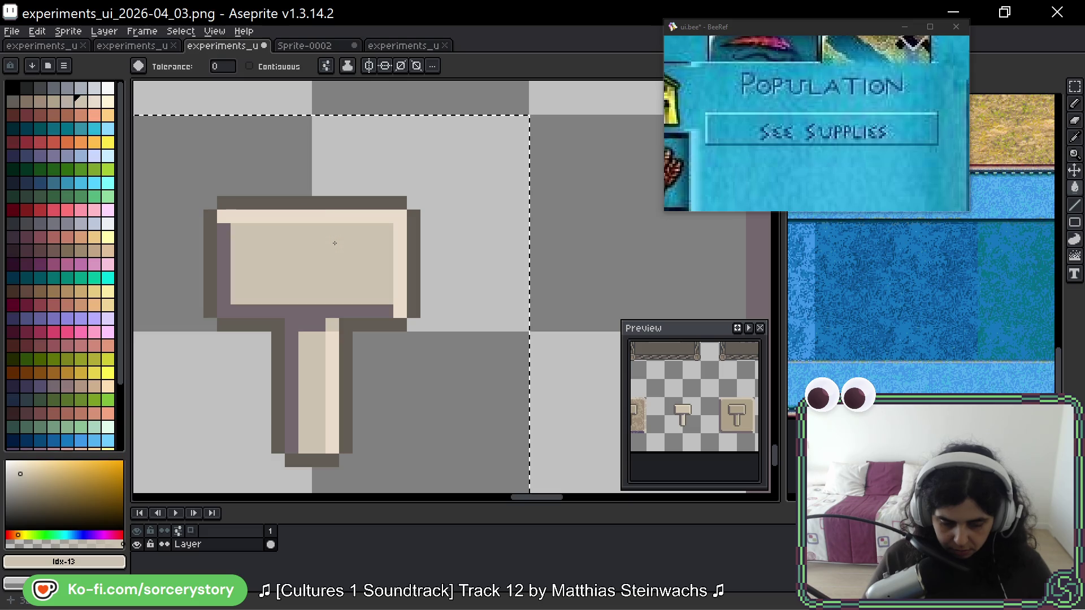
- Give the hammer's purple shadow a pinkish colour instead of greyish beige
click(69, 103)
click(225, 246)
key(ctrl+z)
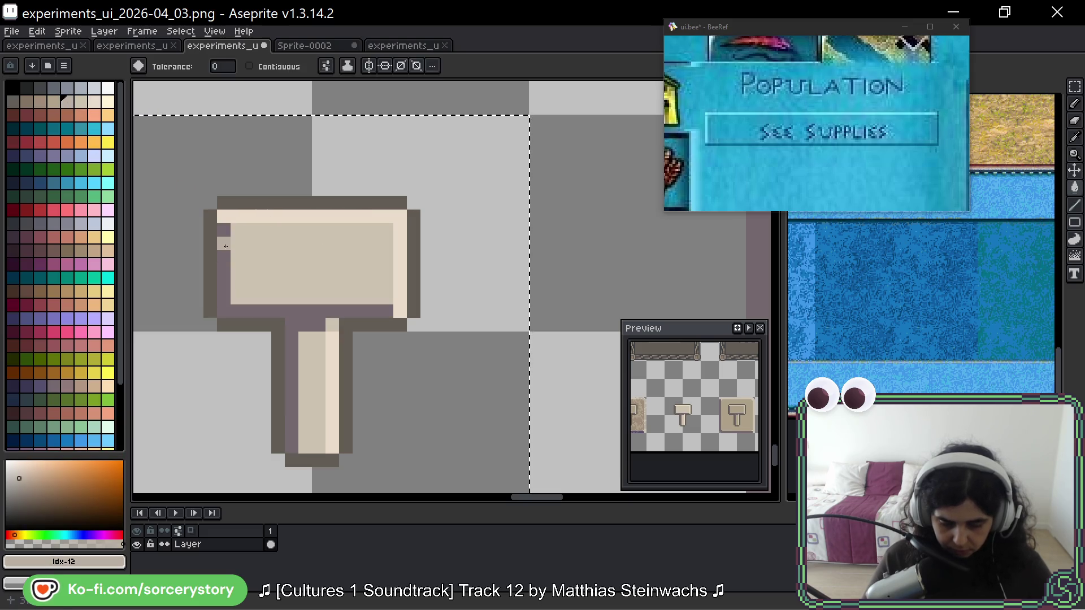
key(i)
click(226, 246)
click(67, 390)
key(g)
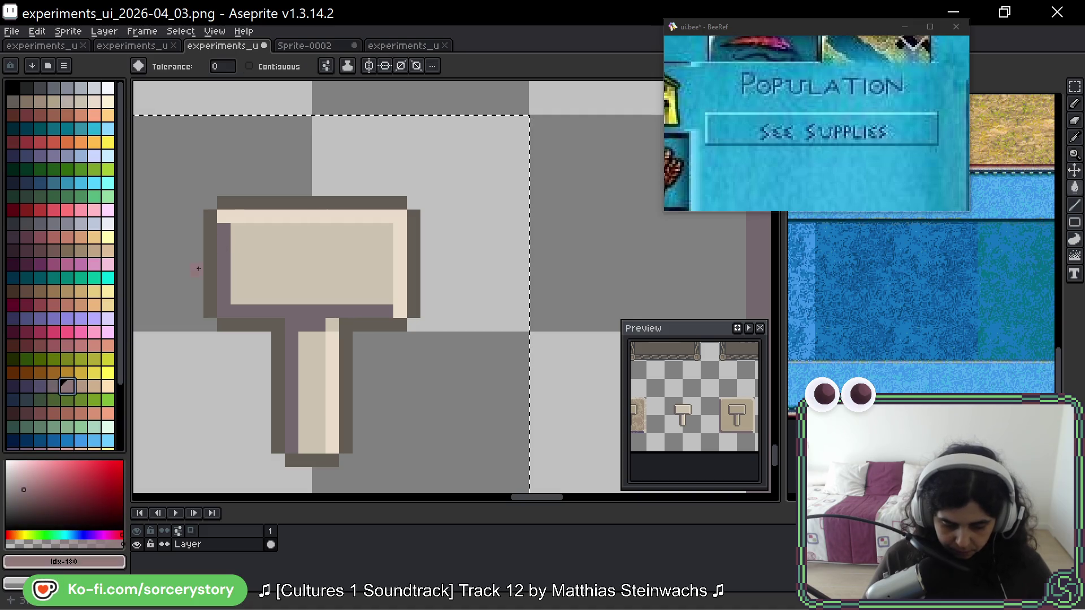
click(220, 254)
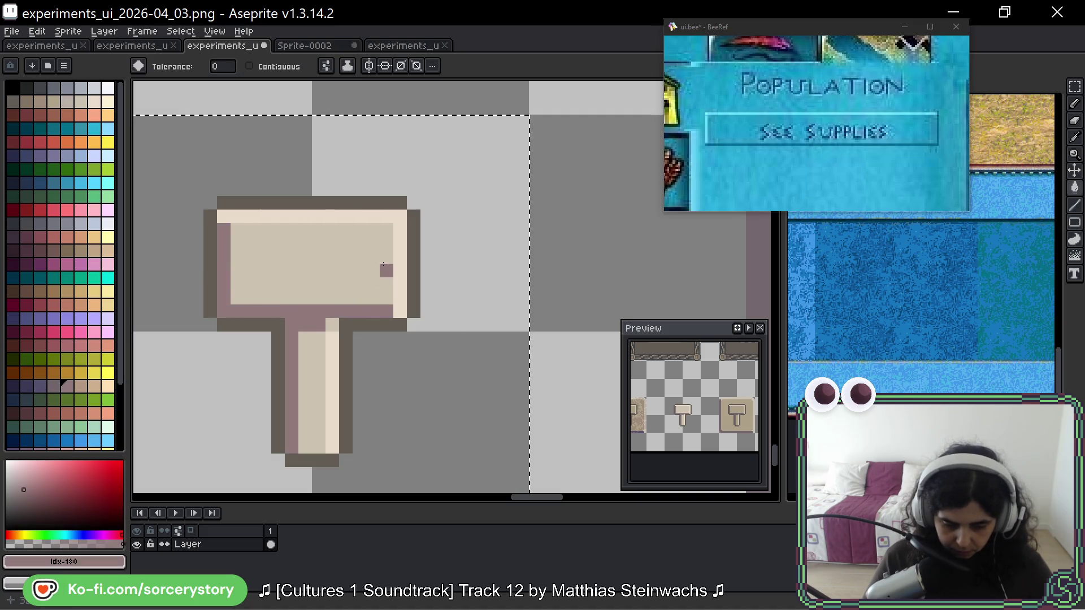
alt+click(294, 204)
click(31, 106)
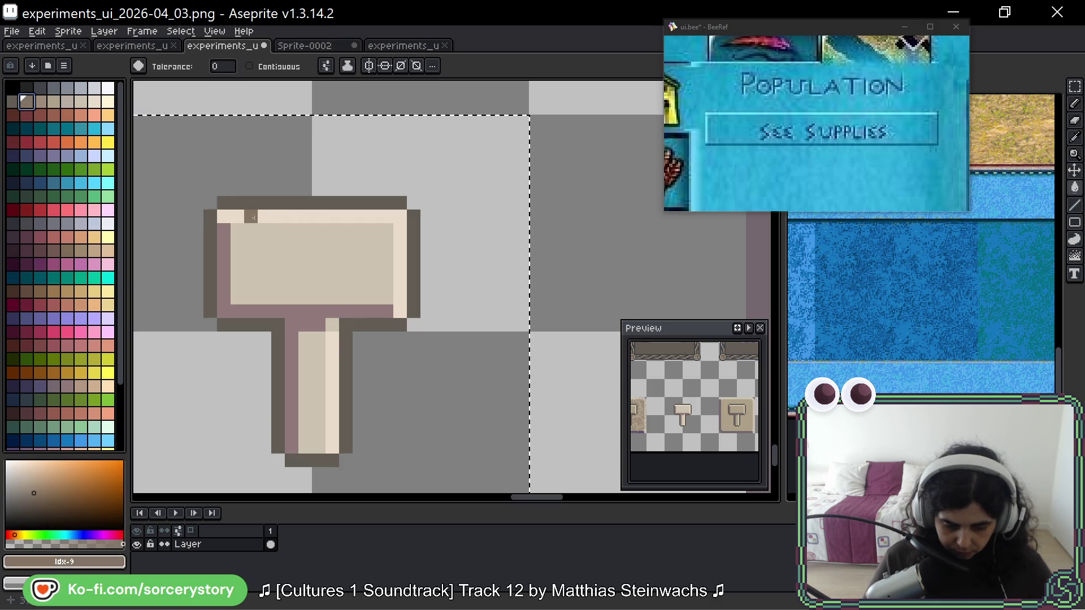
scroll(465, 277, down, 5)
- Copy the lighter hammer onto the beige framed tile and review the row
key(ctrl+d)
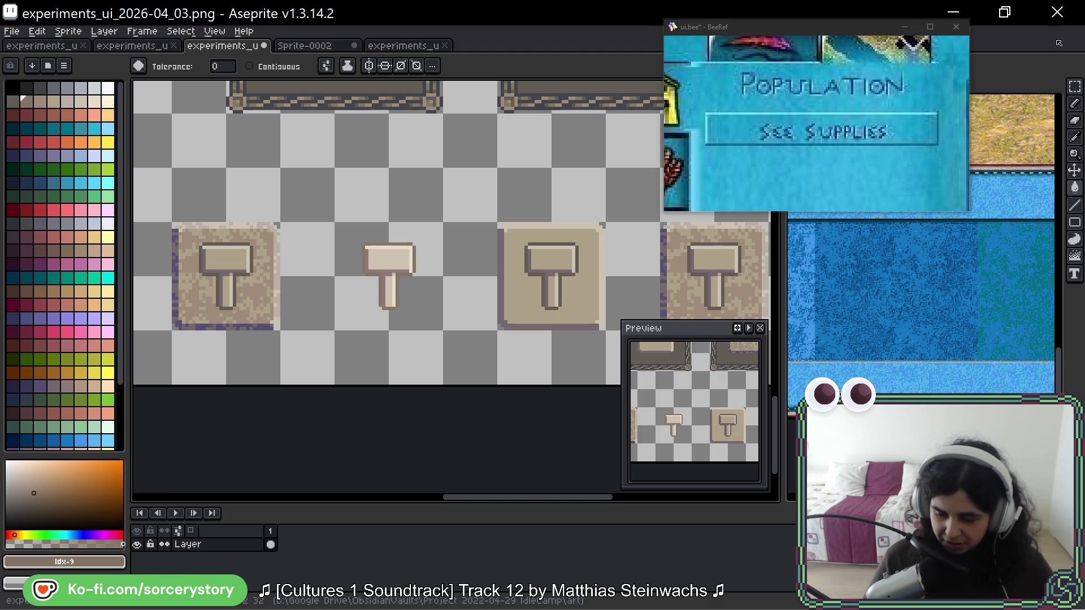
click(1073, 86)
drag(286, 189, 353, 257)
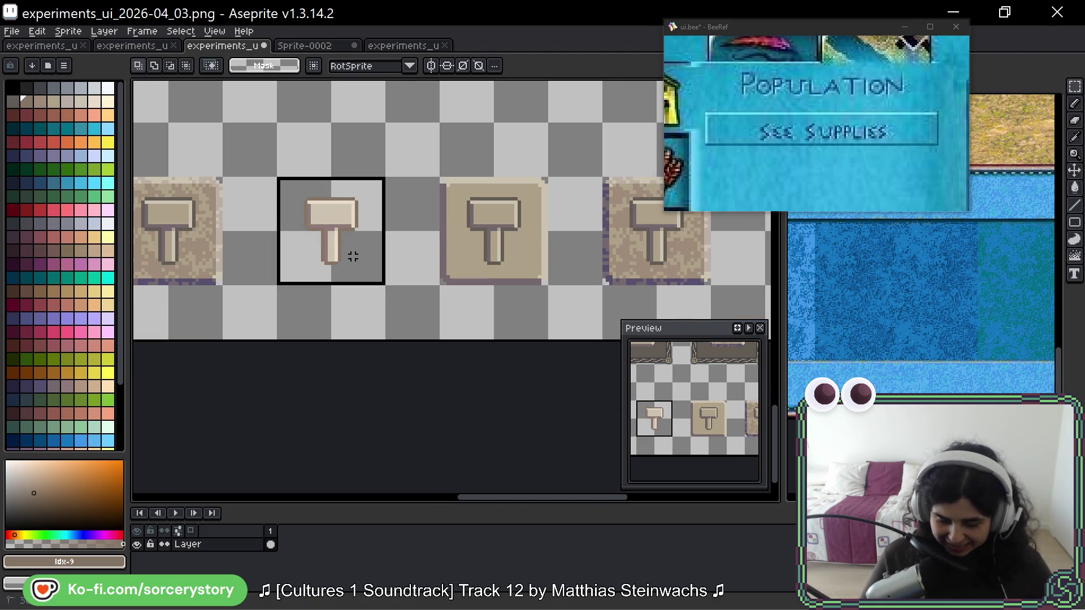
scroll(352, 257, right, 3)
mouse_move(228, 247)
mouse_down()
mouse_move(441, 249)
mouse_move(391, 247)
mouse_up()
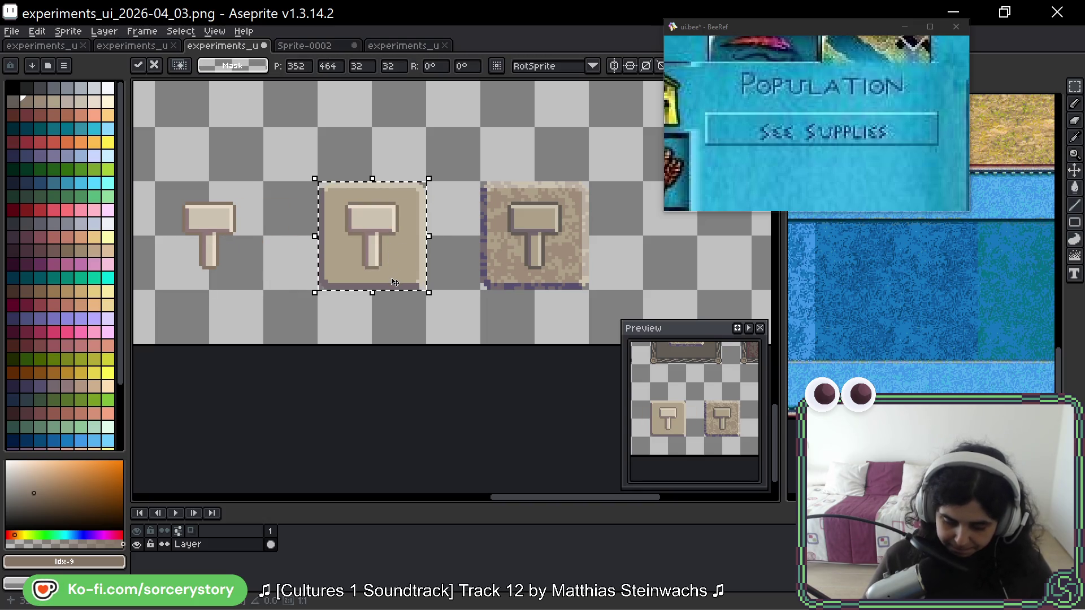
mouse_move(154, 181)
mouse_down()
mouse_move(238, 234)
mouse_move(264, 290)
mouse_up()
drag(484, 182, 589, 290)
key(ctrl+d)
scroll(561, 285, down, 3)
scroll(561, 285, up, 1)
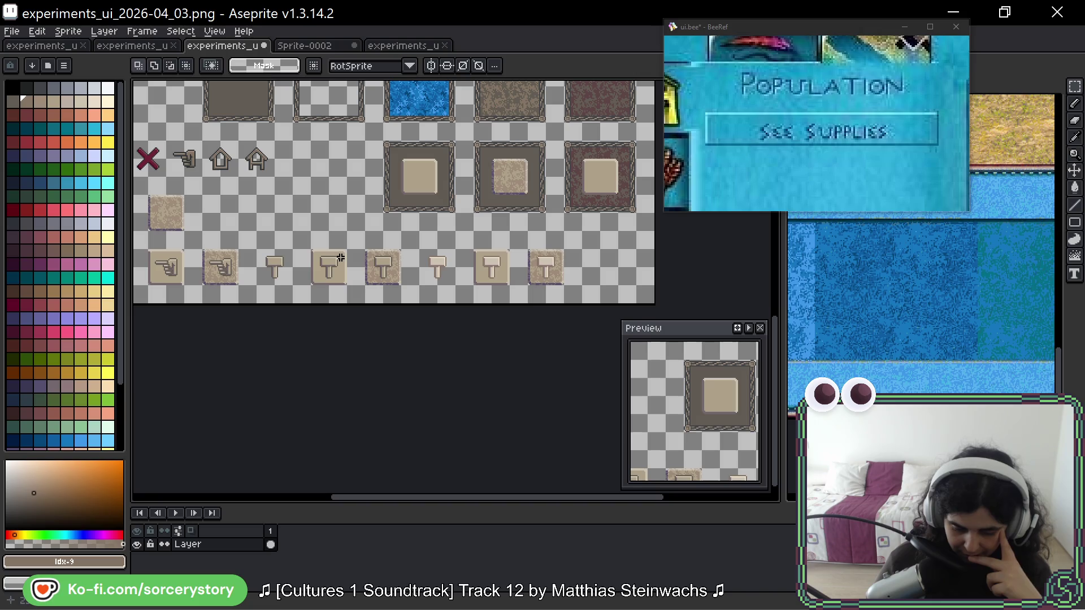
mouse_move(341, 262)
mouse_down()
mouse_move(512, 250)
mouse_move(457, 250)
mouse_up()
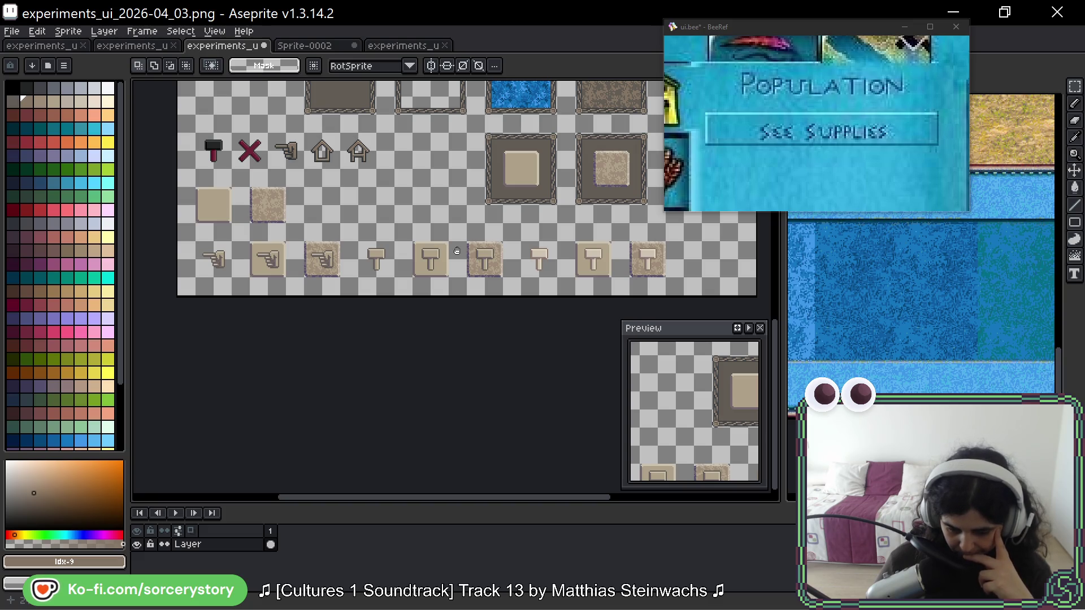
- Save the experiments_ui_2026-04_03 sheet with its row of hand and hammer buttons
key(ctrl+s)
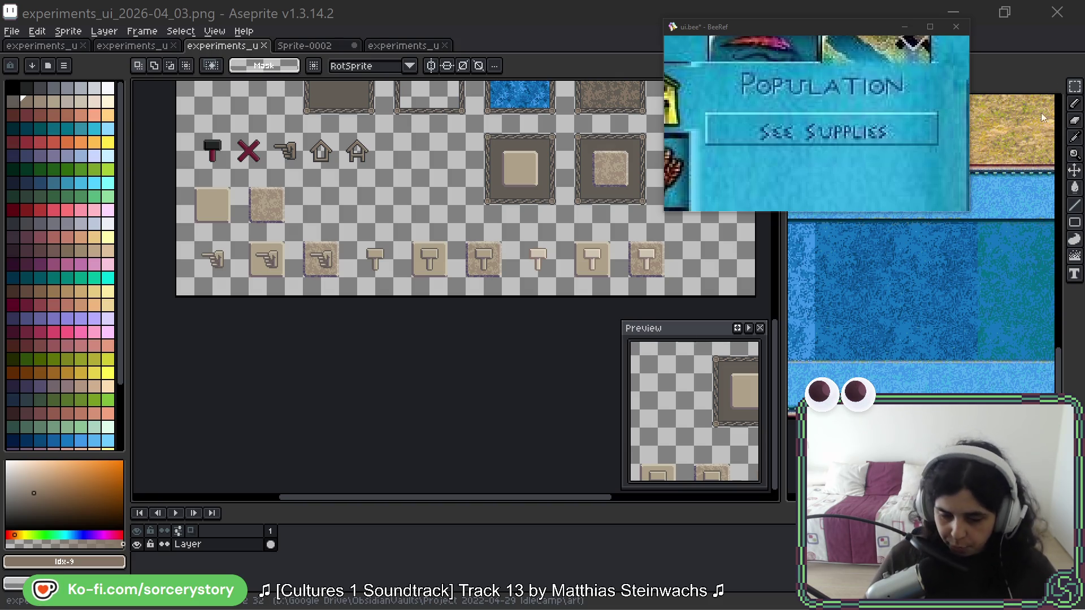
- On experiments_ui_2026-04_04, erase the upper tiles and the three framed panel tiles
click(399, 47)
drag(399, 46, 316, 46)
scroll(323, 238, down, 2)
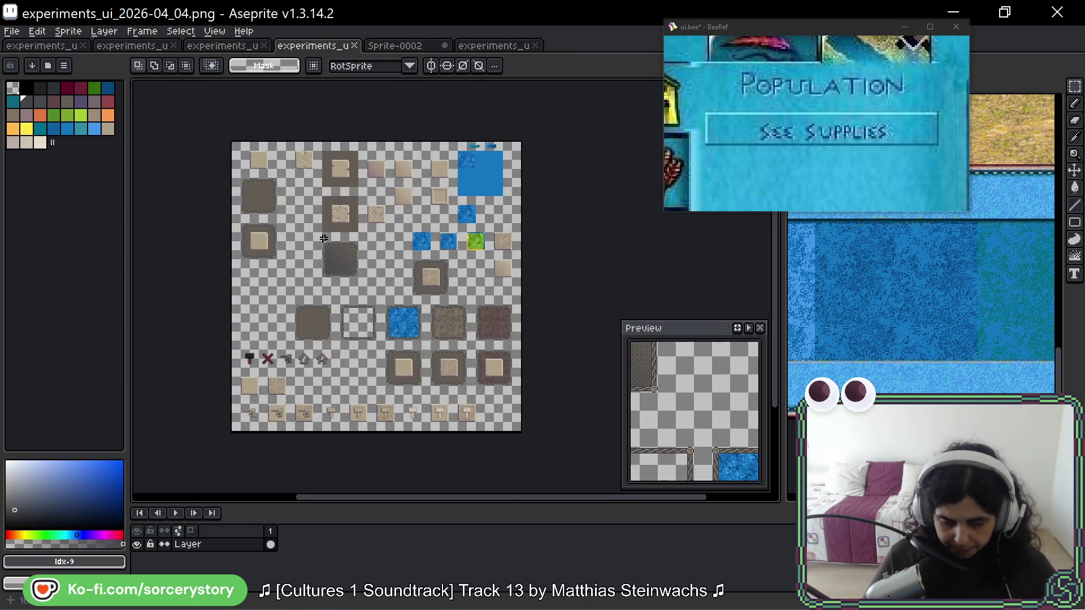
scroll(324, 238, down, 1)
drag(479, 302, 509, 309)
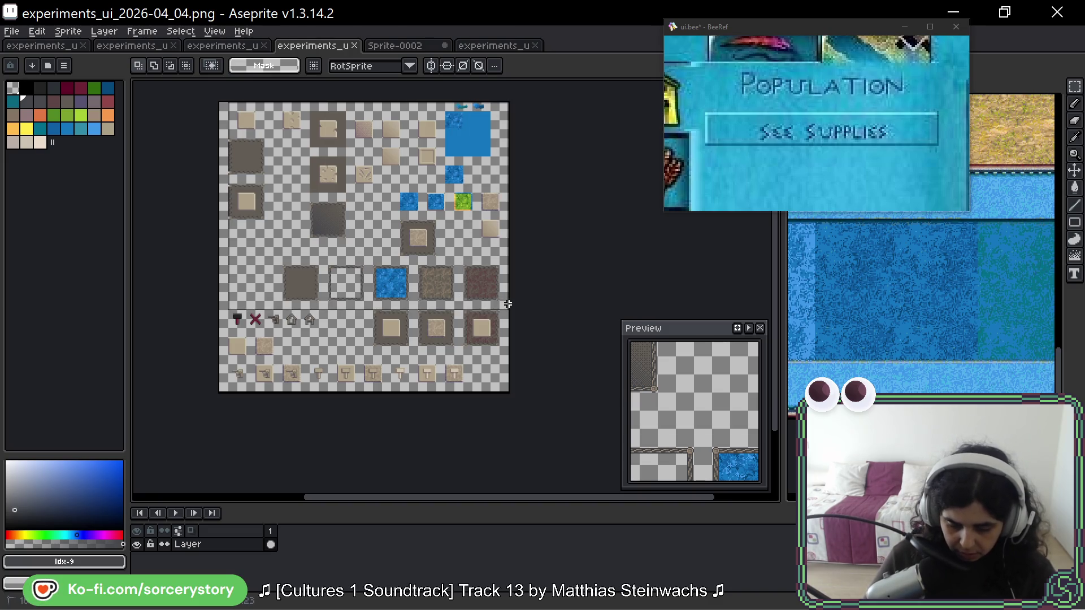
key(Delete)
drag(400, 315, 506, 343)
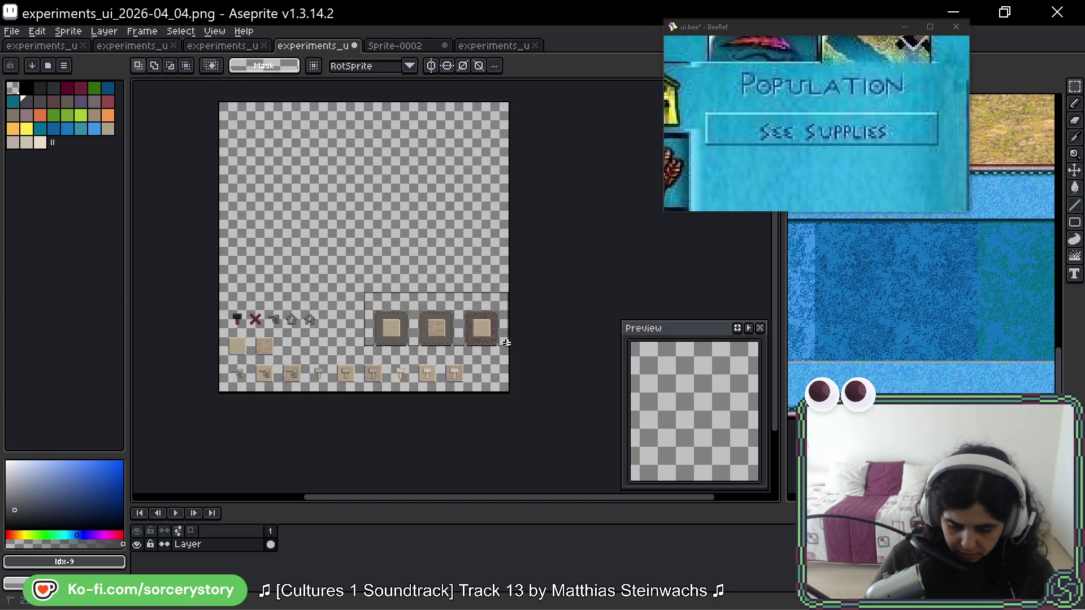
key(Delete)
- Move the bottom icon rows to the top of the canvas and align the hammer row
drag(218, 309, 493, 394)
drag(380, 367, 380, 168)
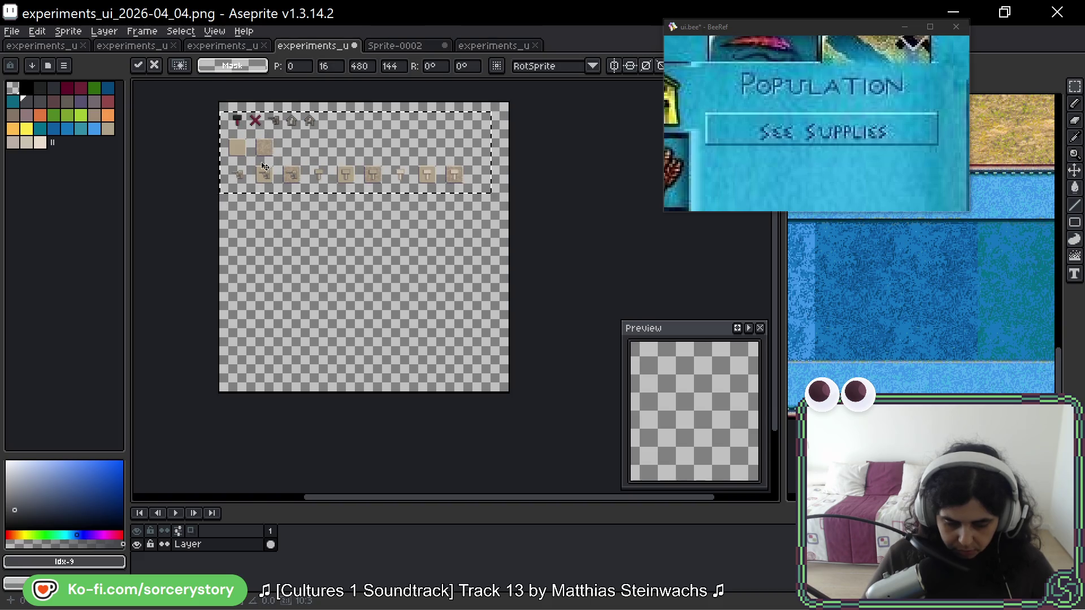
key(Return)
scroll(462, 194, up, 5)
scroll(316, 193, down, 2)
mouse_move(300, 192)
mouse_down()
mouse_move(398, 233)
mouse_move(613, 233)
mouse_move(416, 265)
mouse_up()
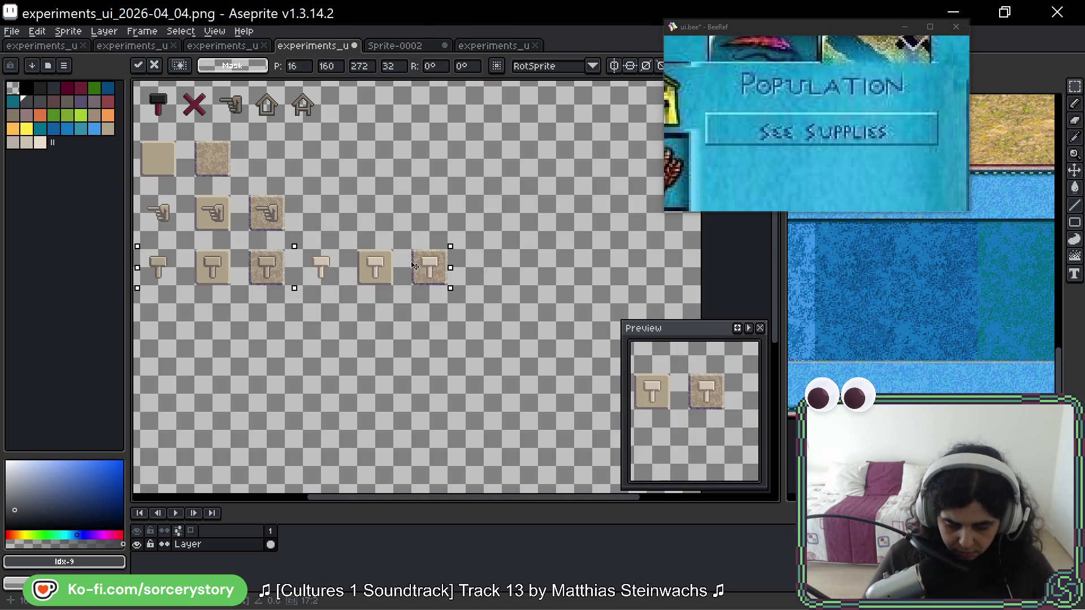
key(ctrl+d)
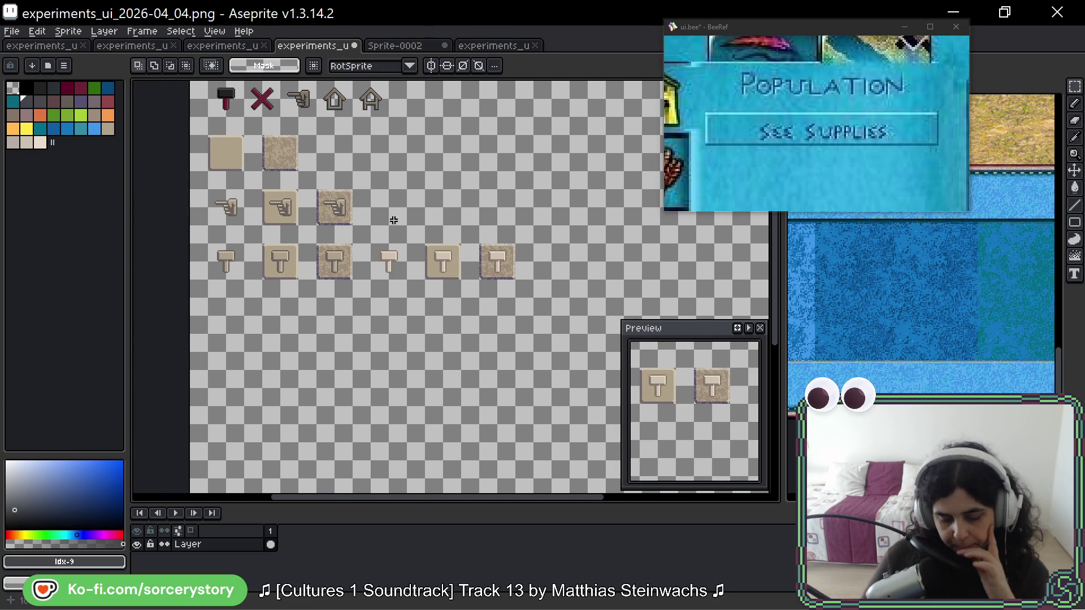
- Shift the two plain square tiles, then all three tile rows, to the right
drag(206, 132, 302, 174)
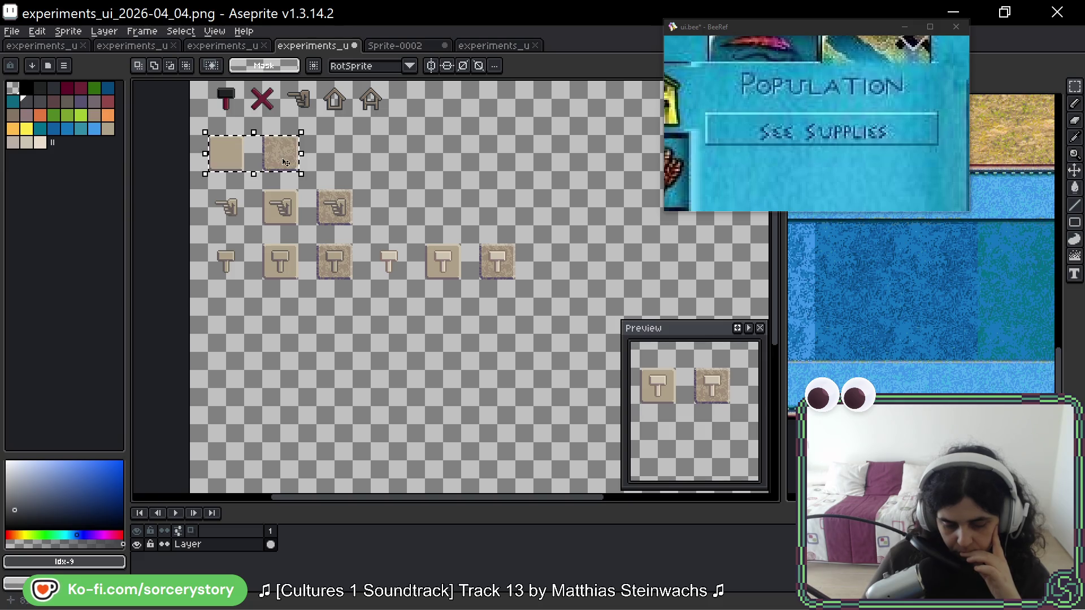
drag(227, 152, 289, 152)
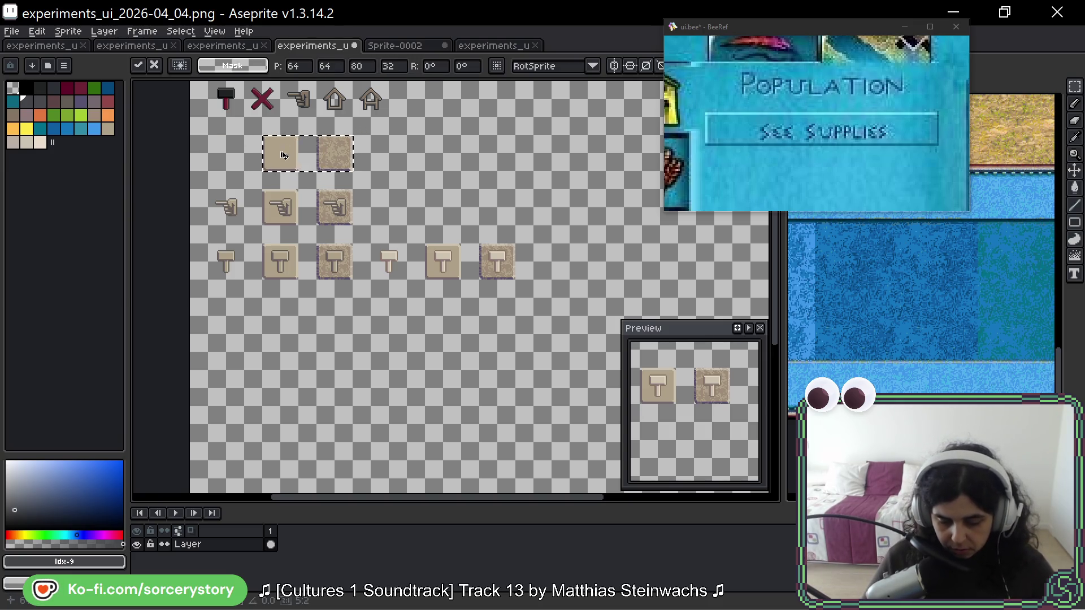
click(228, 148)
drag(207, 134, 517, 282)
drag(337, 209, 392, 210)
key(Return)
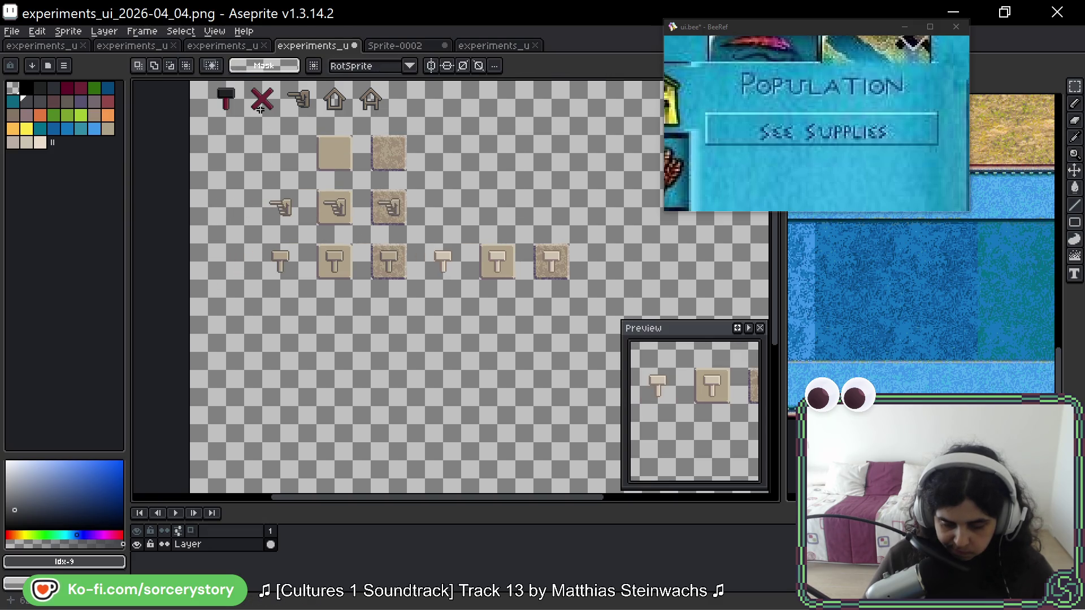
- Move the plain hammer and pointing-hand icons to the start of their rows
mouse_move(209, 82)
mouse_down()
mouse_move(245, 117)
mouse_move(226, 264)
mouse_up()
click(260, 193)
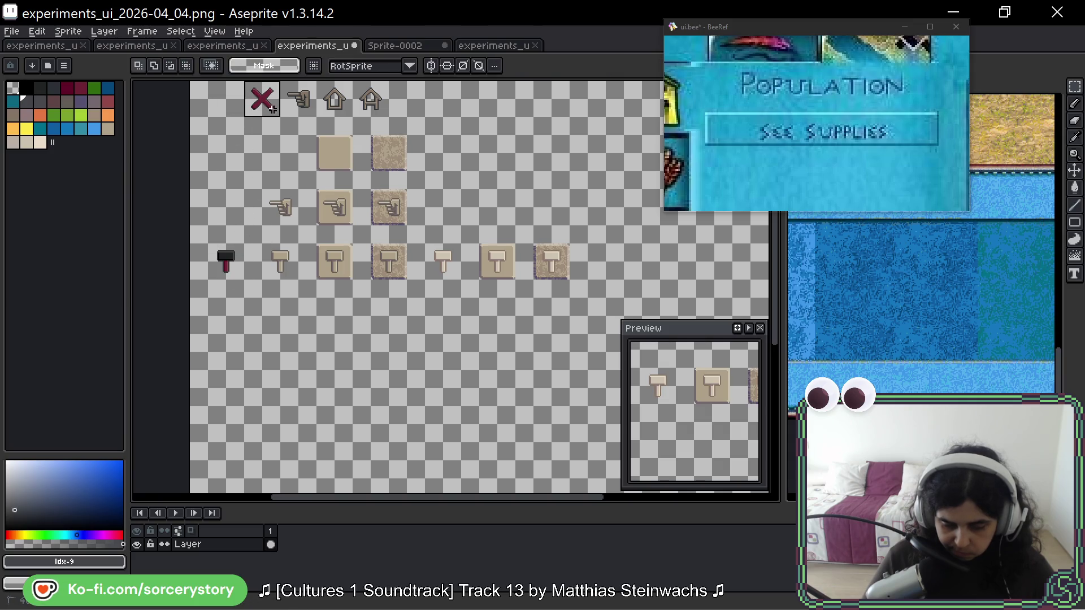
mouse_move(281, 80)
mouse_down()
mouse_move(320, 119)
mouse_move(235, 191)
mouse_move(237, 208)
mouse_up()
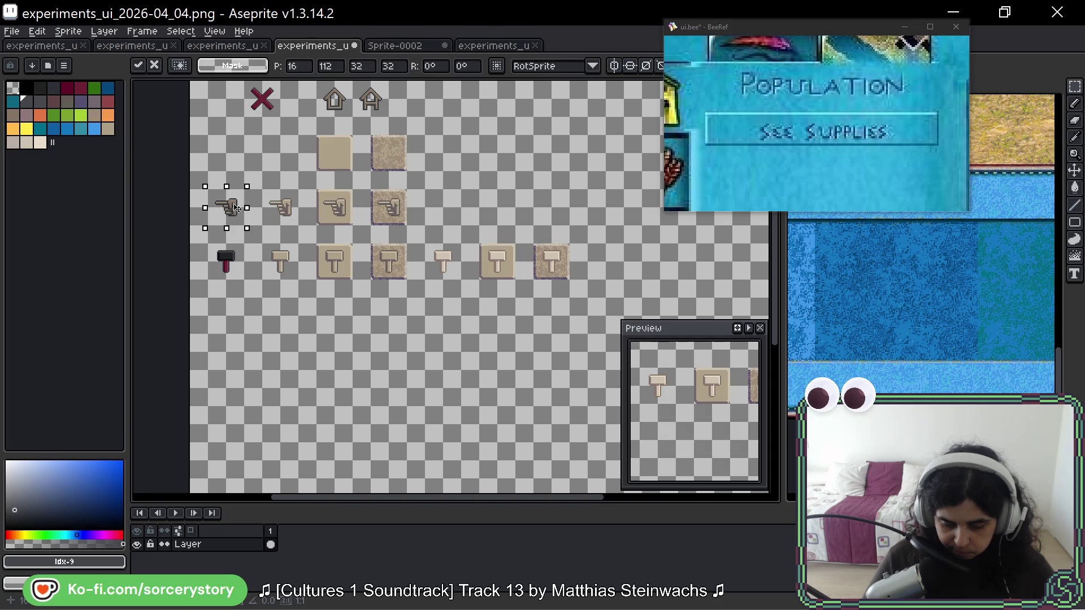
click(360, 149)
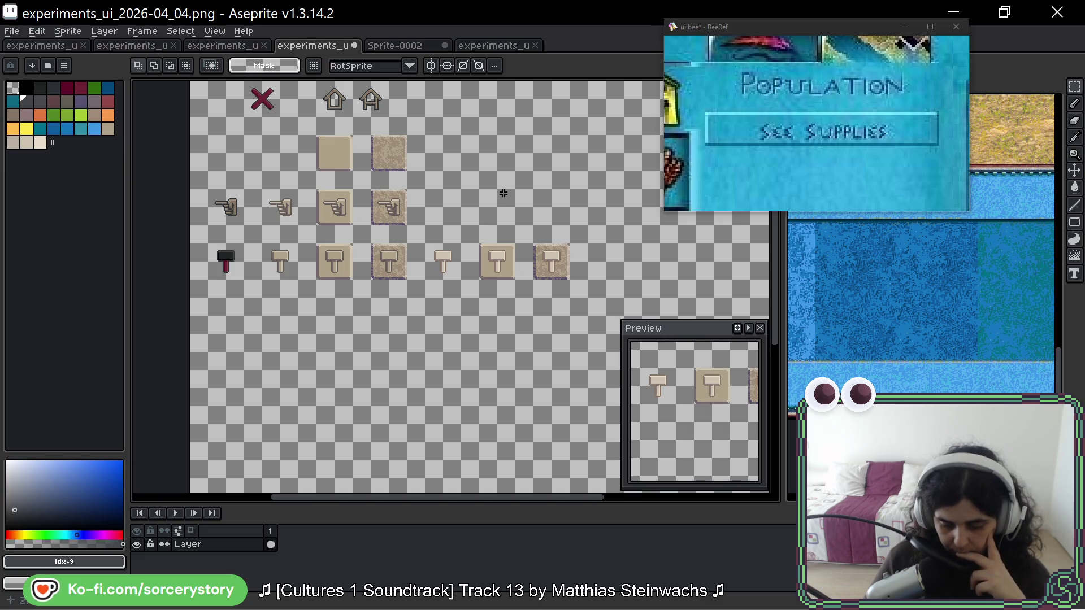
drag(410, 241, 369, 282)
click(385, 314)
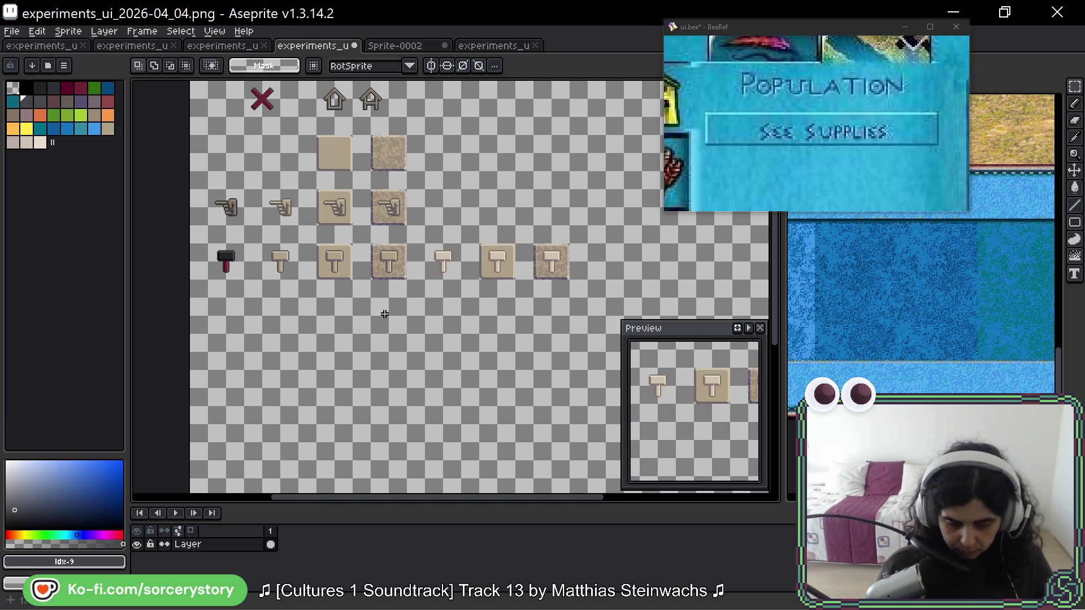
- Try circling the fourth hammer in pink, undo it, and save the sheet
click(48, 65)
key(Escape)
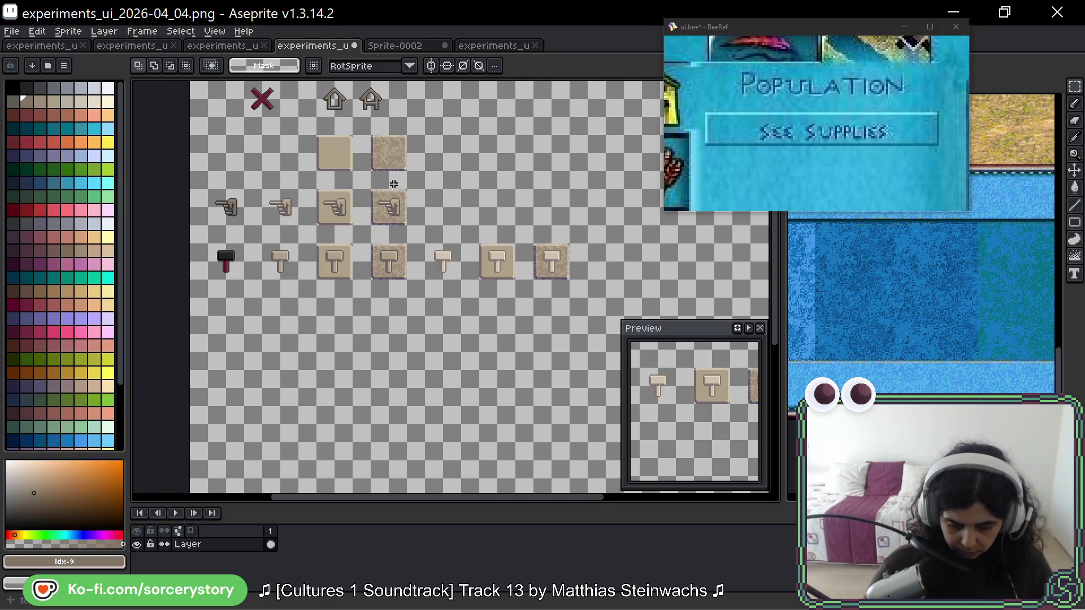
click(53, 278)
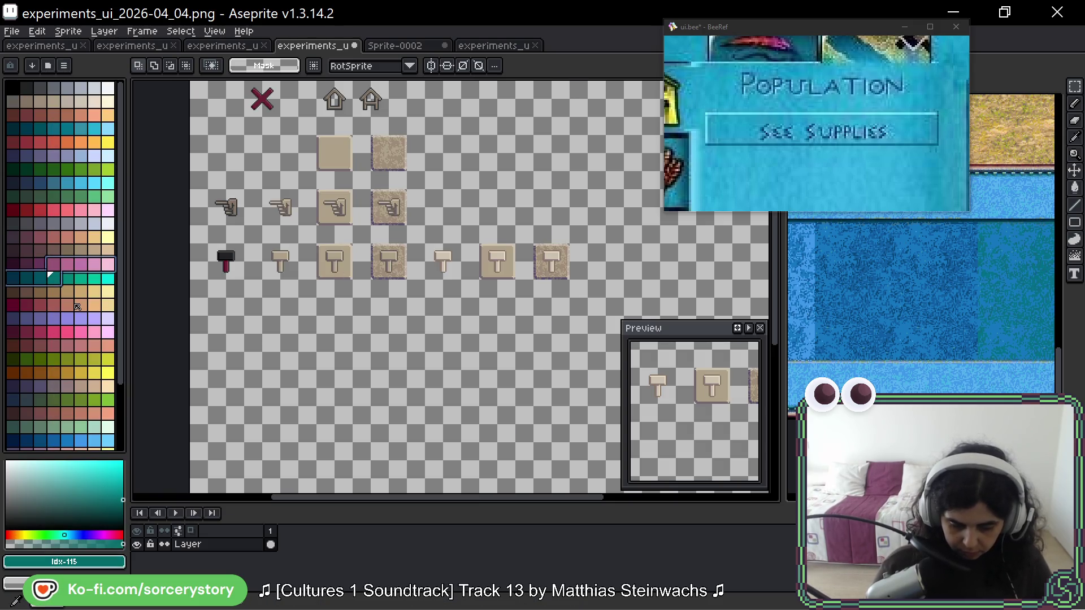
click(53, 264)
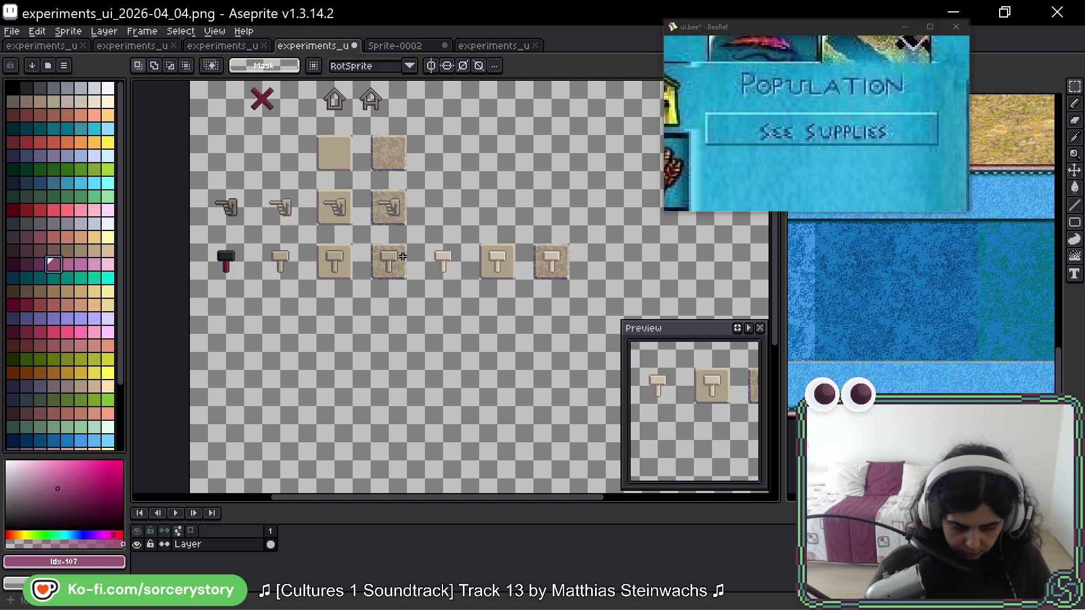
key(b)
mouse_move(417, 240)
mouse_down()
mouse_move(396, 298)
mouse_move(390, 230)
mouse_up()
key(ctrl+z)
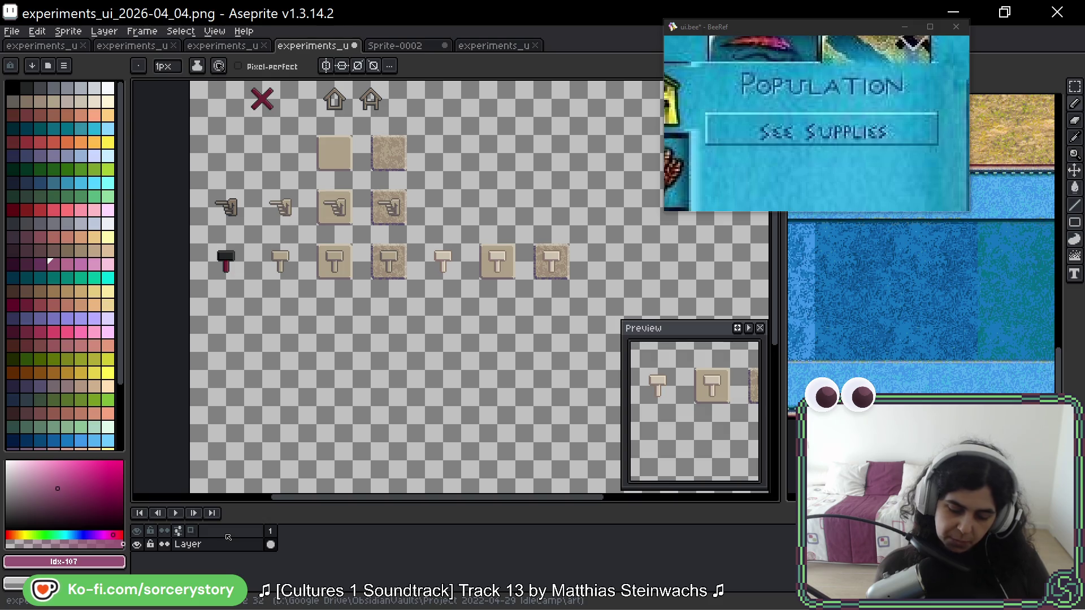
key(ctrl+s)
click(241, 47)
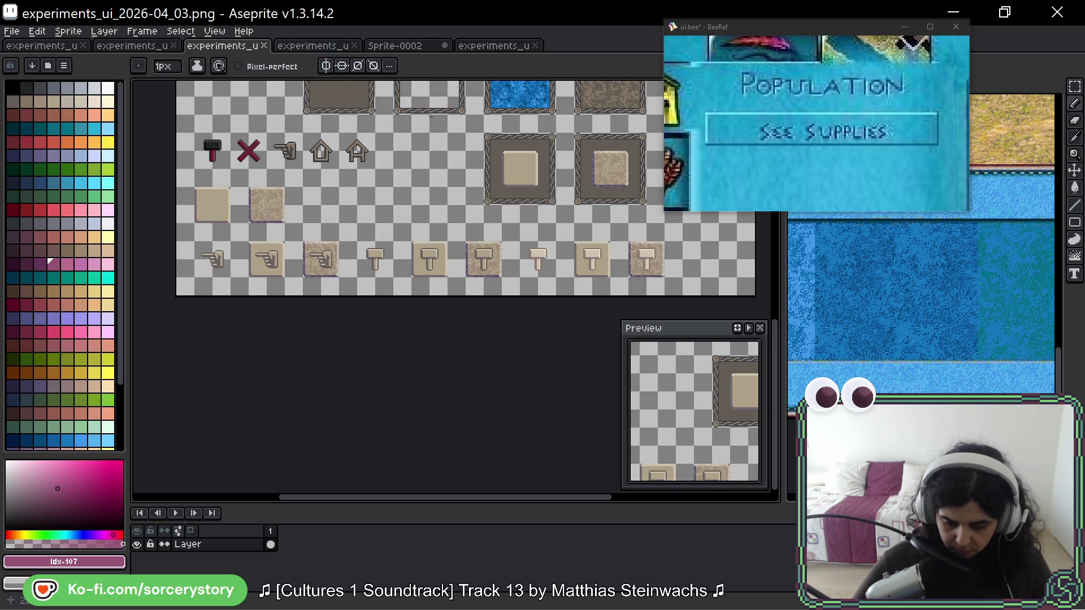
- Copy the three bottom-row framed tiles from the 04_03 sheet into the 04_04 sheet's top row
drag(505, 192, 343, 245)
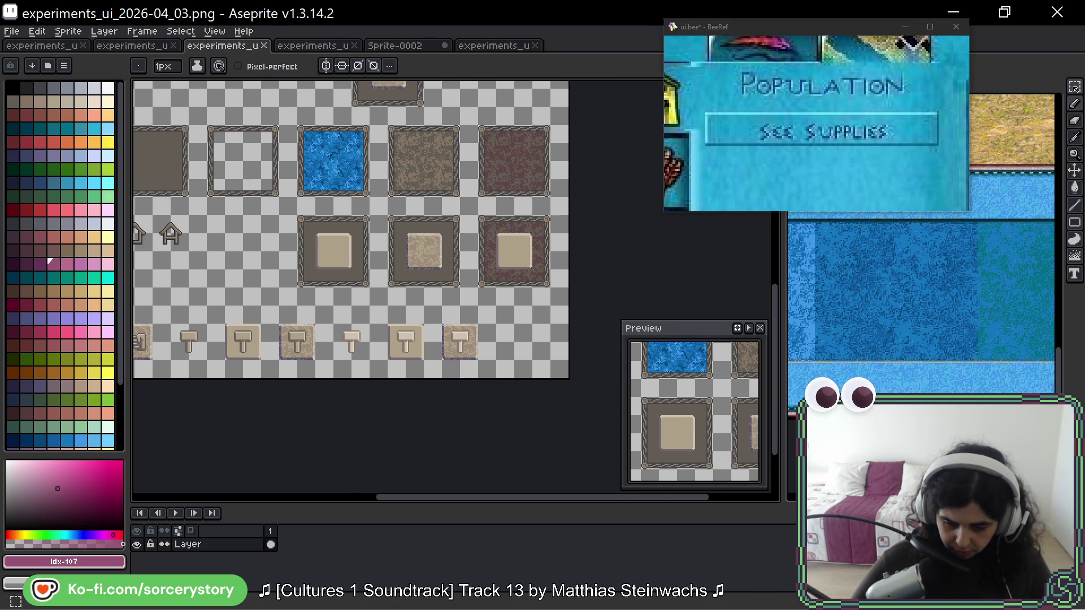
key(m)
mouse_move(296, 213)
mouse_down()
mouse_move(500, 286)
mouse_move(545, 278)
mouse_up()
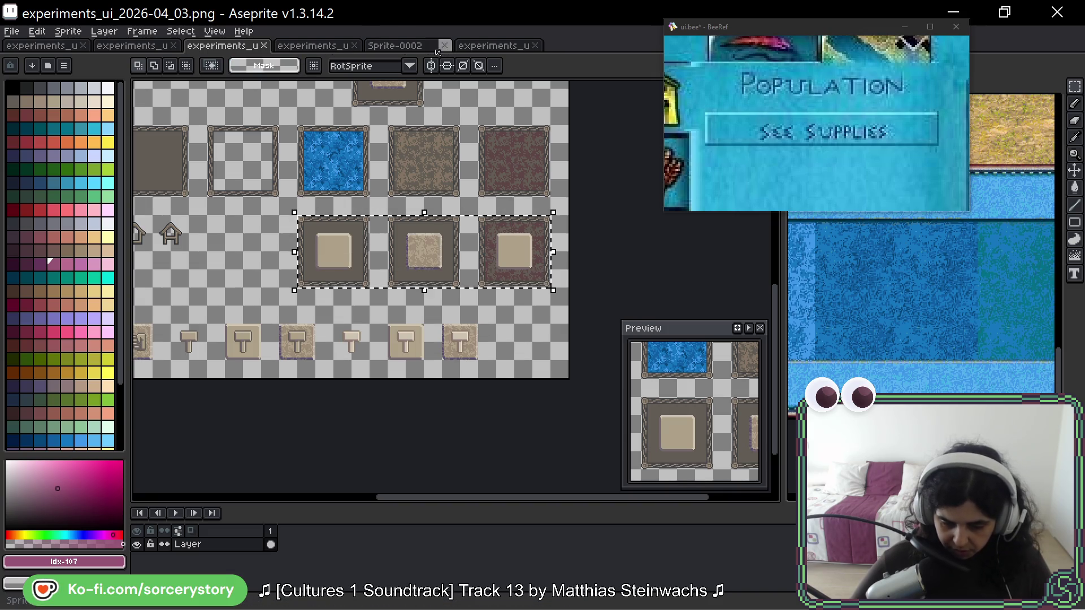
click(341, 48)
key(ctrl+v)
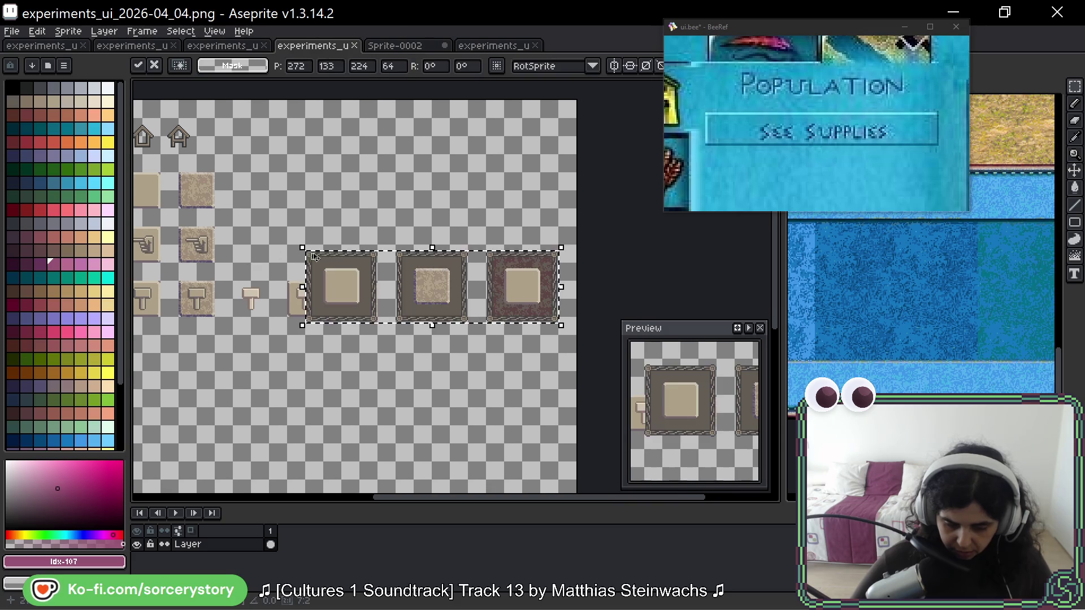
mouse_move(343, 270)
mouse_down()
mouse_move(309, 161)
mouse_move(323, 139)
mouse_move(343, 137)
mouse_up()
key(ctrl+d)
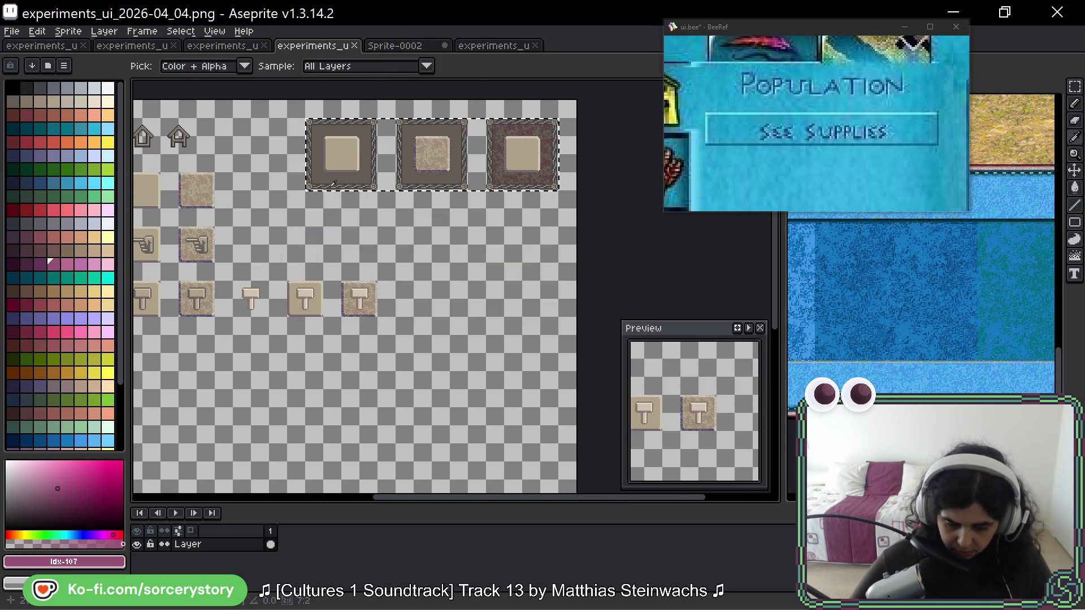
- Duplicate the second framed tile below the hammer rows and shift its left edge further left
drag(326, 187, 473, 166)
mouse_move(546, 100)
mouse_down()
mouse_move(617, 171)
mouse_move(586, 284)
mouse_move(421, 466)
mouse_move(351, 377)
mouse_move(441, 284)
mouse_up()
key(ctrl+d)
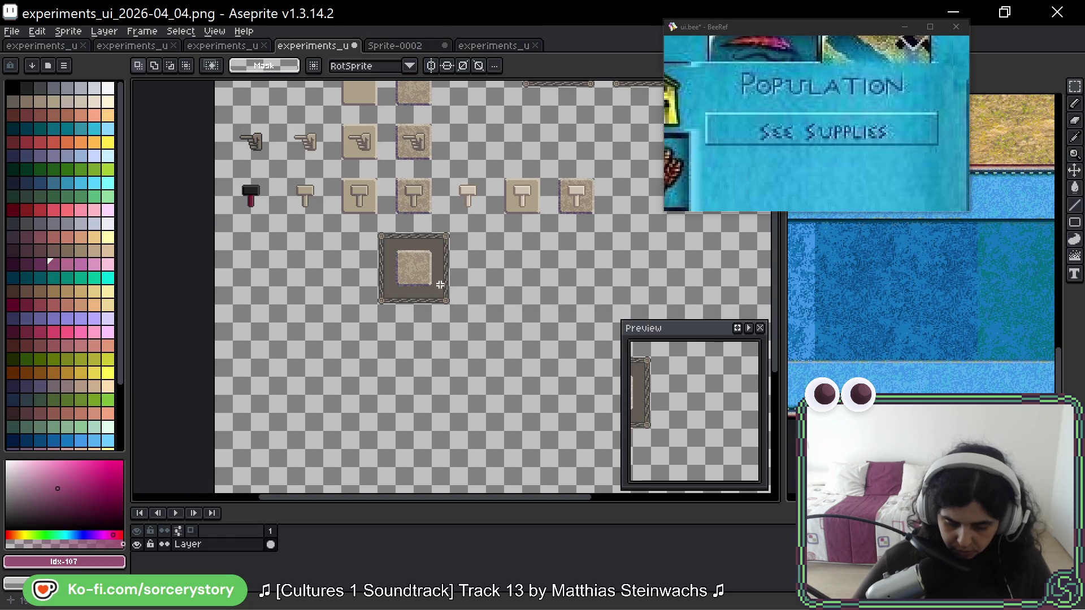
mouse_move(379, 234)
mouse_down()
mouse_move(396, 305)
mouse_move(313, 270)
mouse_up()
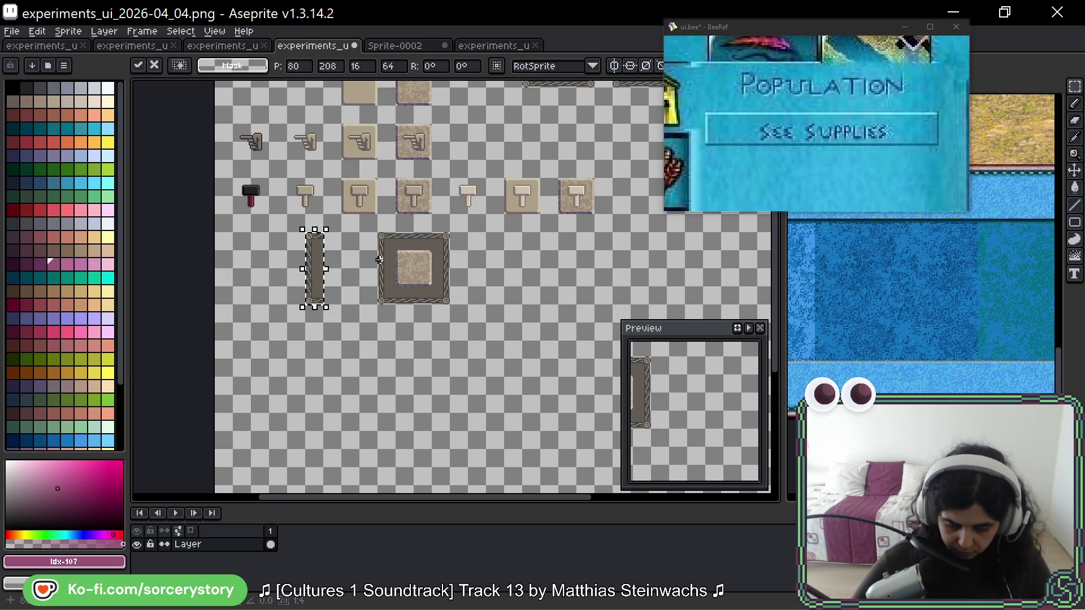
key(ctrl+d)
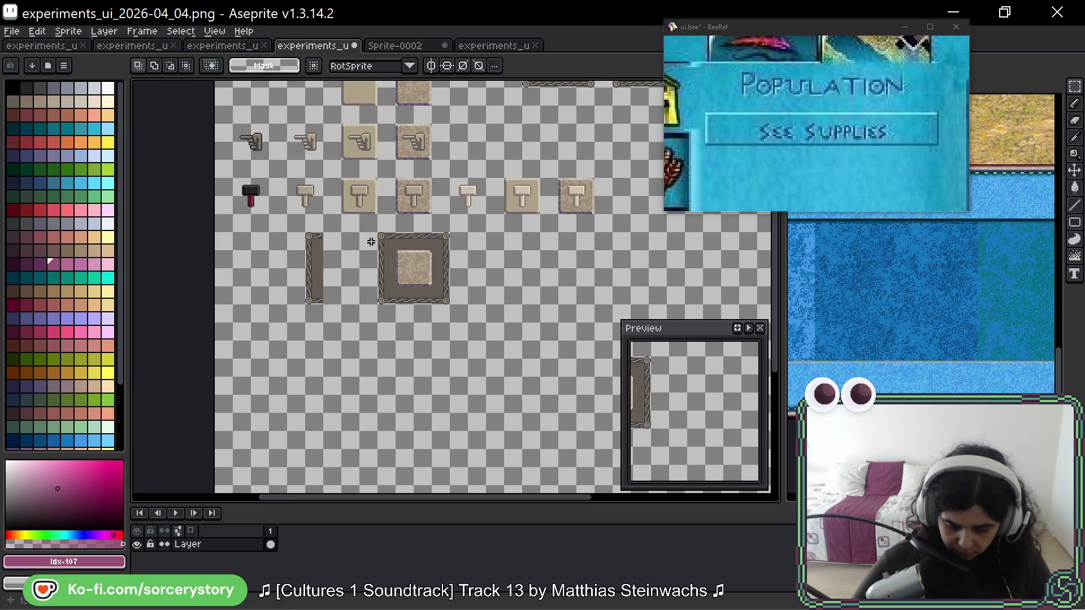
- Extend the top border, close the bottom edge, and copy the hammer button into the widened panel
drag(423, 238, 349, 244)
key(ctrl+d)
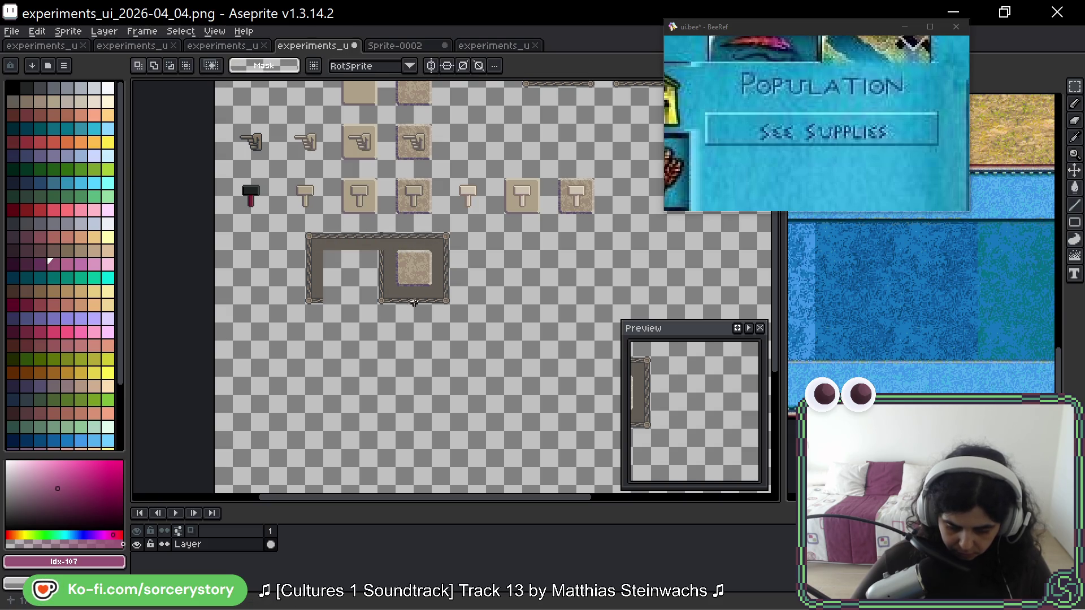
mouse_move(417, 297)
mouse_down()
mouse_move(327, 294)
mouse_move(339, 269)
mouse_move(395, 273)
mouse_up()
key(ctrl+d)
key(ctrl+d)
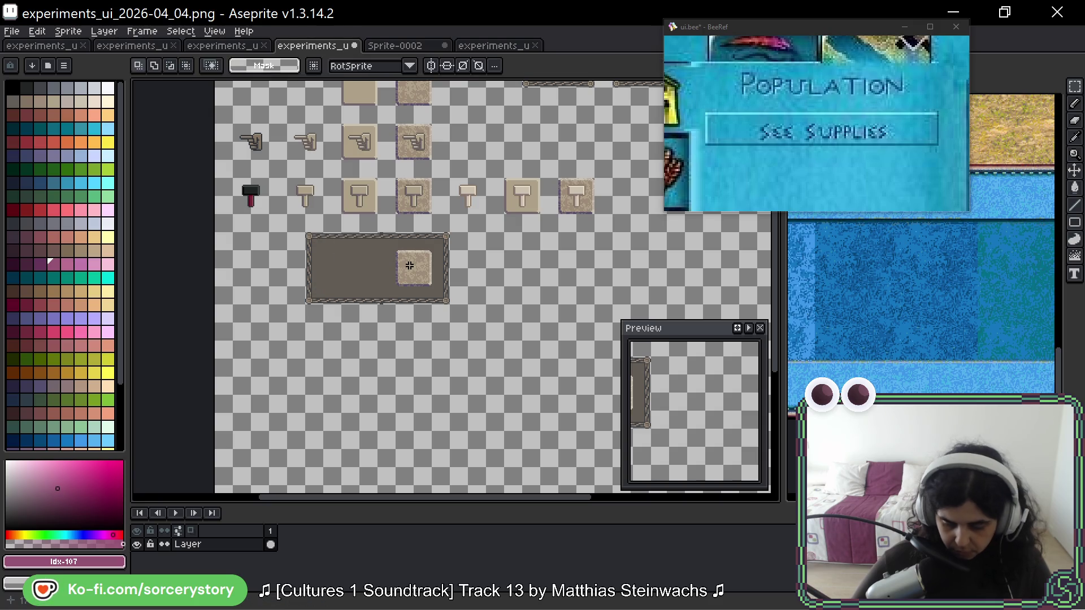
drag(418, 202, 348, 271)
key(ctrl+d)
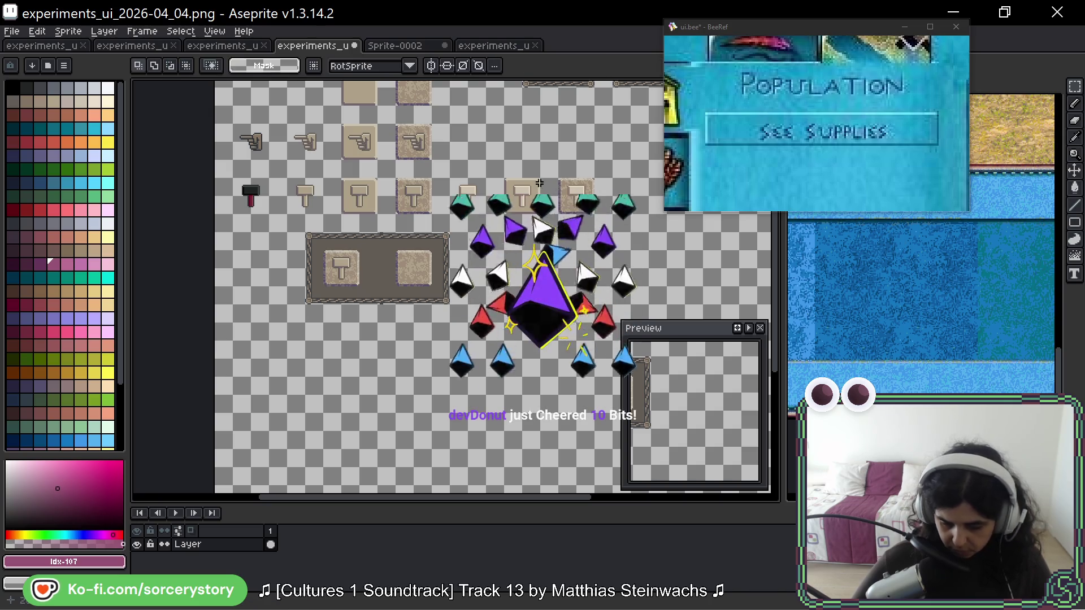
- Copy the pointing-hand button into the panel's second slot and pull its right edge inward
scroll(391, 161, up, 1)
drag(391, 161, 421, 180)
drag(416, 171, 393, 294)
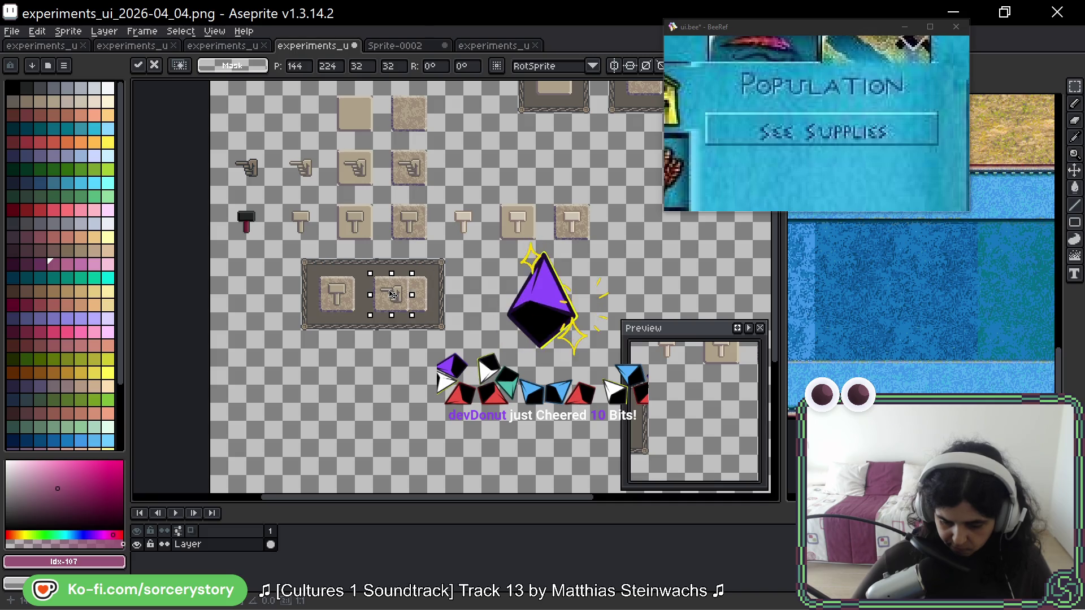
key(ctrl+d)
mouse_move(427, 241)
mouse_down()
mouse_move(462, 329)
mouse_move(421, 303)
mouse_up()
key(ctrl+d)
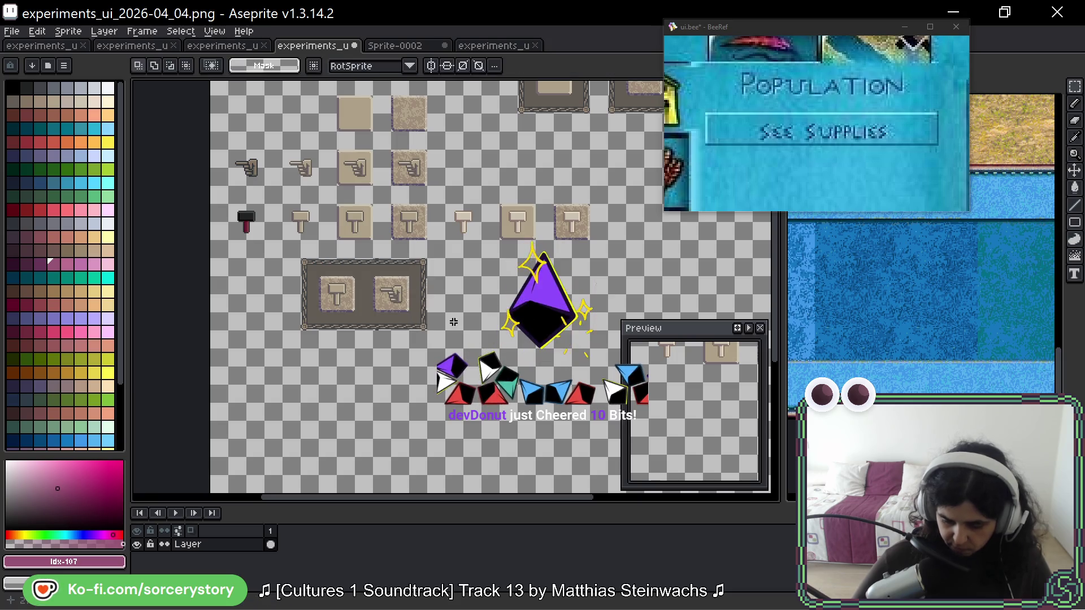